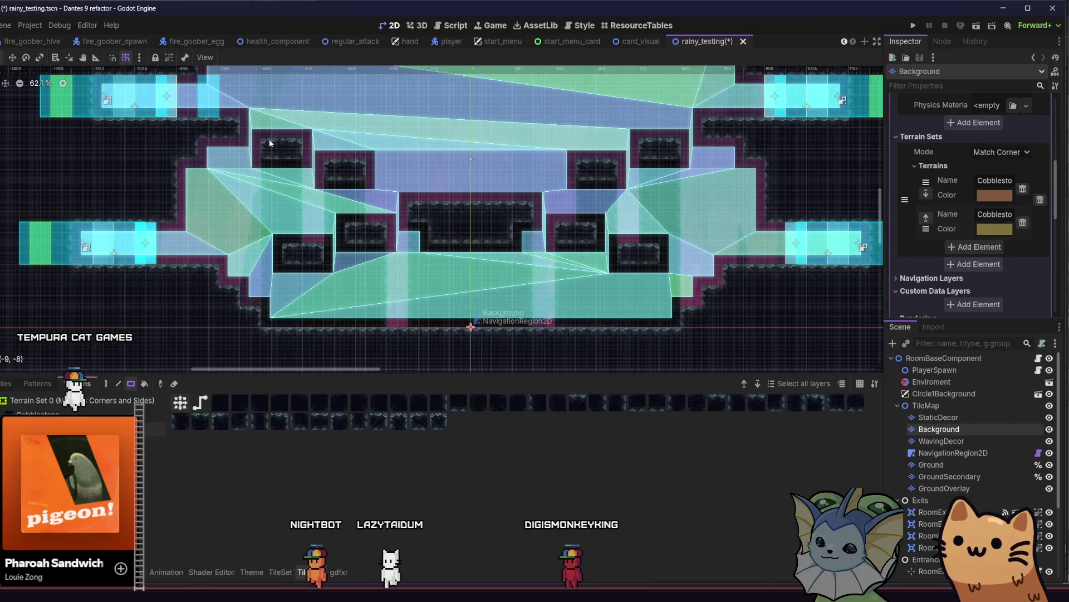
- Fill four rectangles of terrain tiles along the top of the Background layer, including 10×10 and 11×7 blocks
mouse_move(230, 127)
left_mouse_down()
mouse_move(166, 212)
mouse_move(47, 317)
left_mouse_up()
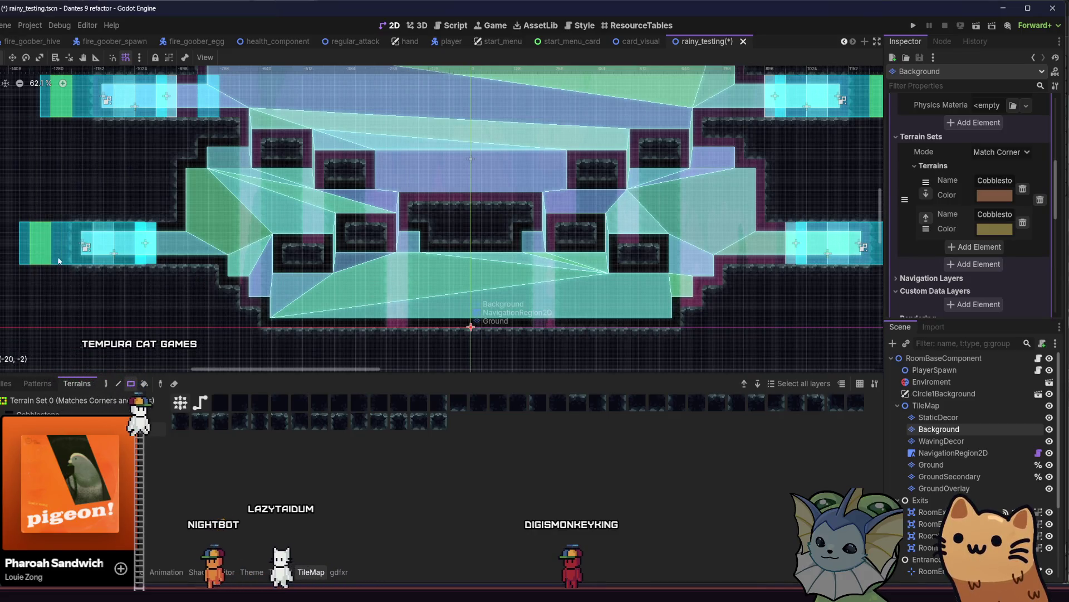
scroll(179, 101, "down", 2)
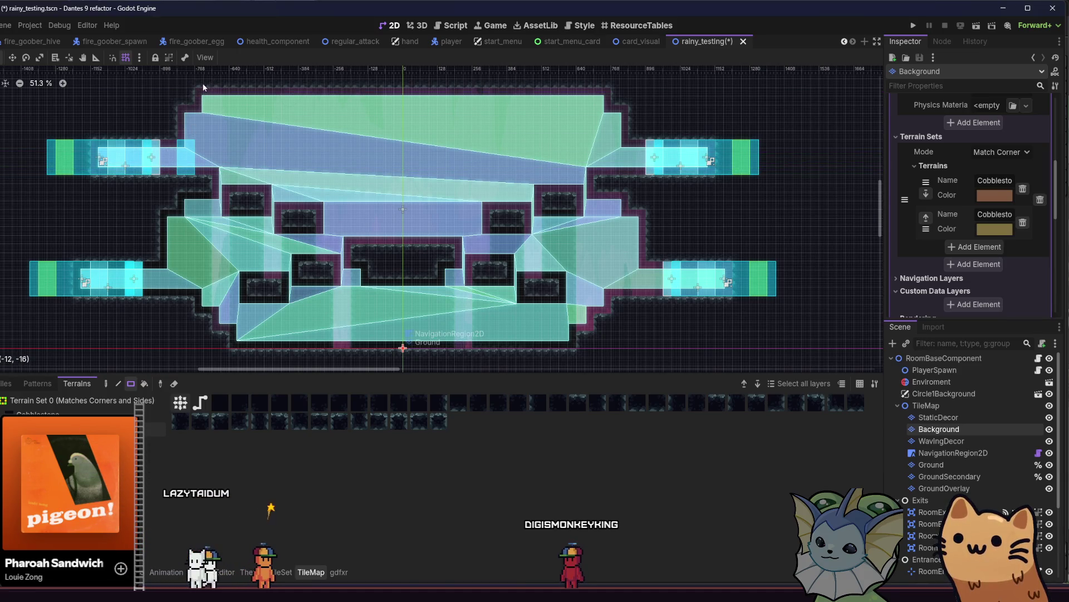
mouse_move(178, 151)
left_mouse_down()
mouse_move(66, 194)
mouse_move(58, 181)
mouse_move(51, 192)
mouse_move(178, 192)
left_mouse_up()
mouse_move(599, 75)
left_mouse_down()
mouse_move(774, 187)
mouse_move(602, 343)
left_mouse_up()
left_click_drag(708, 156, 688, 109)
scroll(250, 118, "up", 1)
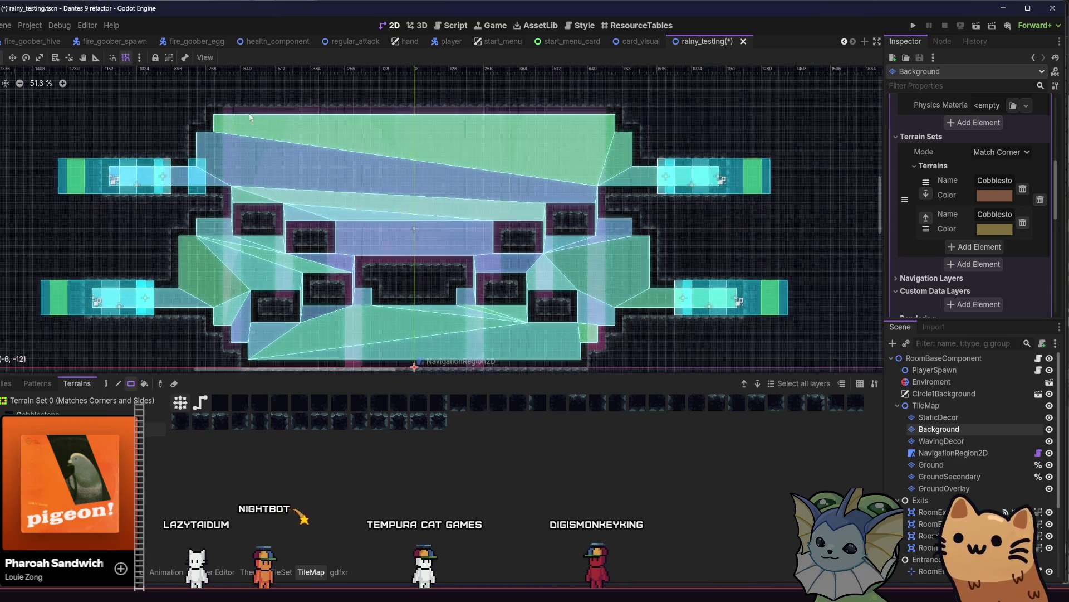
- Paint two darker terrain blocks near the top edge tile by tile and save the scene
left_click(106, 383)
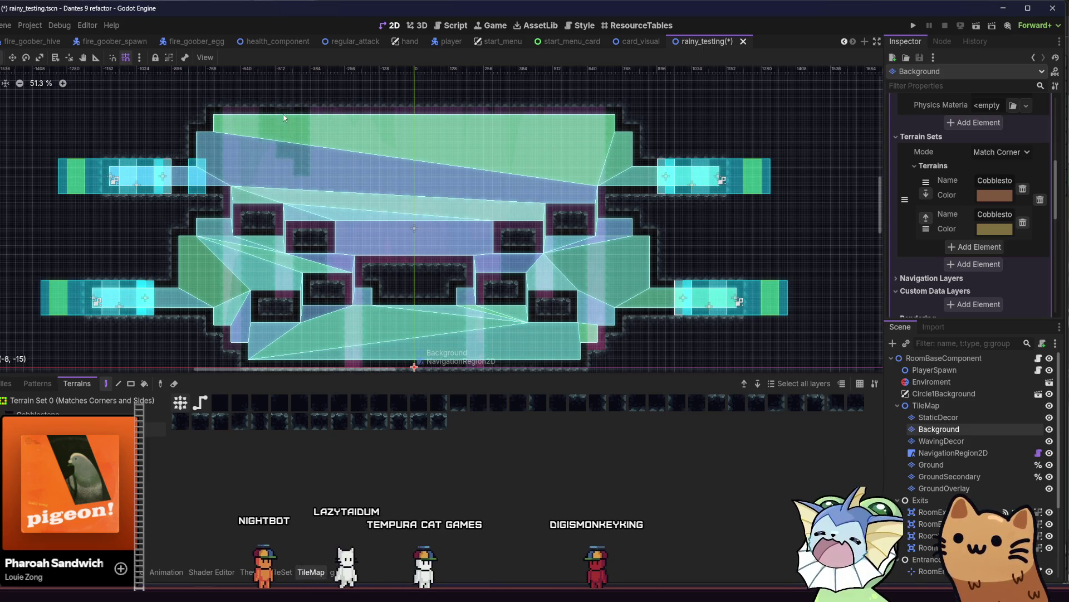
mouse_move(583, 122)
left_mouse_down()
mouse_move(551, 99)
mouse_move(529, 141)
left_mouse_up()
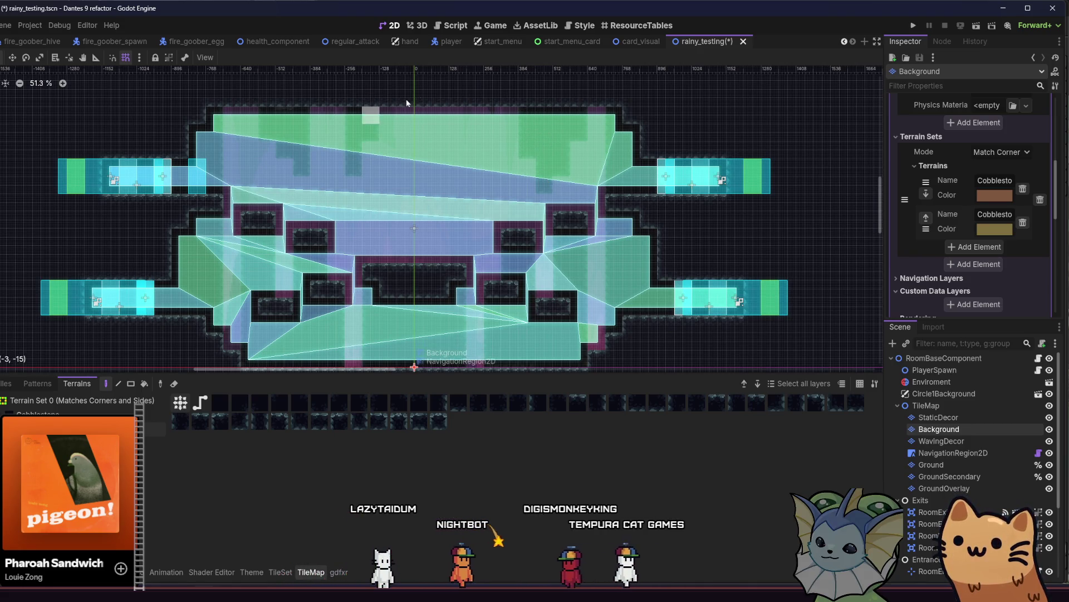
mouse_move(438, 111)
left_mouse_down()
mouse_move(475, 119)
mouse_move(476, 149)
mouse_move(455, 145)
left_mouse_up()
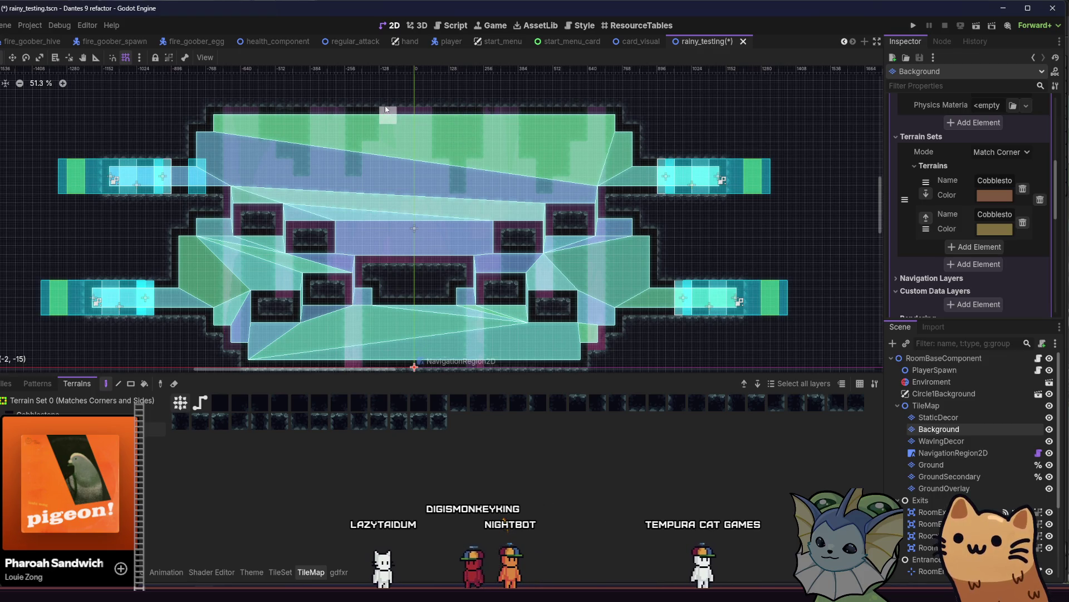
scroll(426, 128, "up", 2)
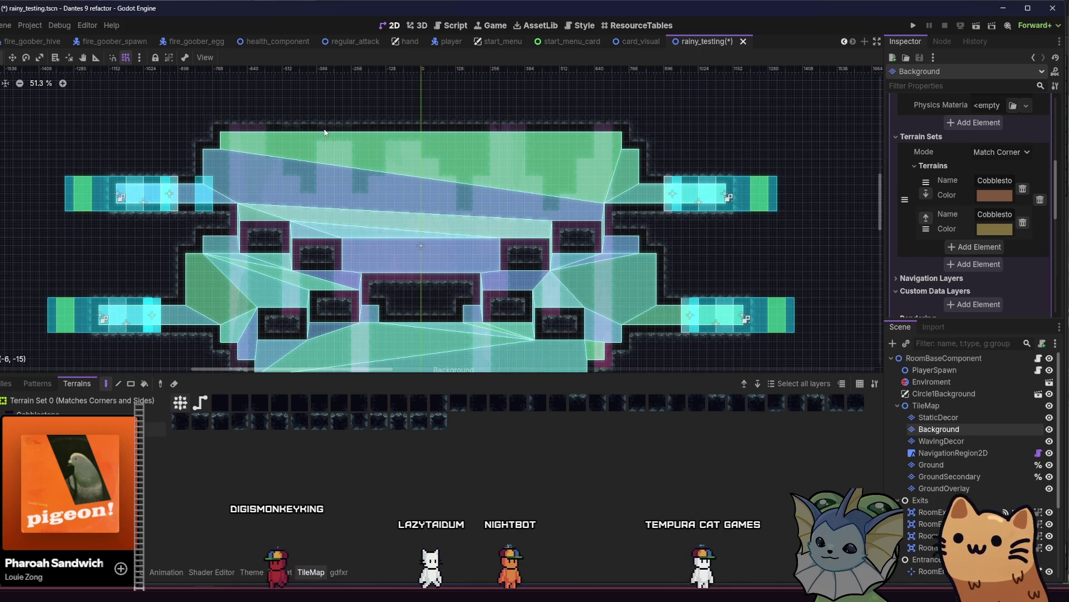
key("ctrl+s")
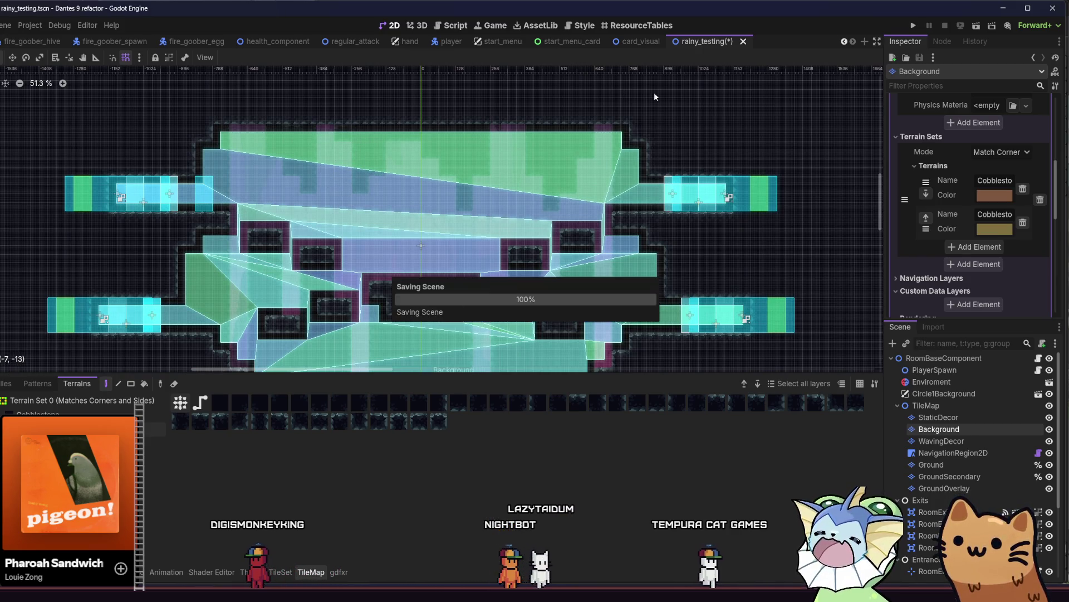
- Test-run the rainy_testing level, then paint one more Background terrain tile near the top edge
left_click(976, 26)
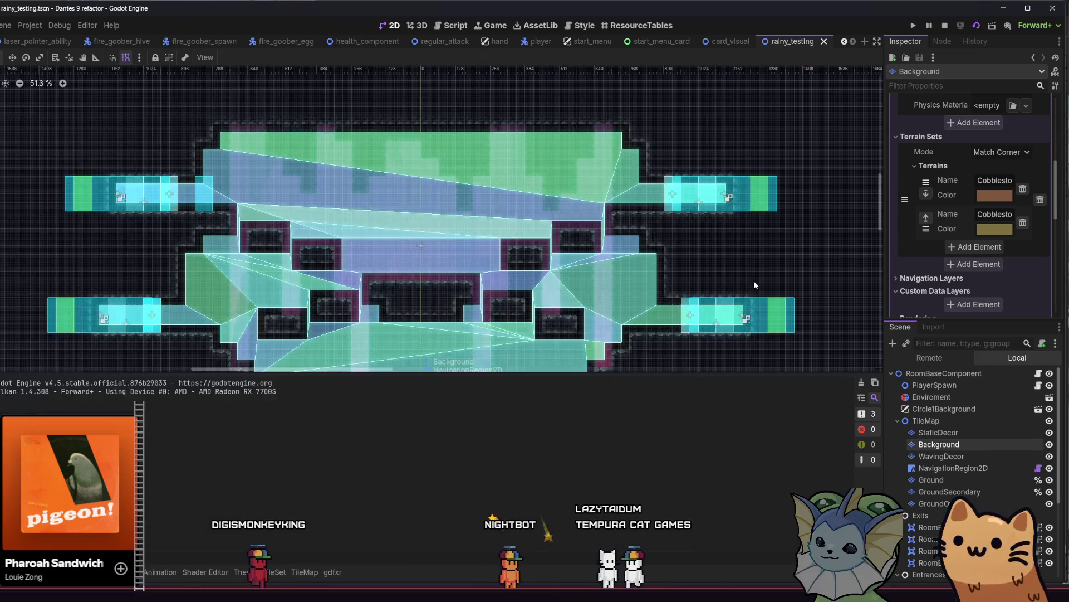
left_click(249, 133)
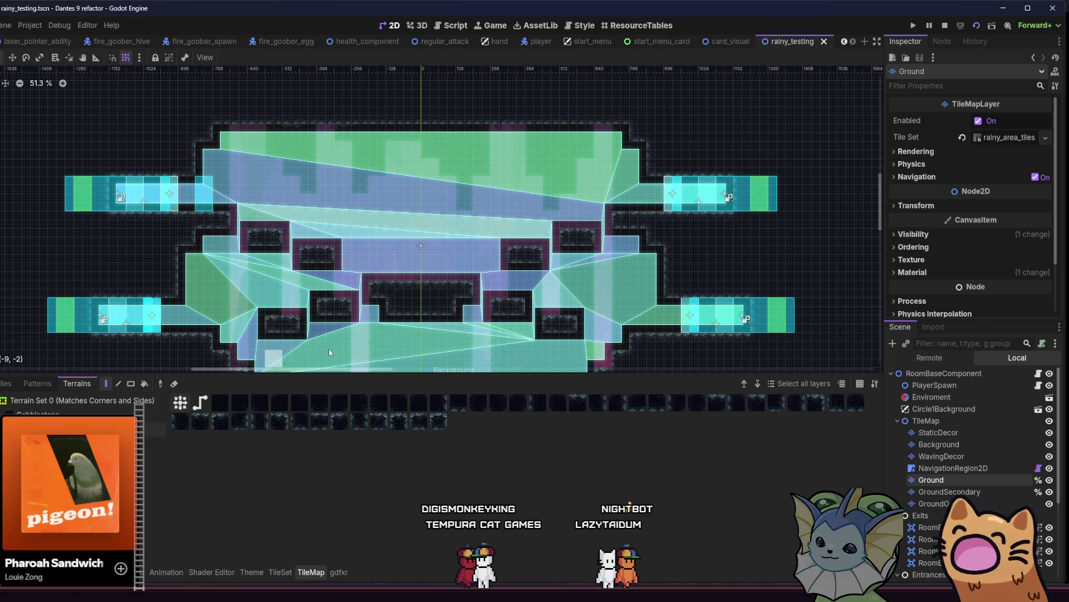
left_click(927, 444)
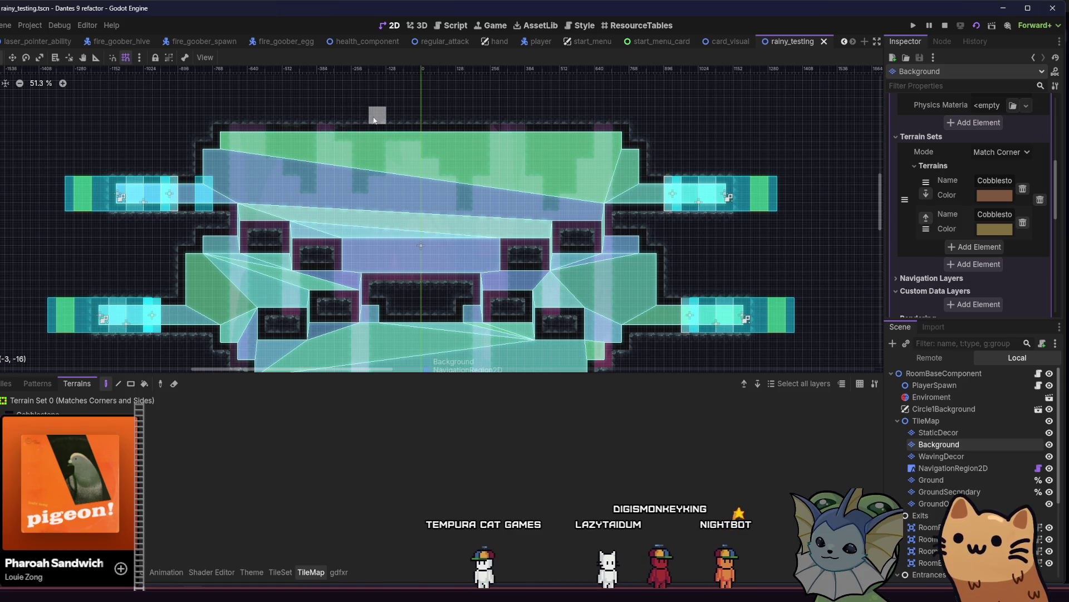
left_click(64, 429)
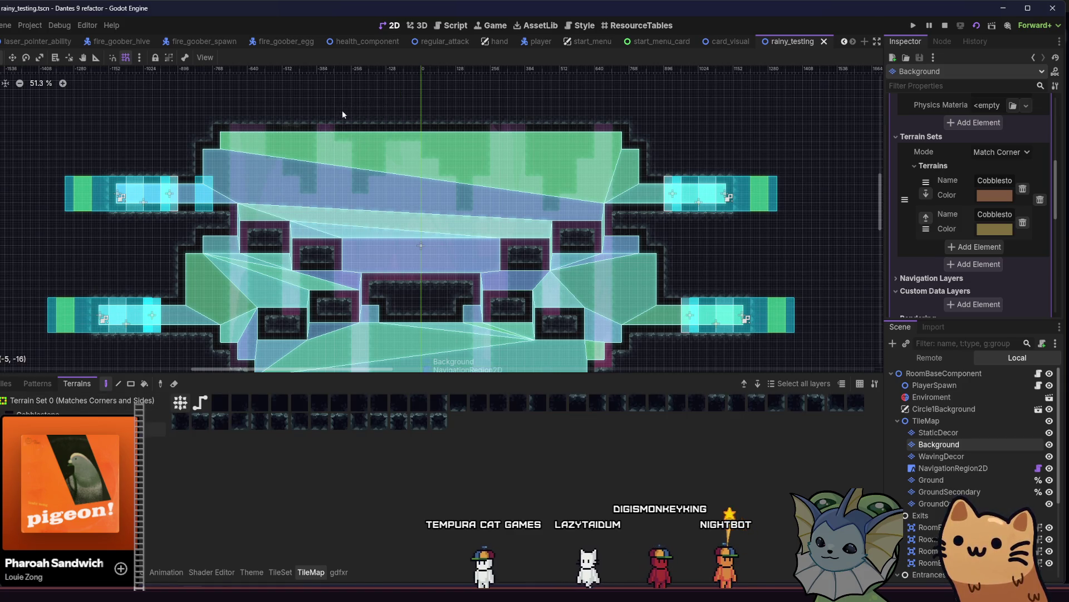
left_click_drag(342, 115, 295, 114)
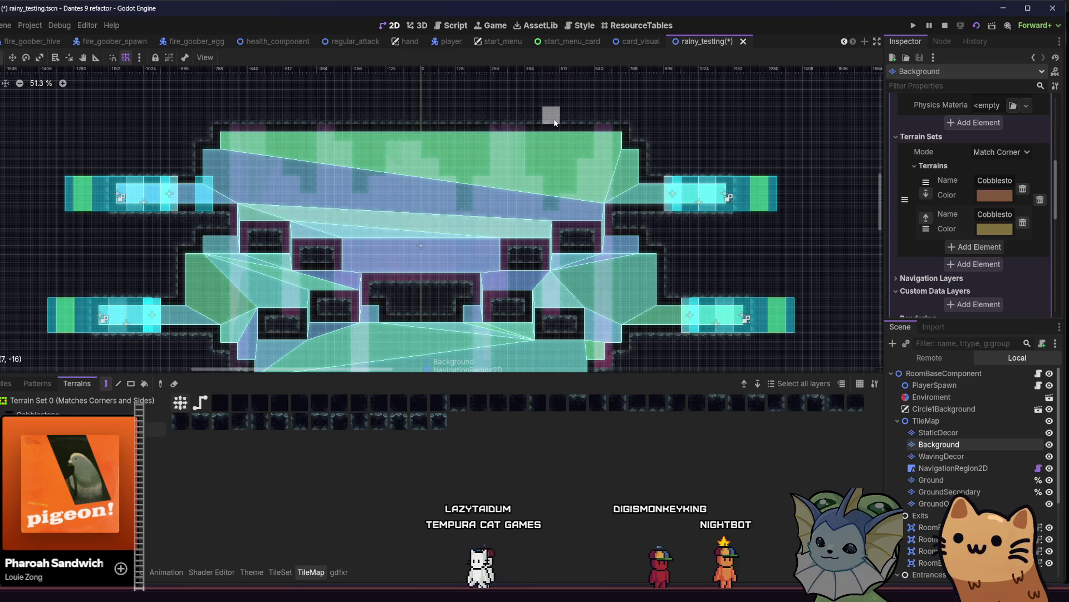
key("F6")
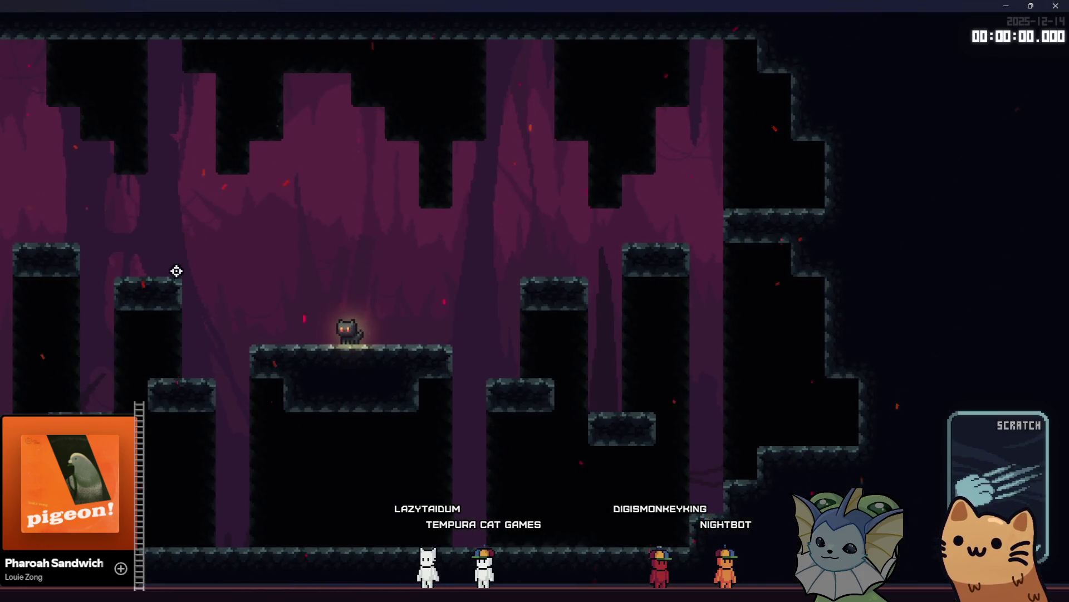
- Walk the cat left and right, drop it to the lower floor, climb into the next section, then close the game
key("a")
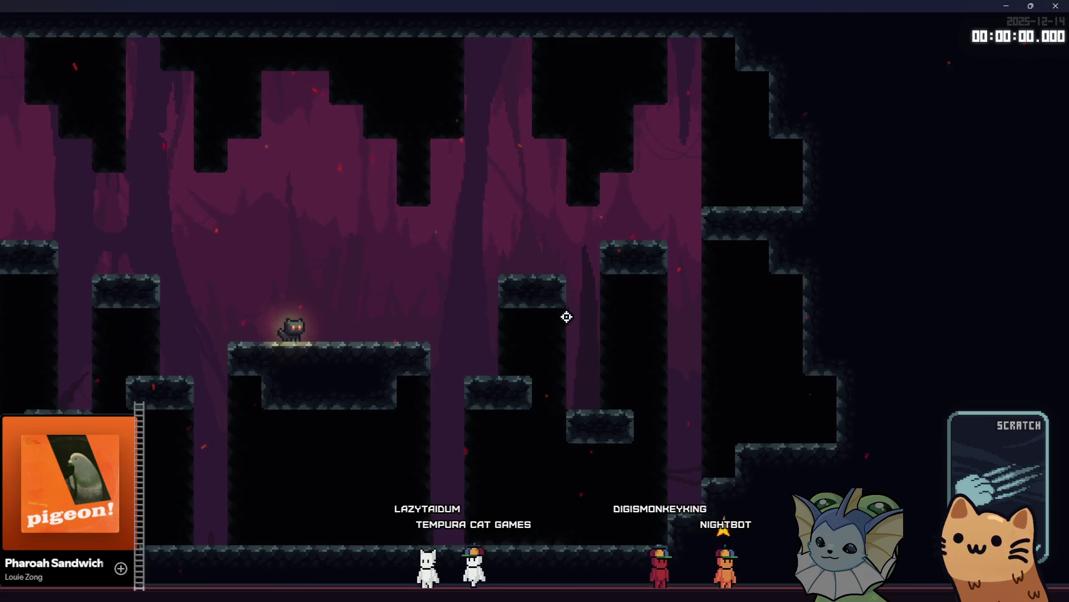
key("d")
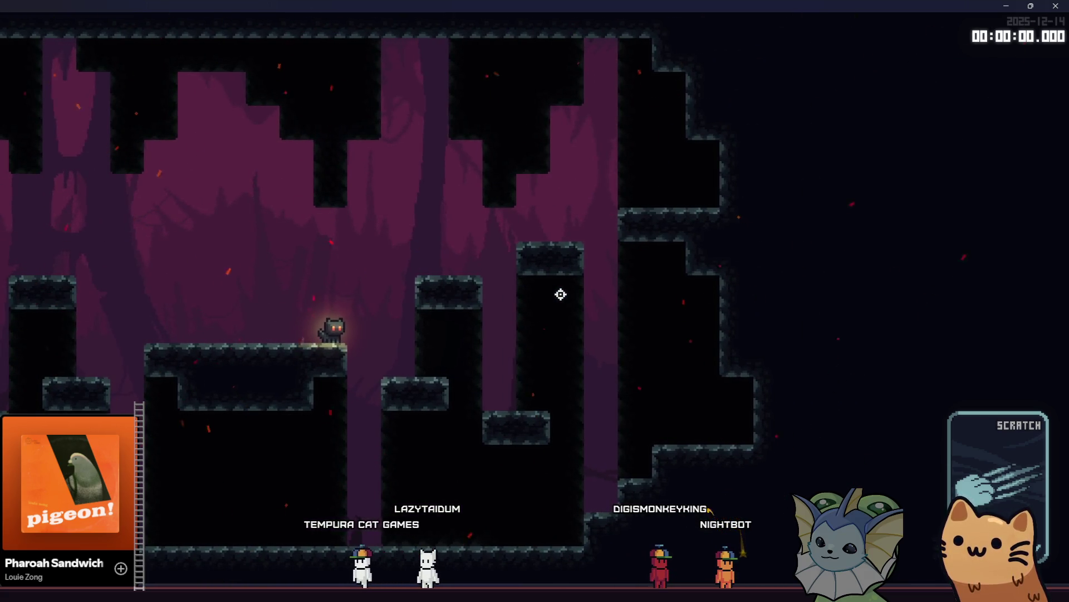
key("a")
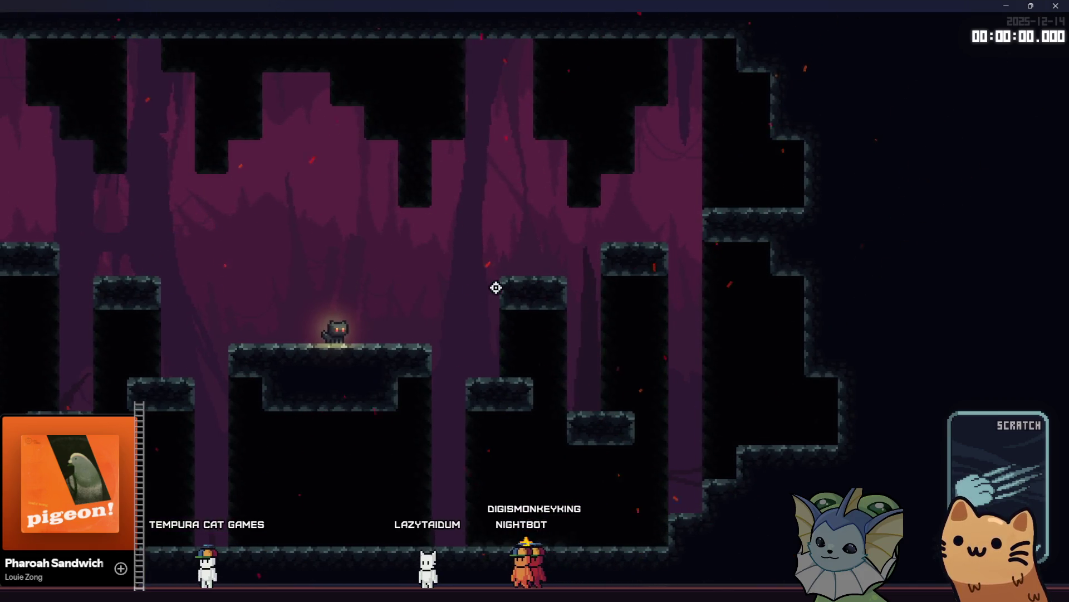
key("a")
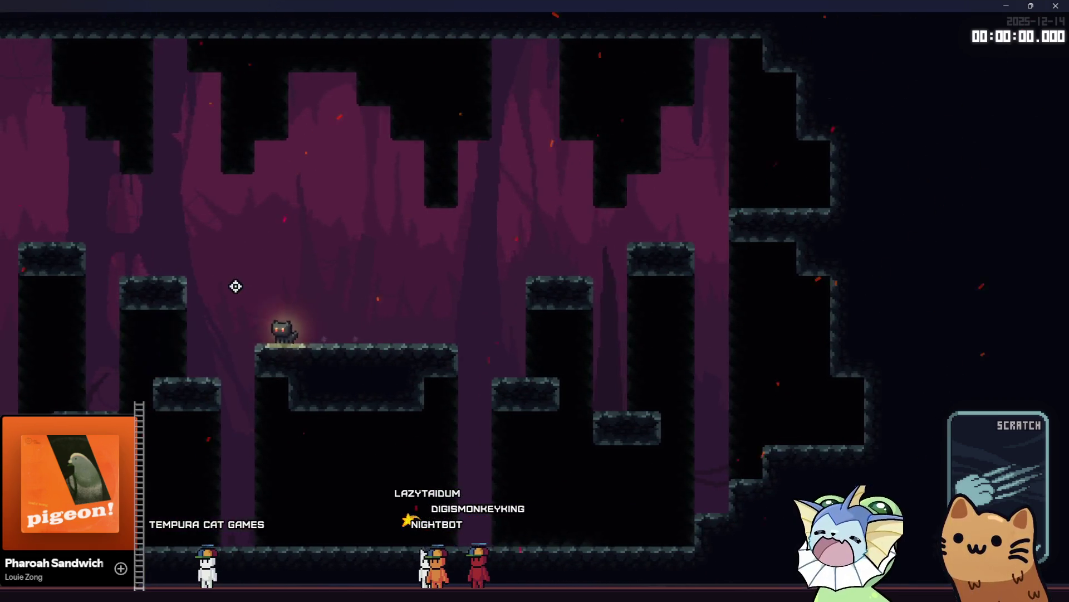
key("d")
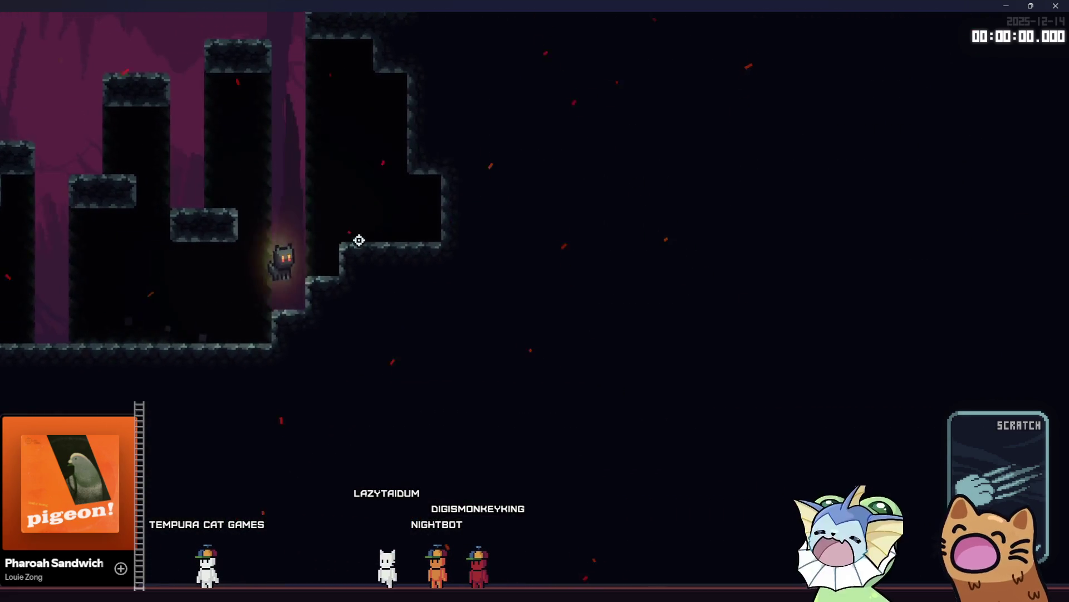
key("a")
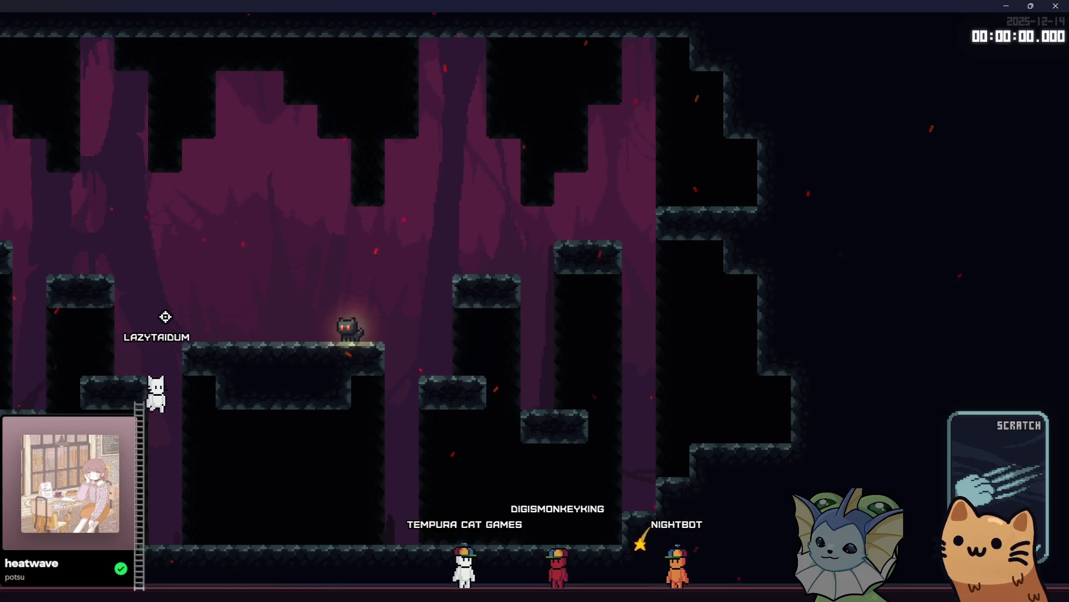
left_click(1060, 12)
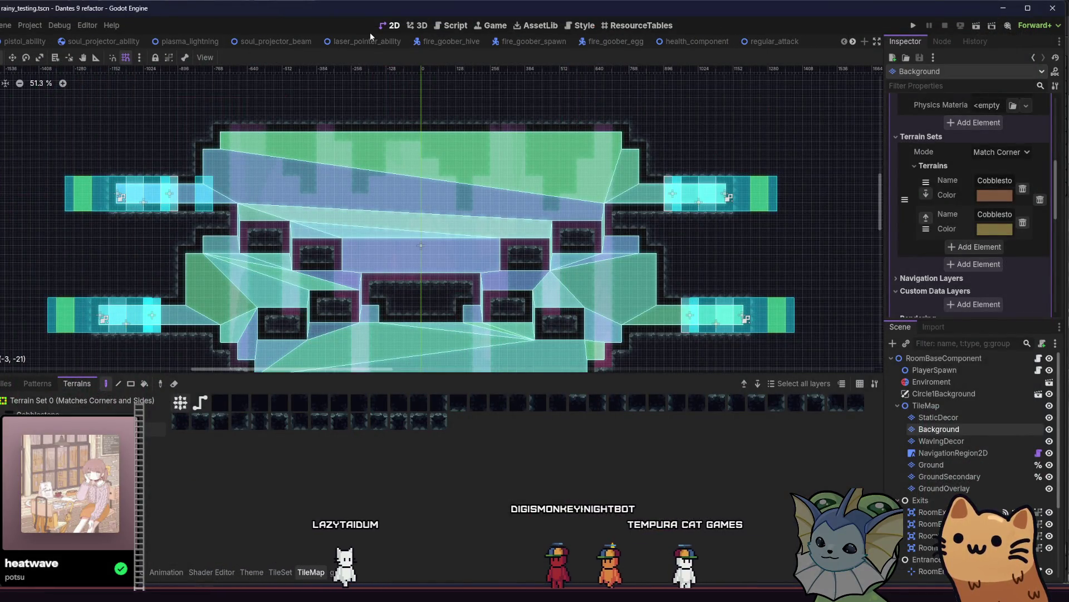
- Search for 'player' in the quick open dialog and open player.tscn
key("alt+shift+o")
type("player")
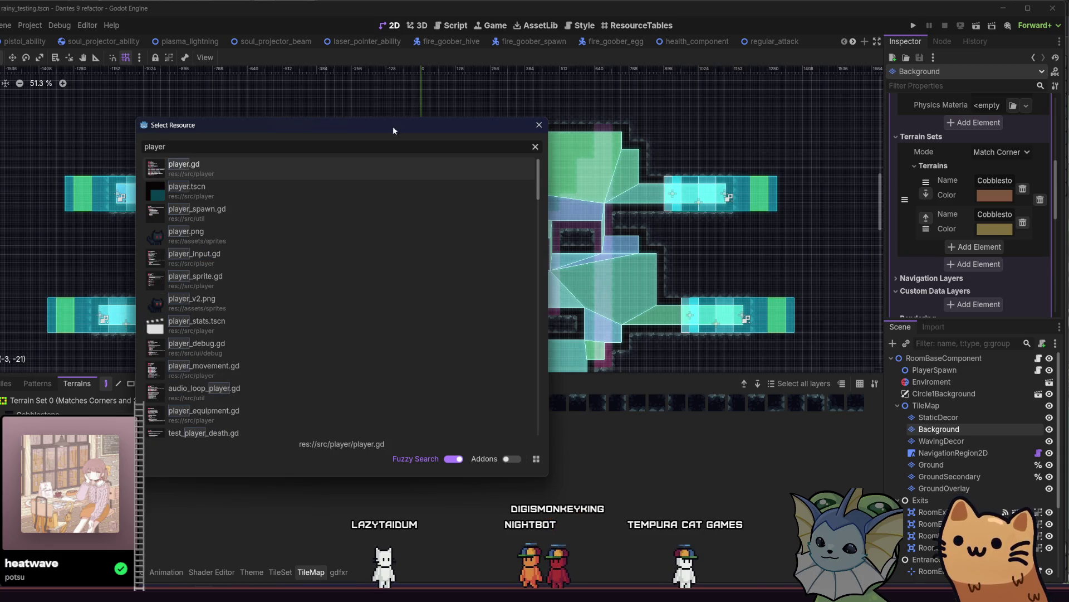
key("Down")
key("Return")
scroll(943, 430, "down", 8)
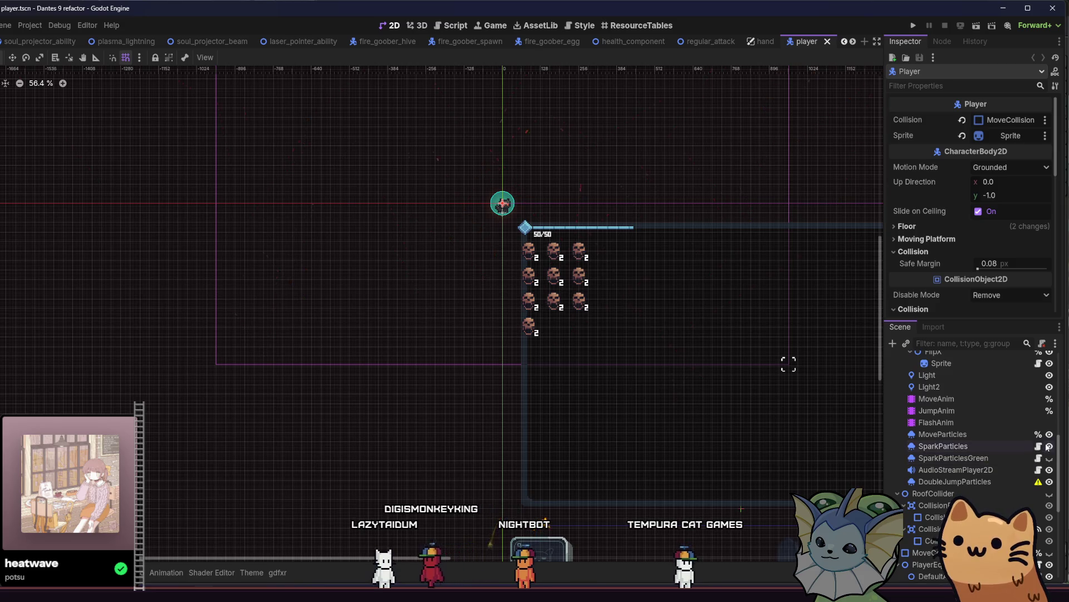
- Hide SparkParticles and duplicate it as a new emitter named RainParticles
left_click(1049, 446)
left_click(977, 445)
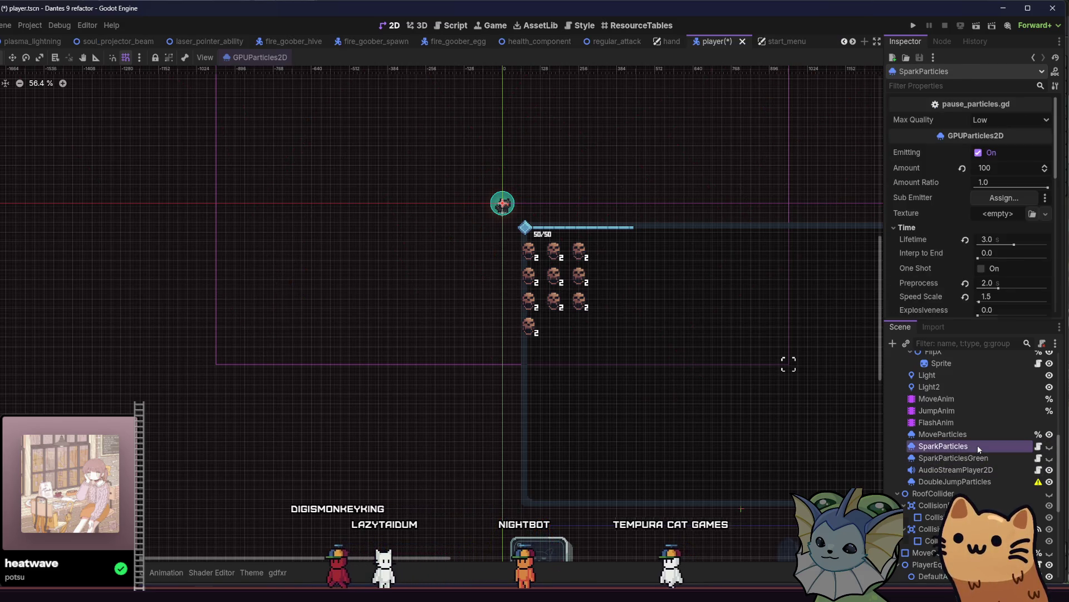
right_click(978, 445)
left_click(959, 476)
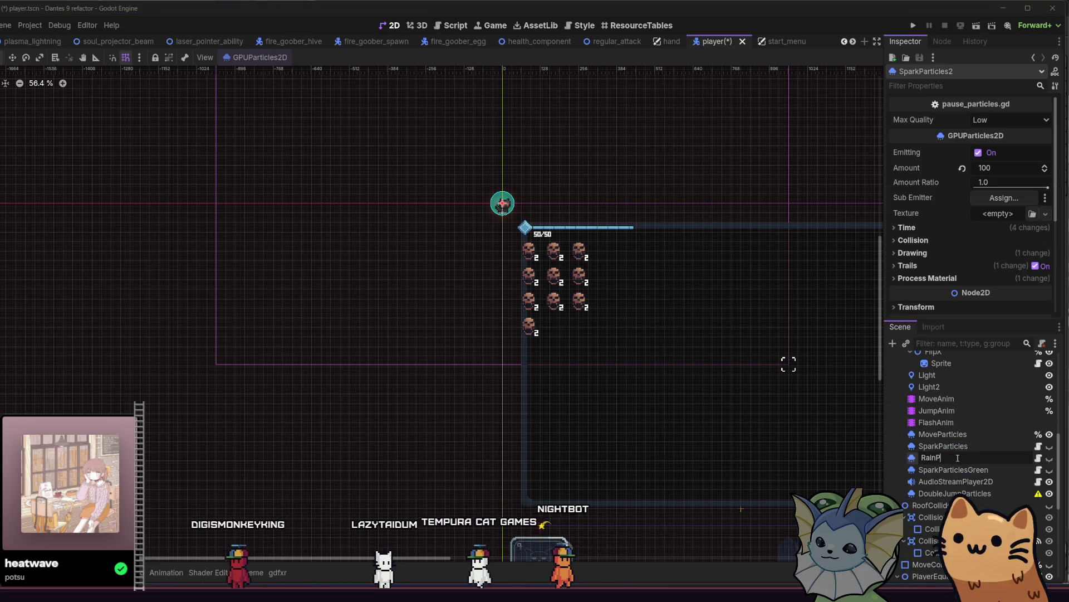
type("articles")
key("Return")
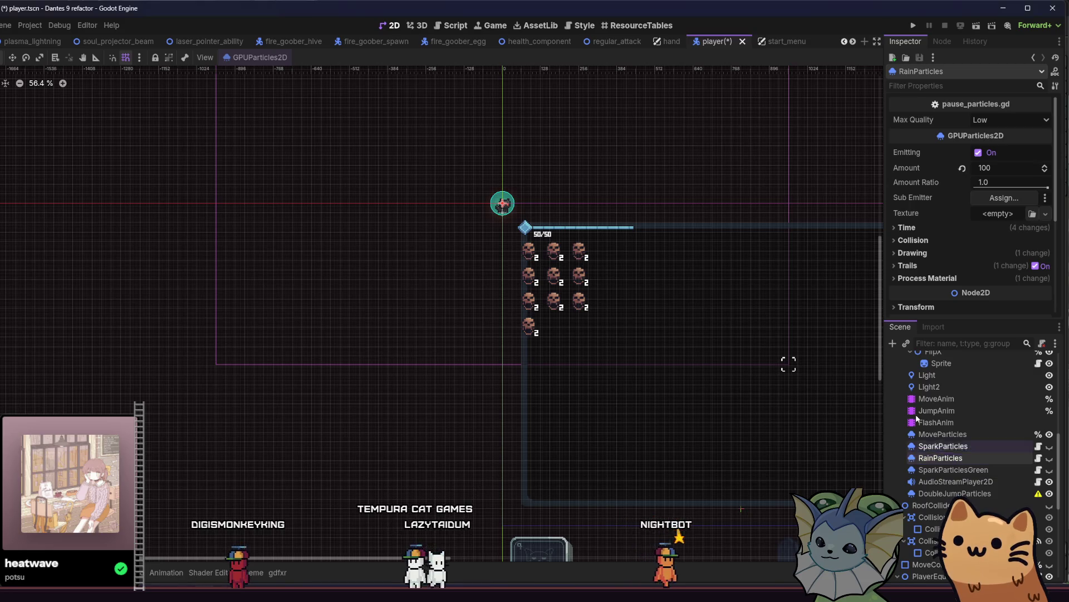
- Make RainParticles visible and expand its Process Material section in the Inspector
scroll(578, 261, "down", 2)
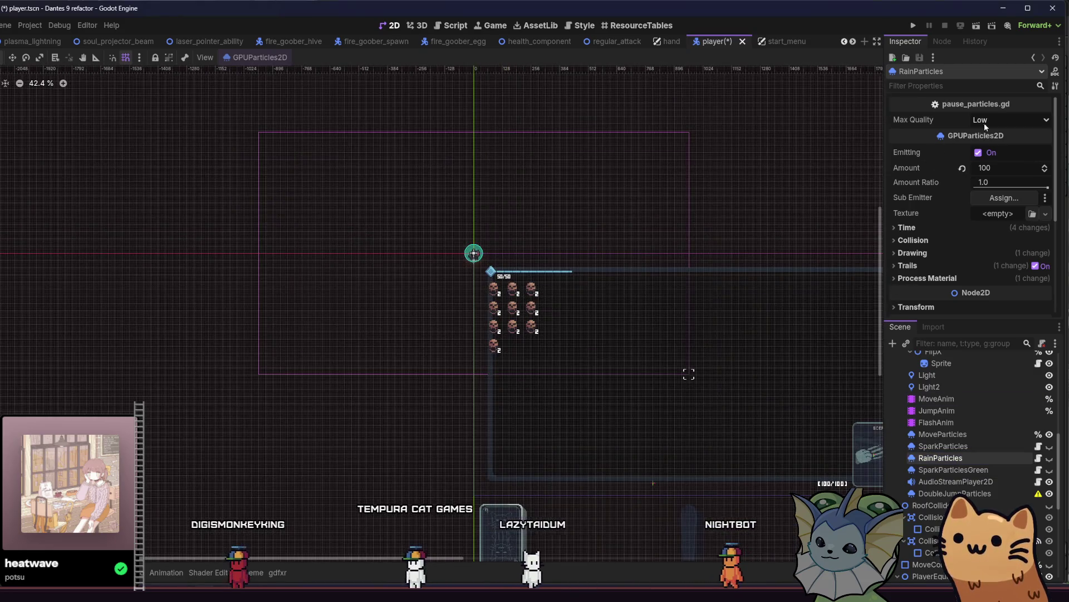
scroll(470, 289, "up", 2)
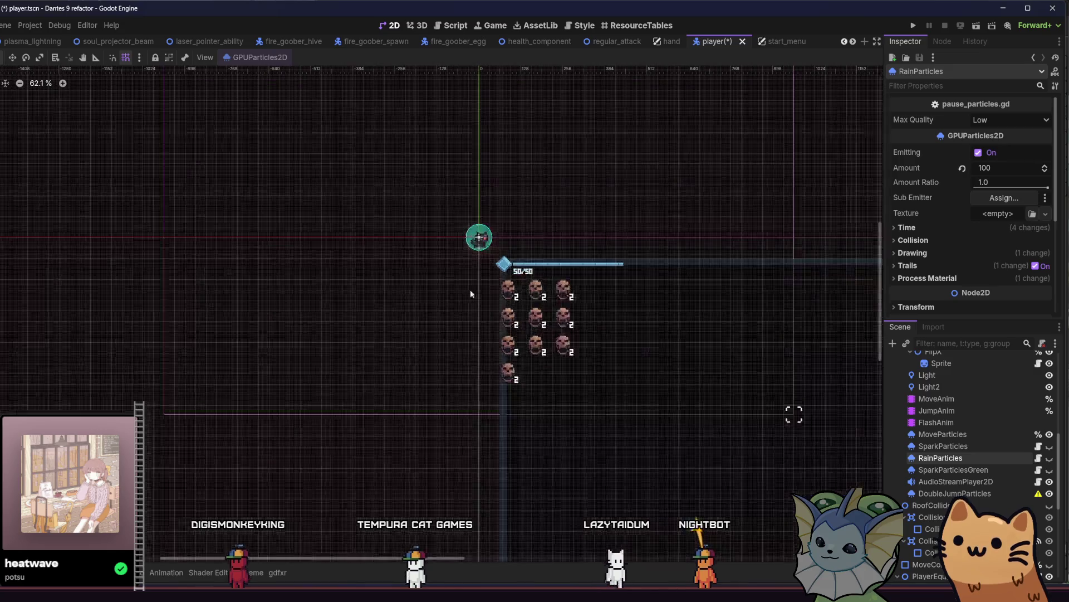
left_click(1049, 457)
scroll(382, 239, "up", 1)
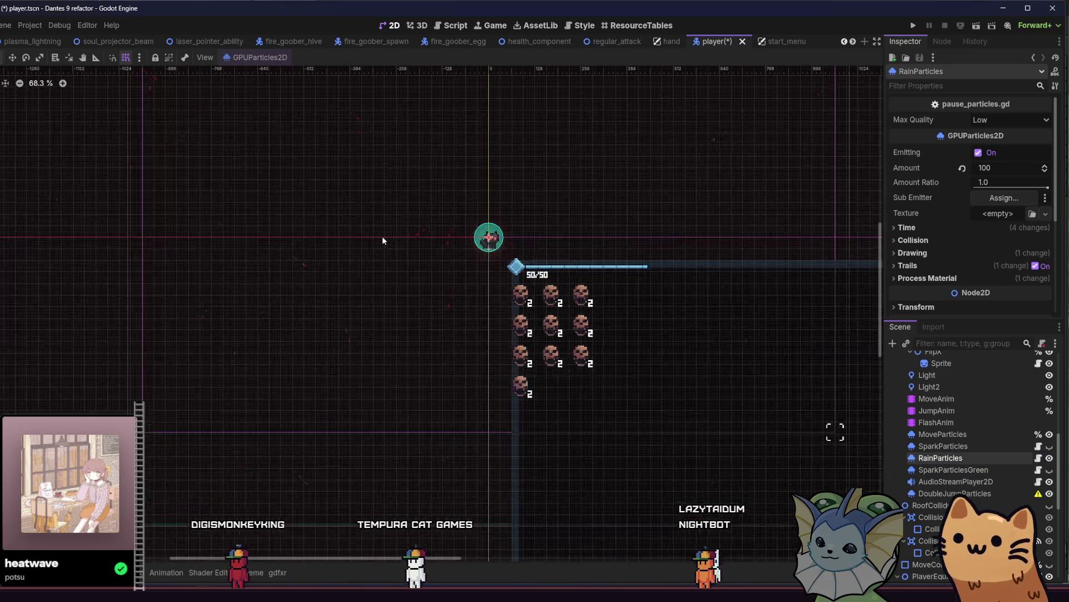
left_click(944, 228)
left_click(945, 228)
scroll(945, 223, "down", 2)
left_click(946, 223)
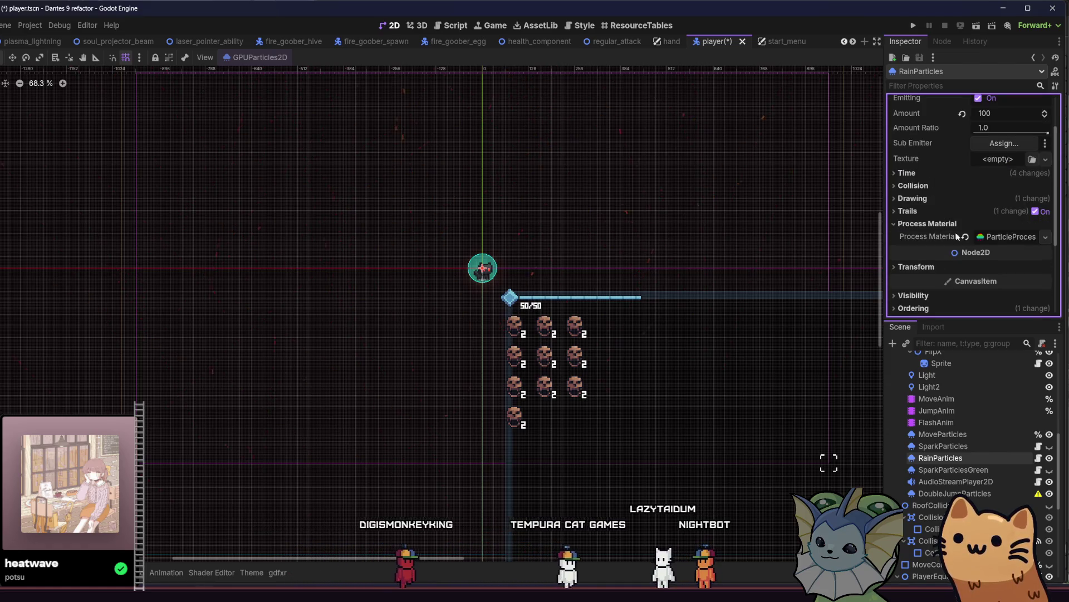
- Make the RainParticles process material unique (recursive)
right_click(989, 236)
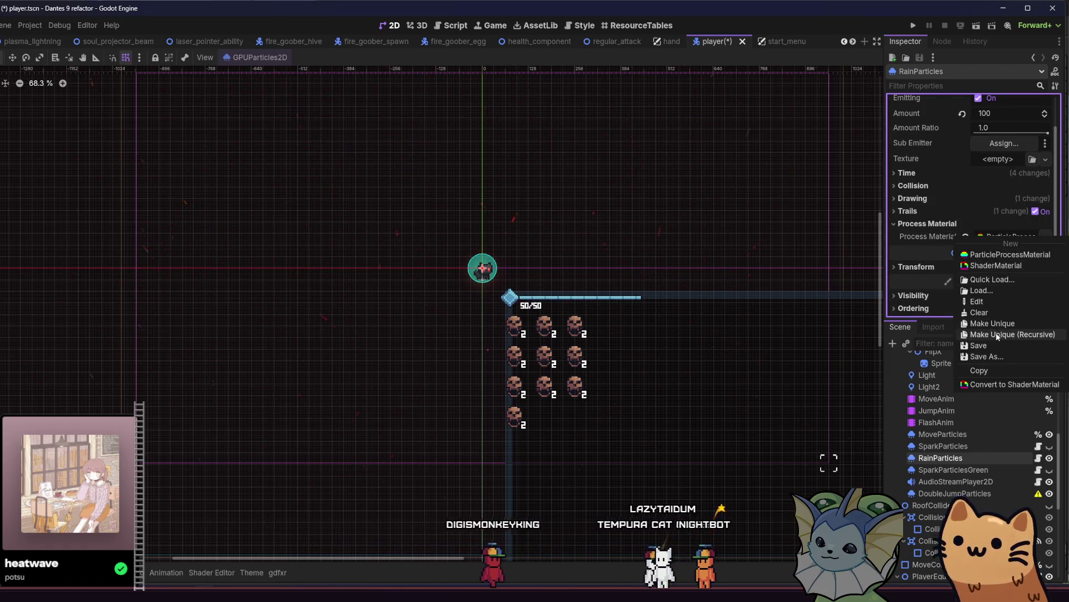
left_click(996, 334)
left_click(298, 393)
scroll(908, 254, "down", 3)
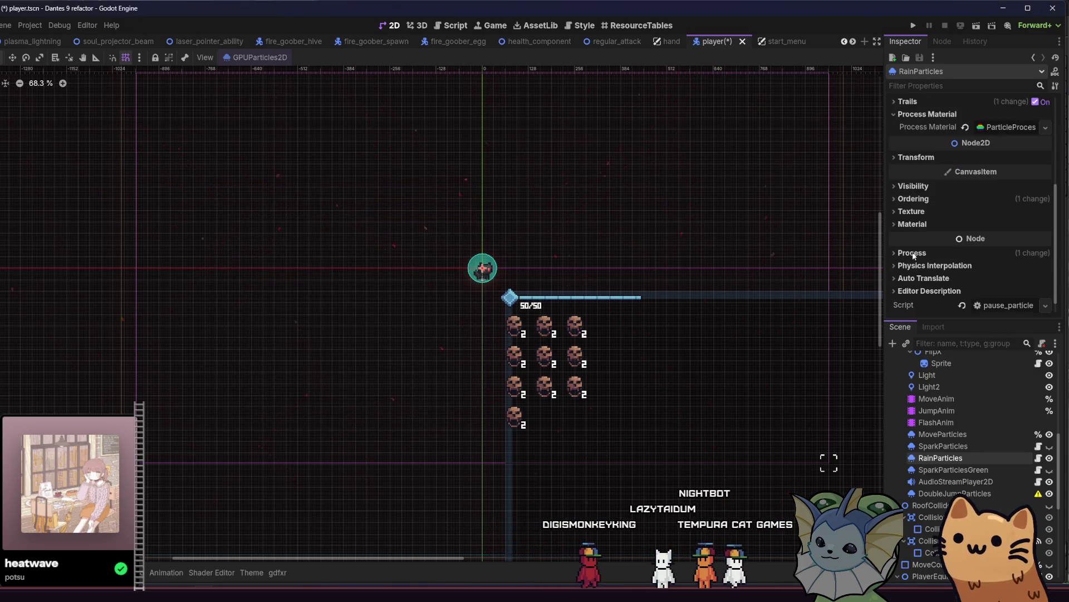
scroll(924, 199, "up", 1)
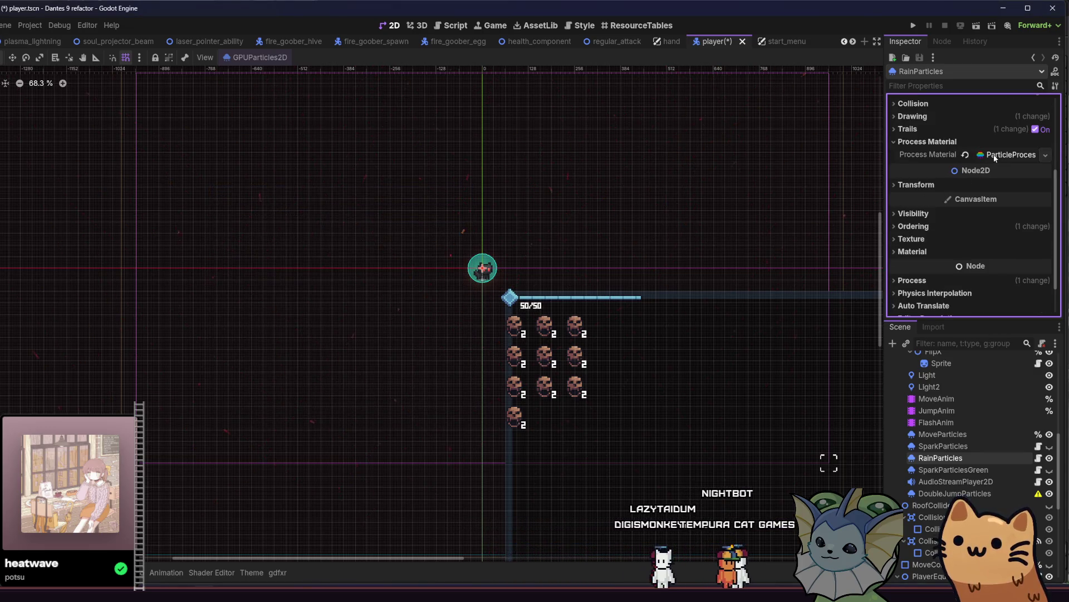
- Expand the material's Spawn > Position settings to show the 1000×800 box emitter
left_click(994, 157)
left_click(938, 185)
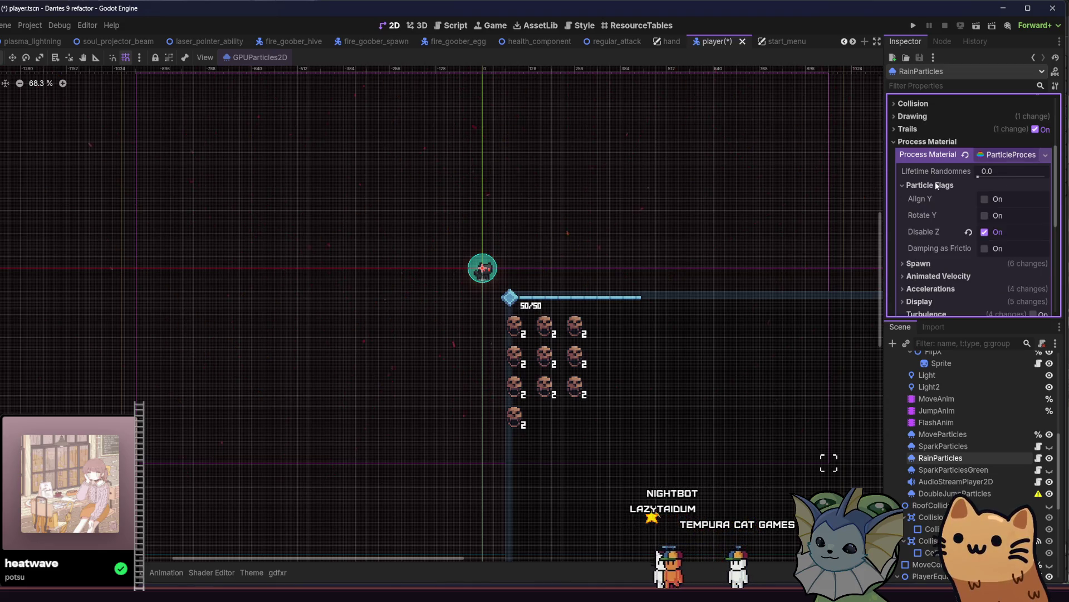
left_click(937, 186)
left_click(929, 199)
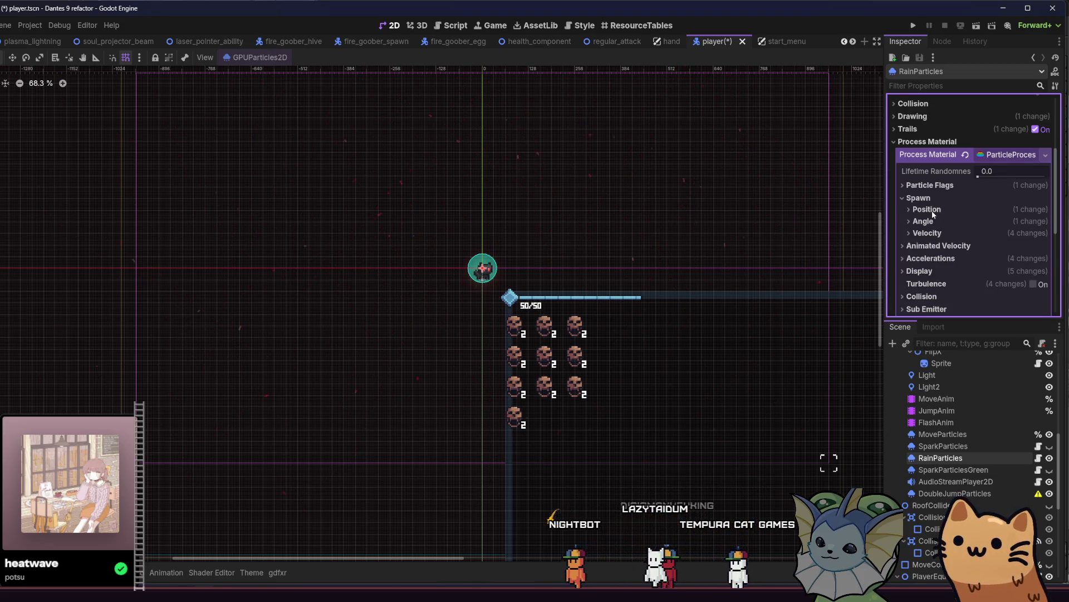
left_click(927, 210)
scroll(942, 225, "down", 2)
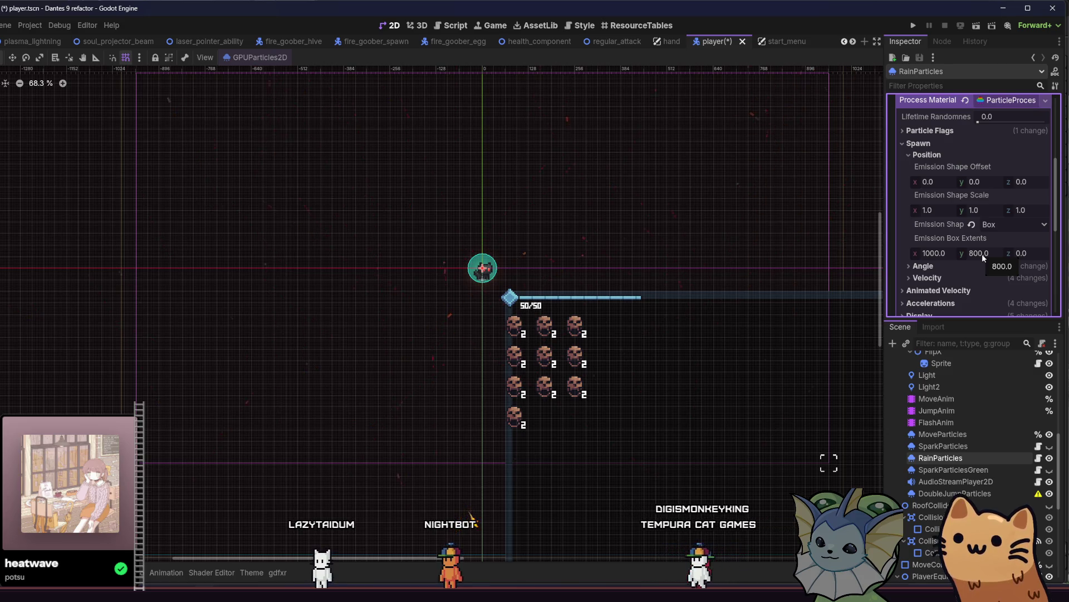
left_click(981, 253)
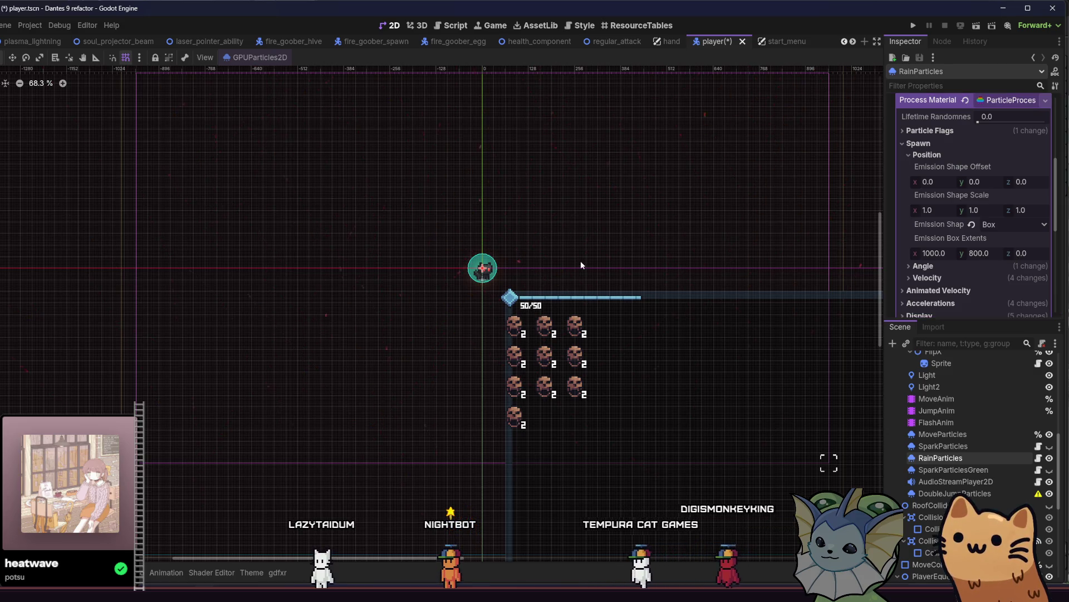
- Set the emission box extents y to 20, making a 1000×20 strip
left_click(972, 254)
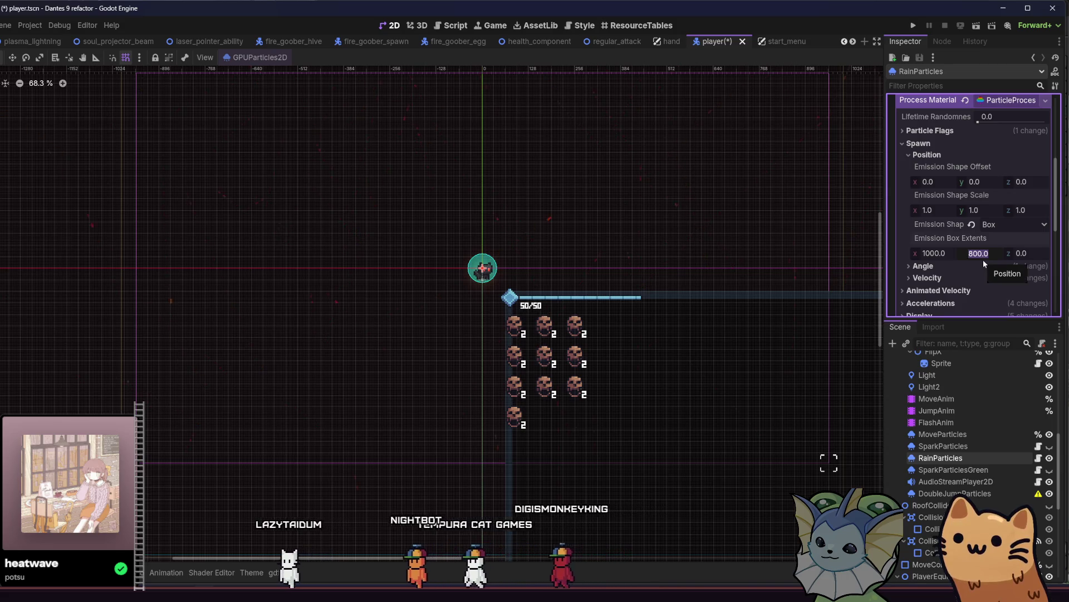
type("20")
key("Return")
scroll(179, 222, "up", 1)
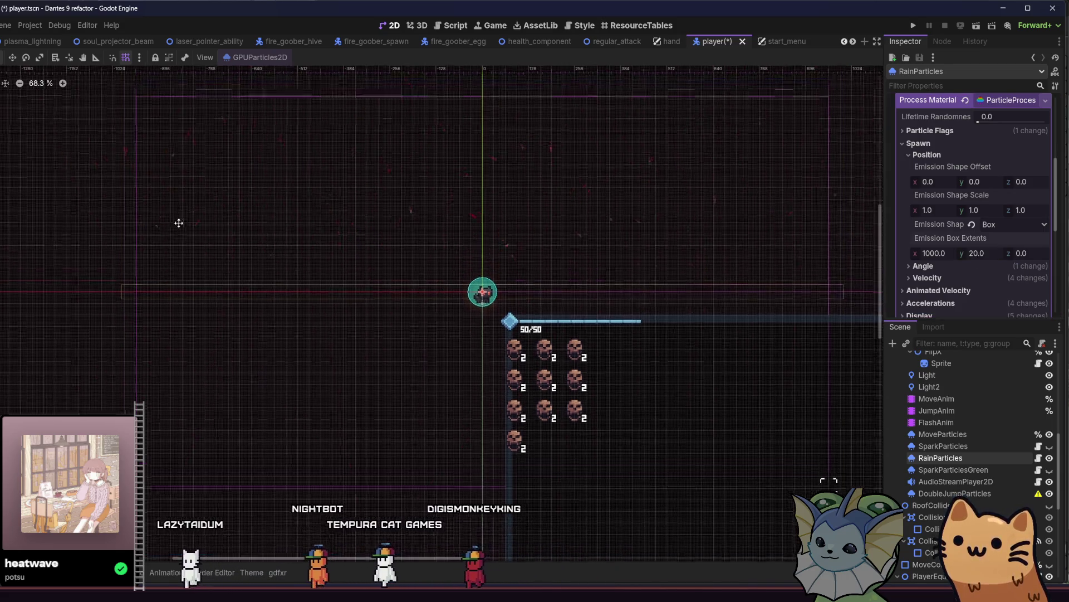
scroll(179, 223, "up", 1)
- Move RainParticles up above the player and save the player scene
key("w")
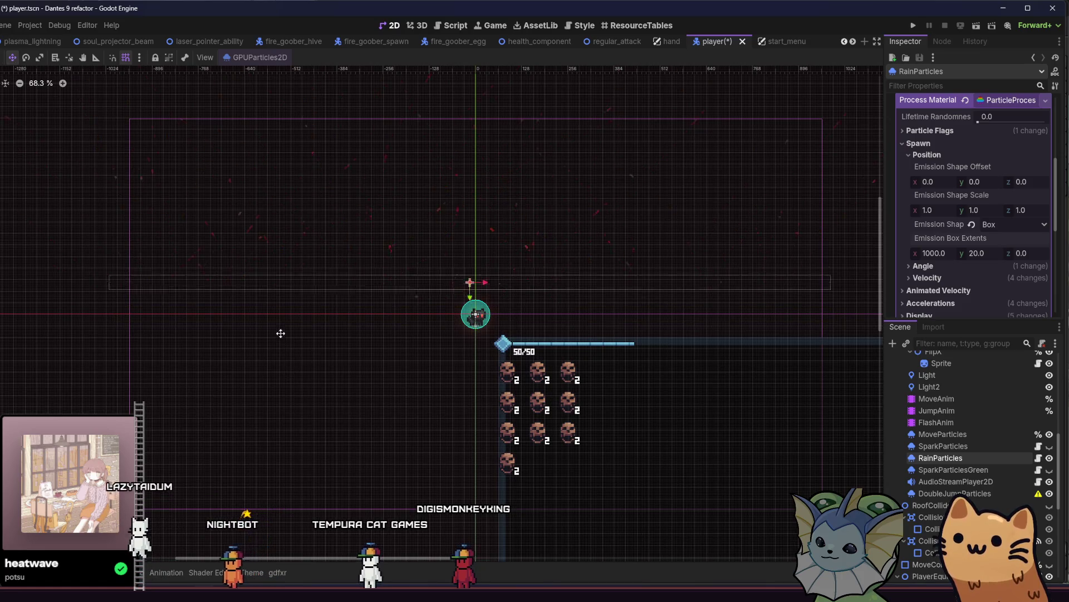
left_click_drag(281, 333, 286, 147)
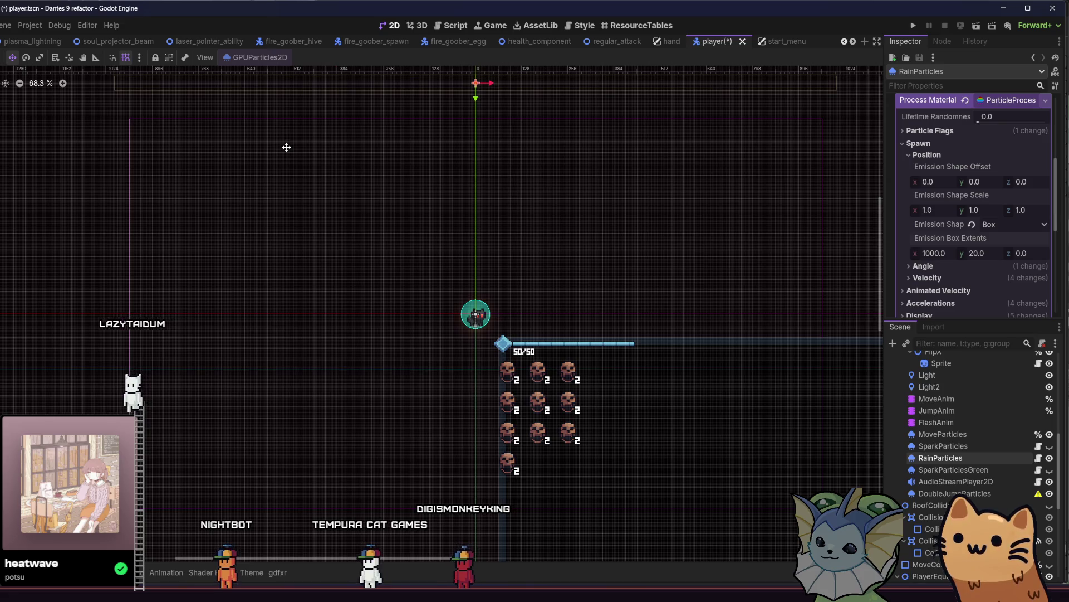
key("ctrl+s")
scroll(300, 251, "up", 5)
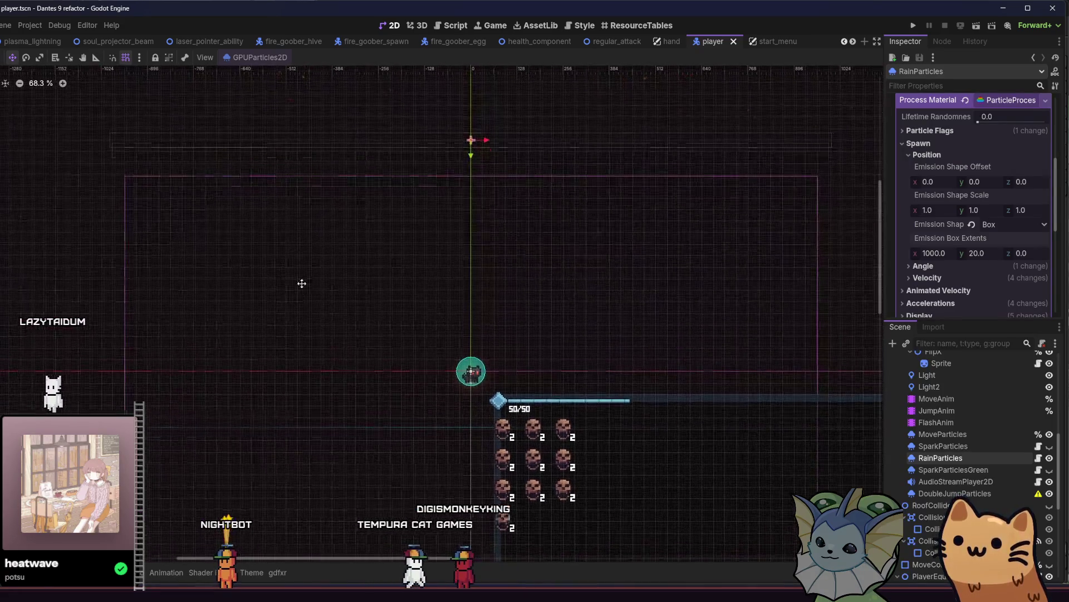
scroll(292, 337, "down", 4)
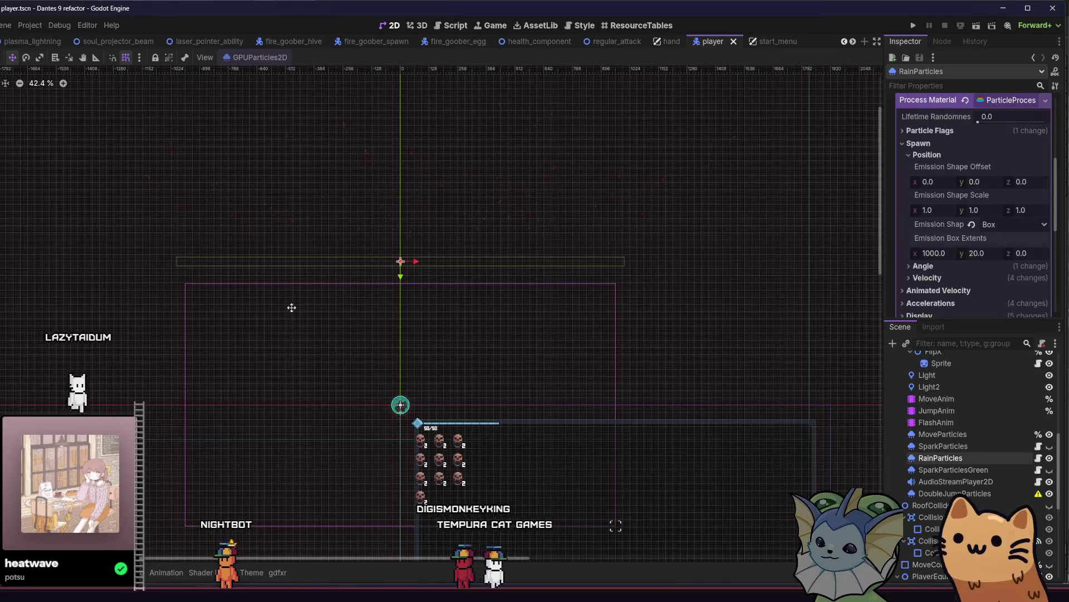
scroll(301, 296, "up", 1)
scroll(307, 285, "up", 1)
left_click_drag(307, 285, 329, 238)
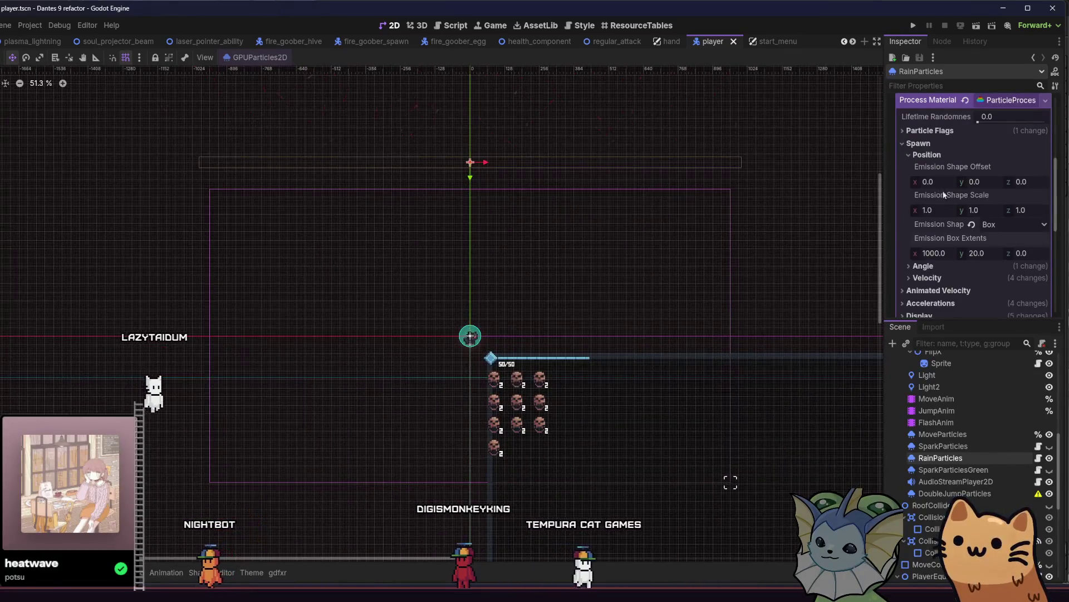
- Set the spawn Direction y component to 1
left_click(923, 265)
scroll(930, 273, "down", 2)
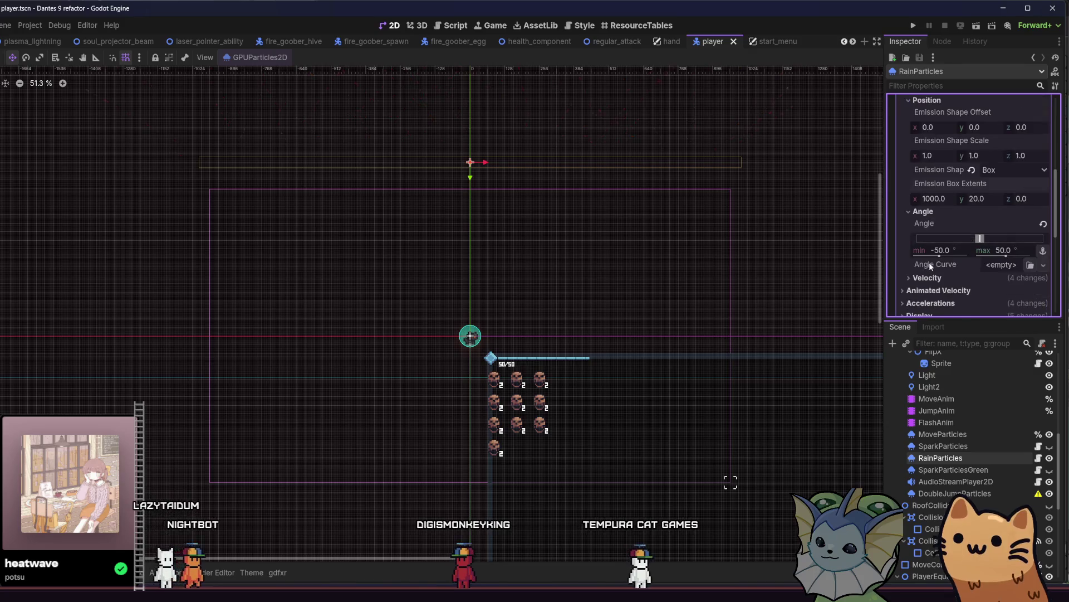
scroll(929, 278, "down", 3)
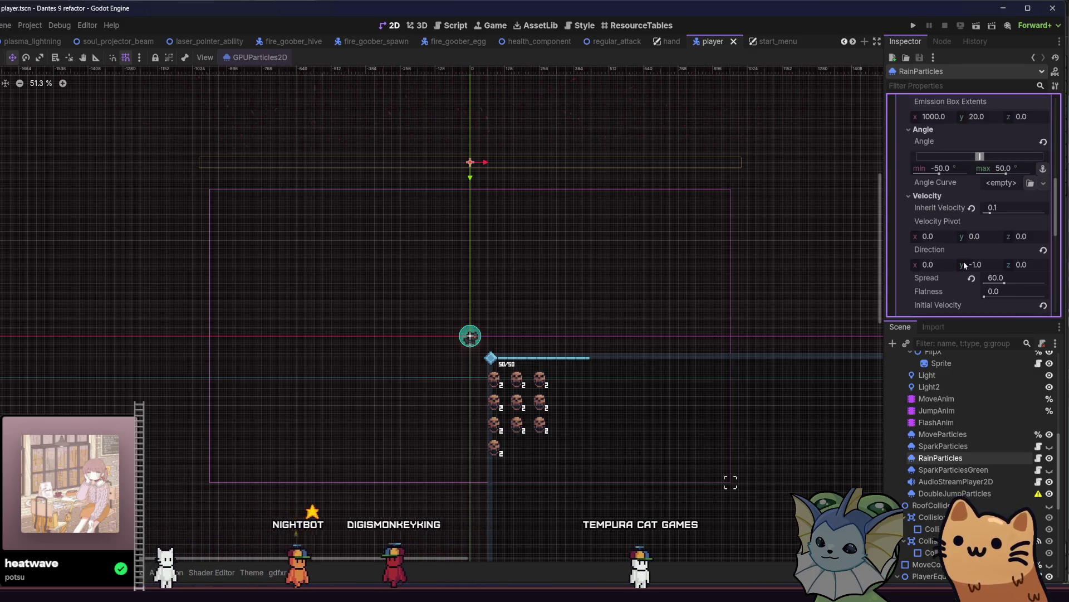
left_click(972, 264)
type("1")
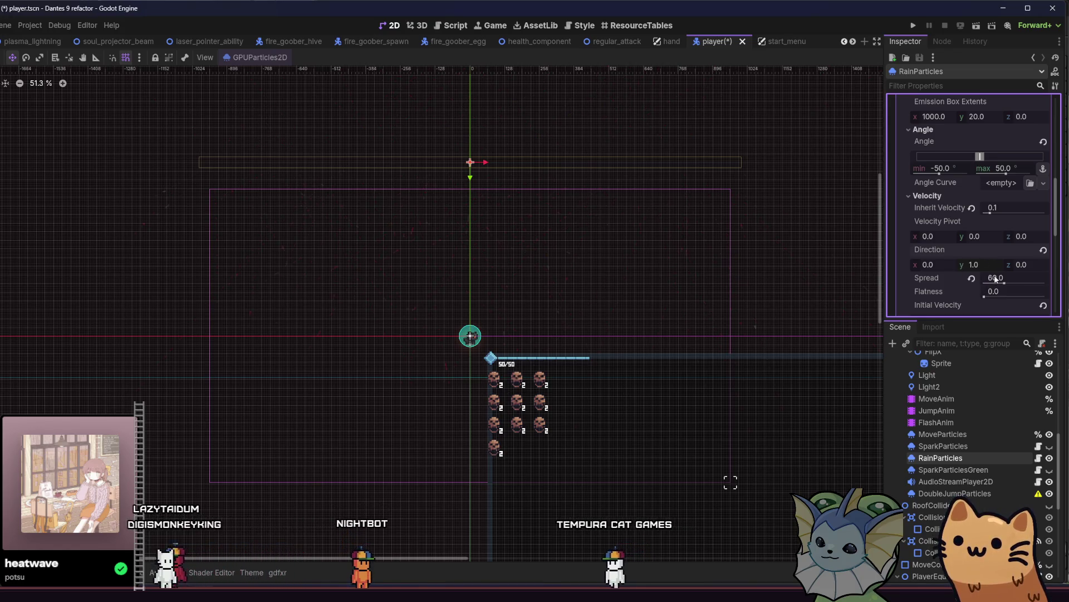
- Set the spawn angle min and max to -80° and the velocity spread to 0
left_click(998, 168)
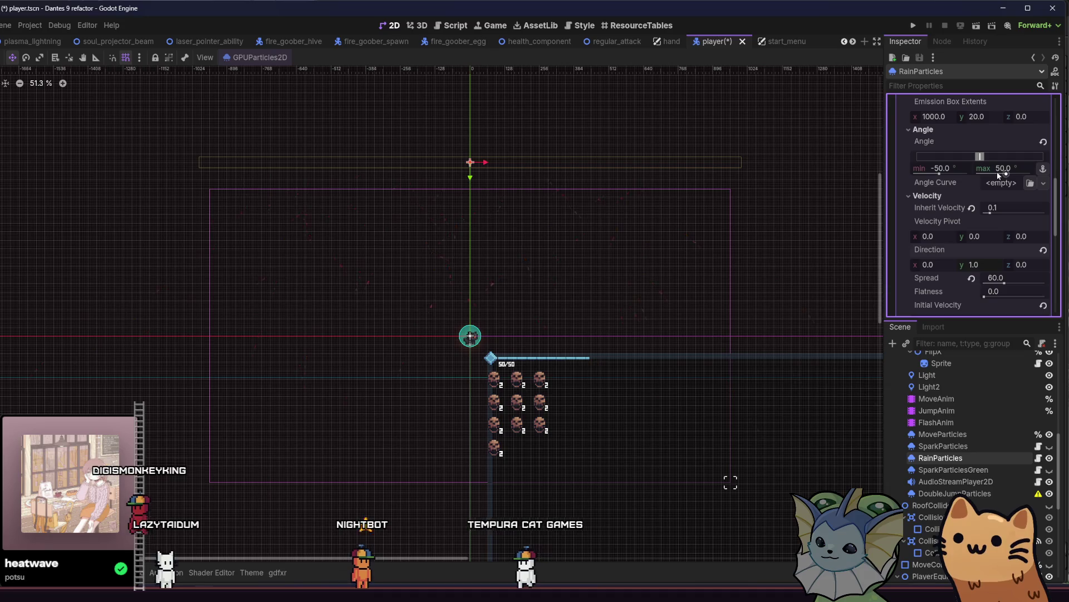
type("-")
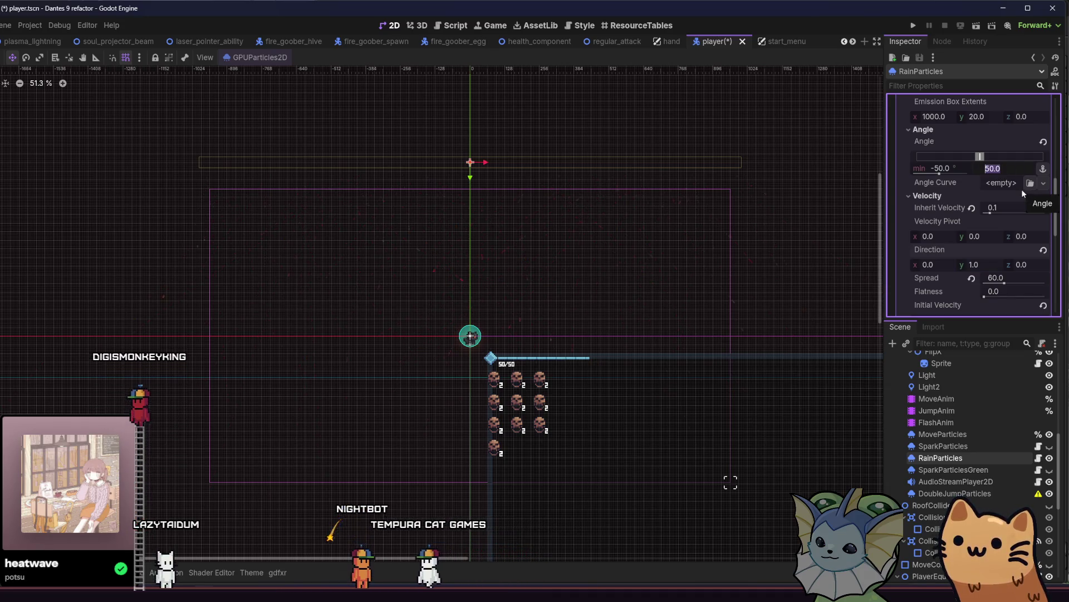
type("60")
key("Return")
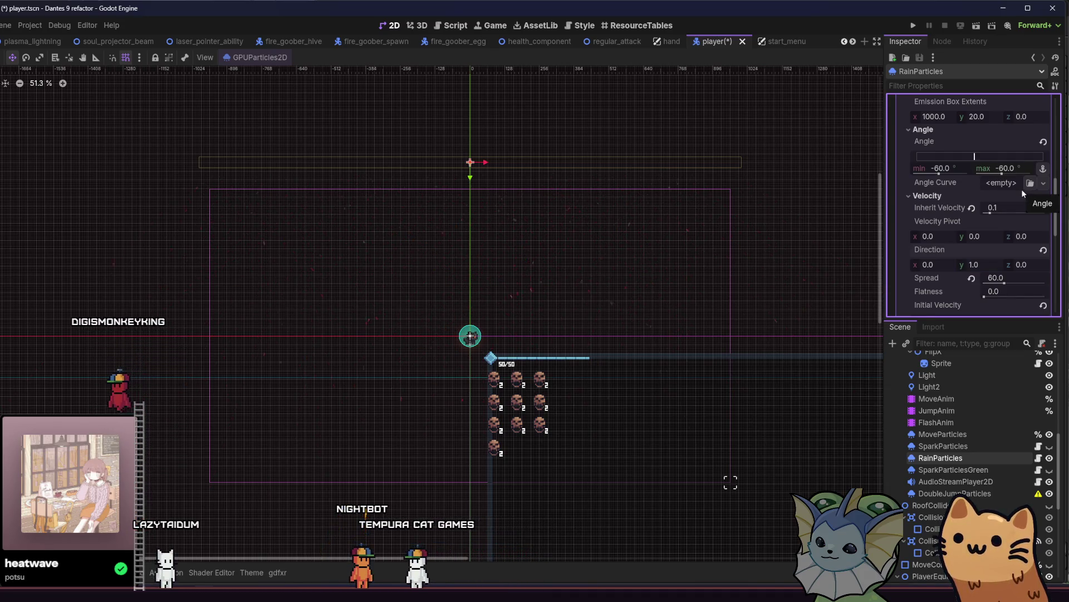
left_click(1002, 167)
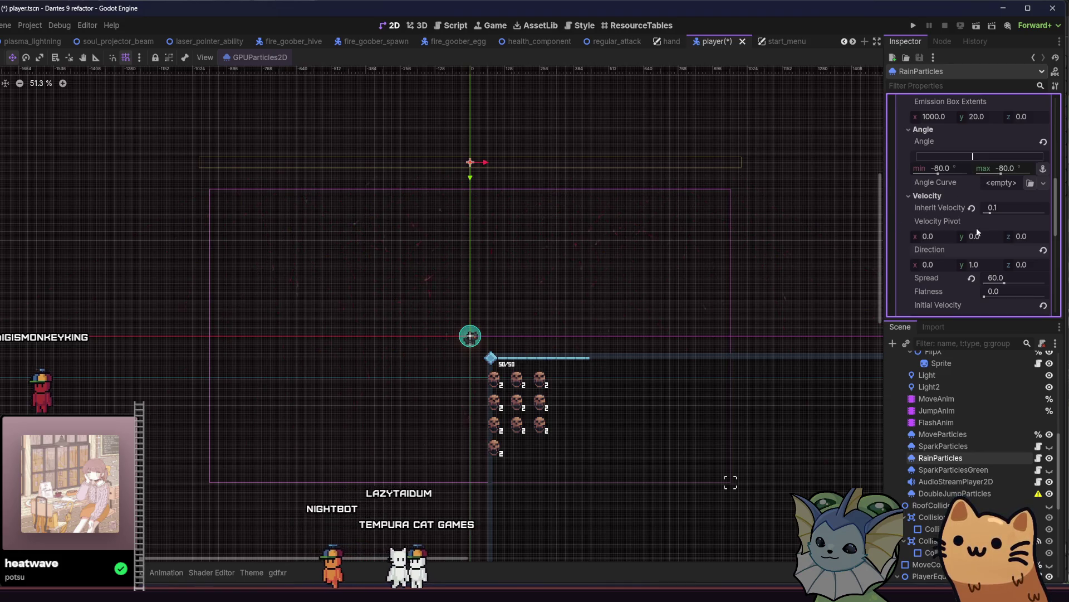
scroll(985, 256, "down", 2)
scroll(958, 263, "up", 2)
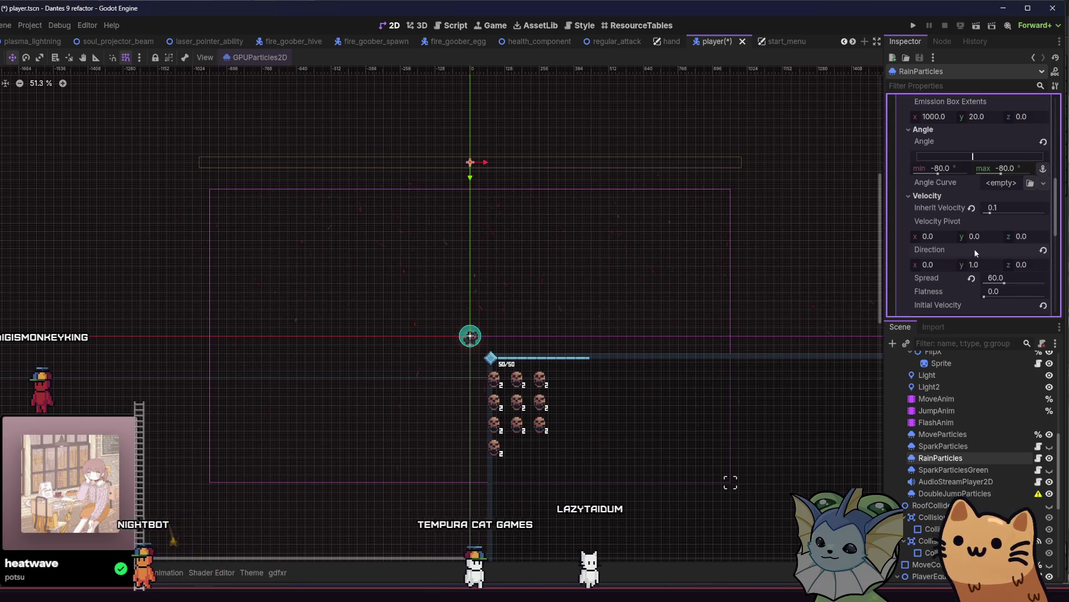
left_click_drag(997, 278, 944, 280)
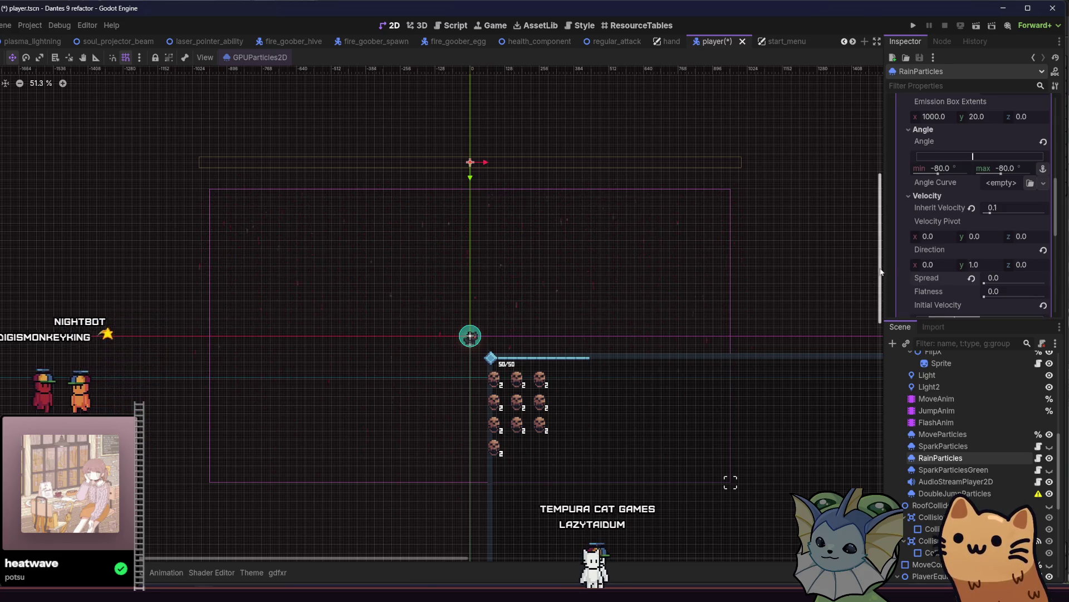
- Set velocity spread to 5 and initial velocity to 356.67–599.74, then save the player scene
scroll(941, 281, "down", 1)
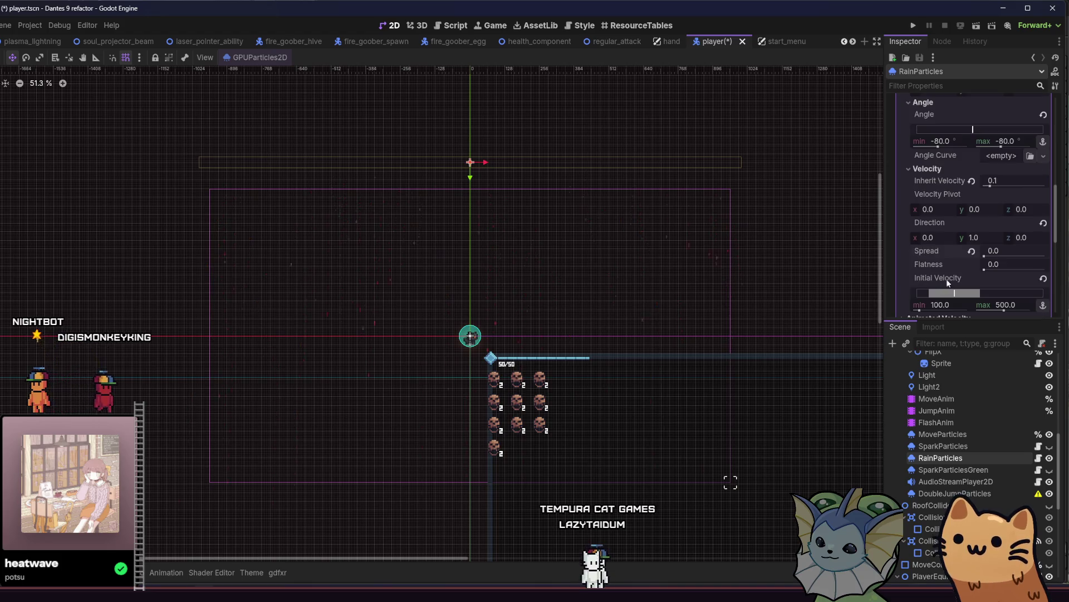
left_click(985, 257)
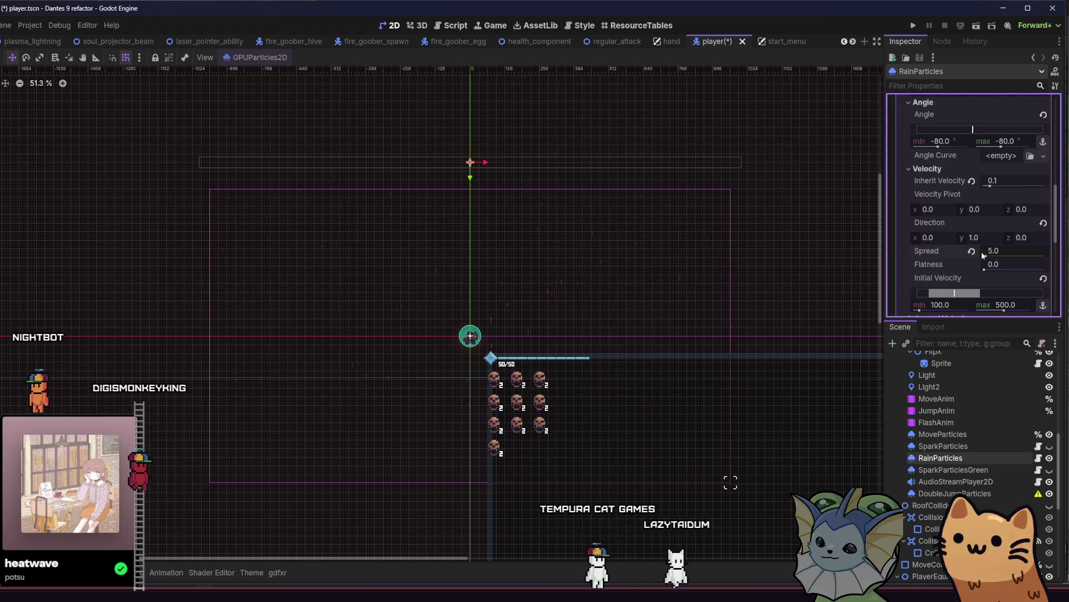
scroll(983, 255, "down", 2)
left_click_drag(954, 241, 984, 246)
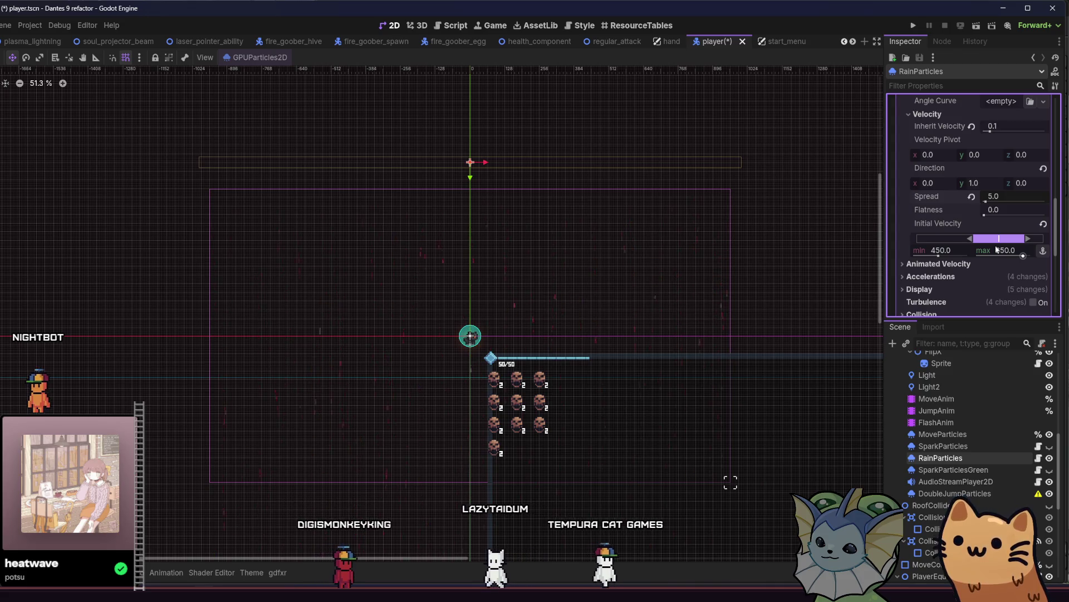
mouse_move(997, 250)
left_mouse_down()
mouse_move(1006, 239)
mouse_move(977, 239)
left_mouse_up()
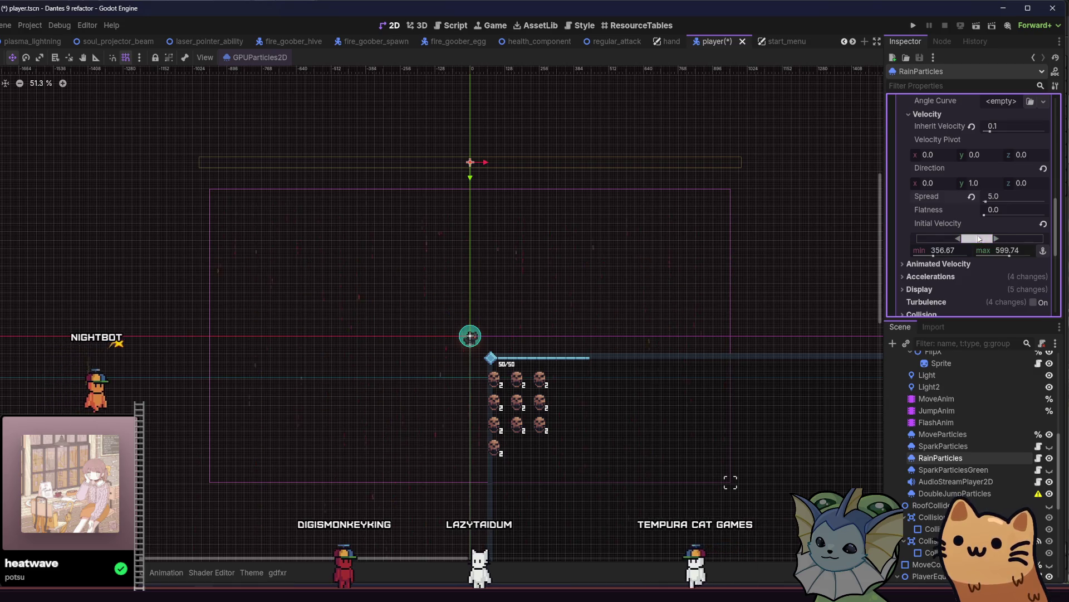
scroll(640, 277, "down", 6)
scroll(607, 275, "up", 3)
key("ctrl+s")
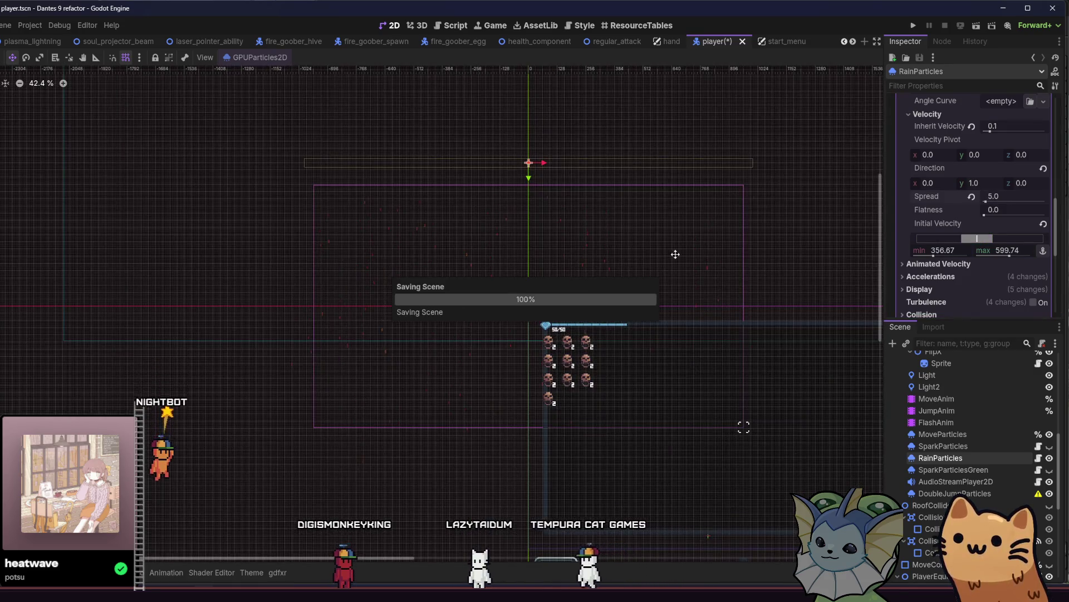
scroll(933, 191, "up", 2)
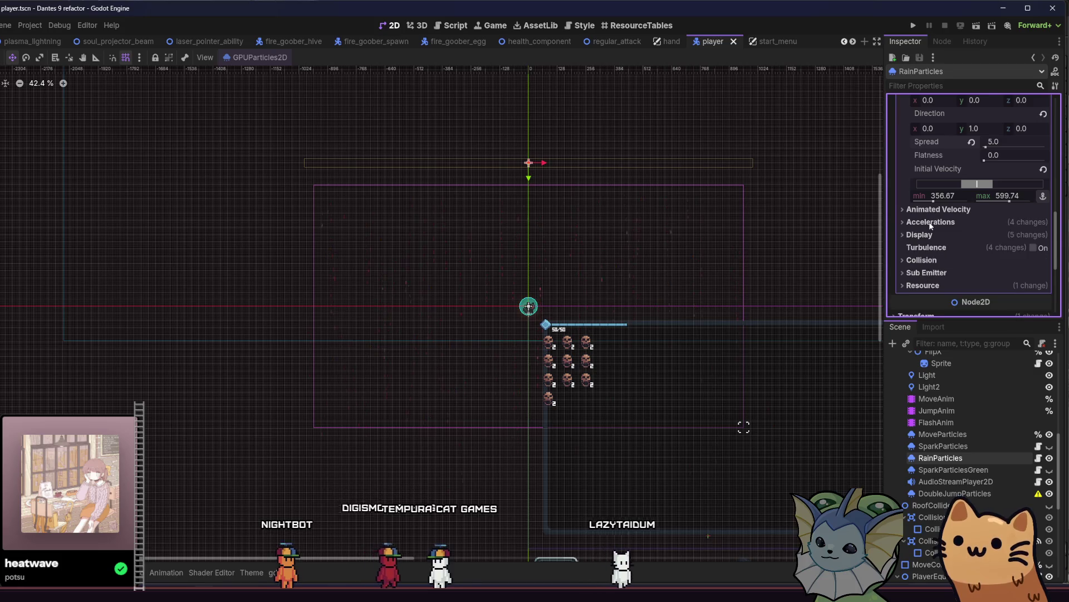
- Expand the Display group's Scale, Scale Over Velocity and Color Curves settings for RainParticles
left_click(930, 223)
left_click(931, 224)
left_click(928, 238)
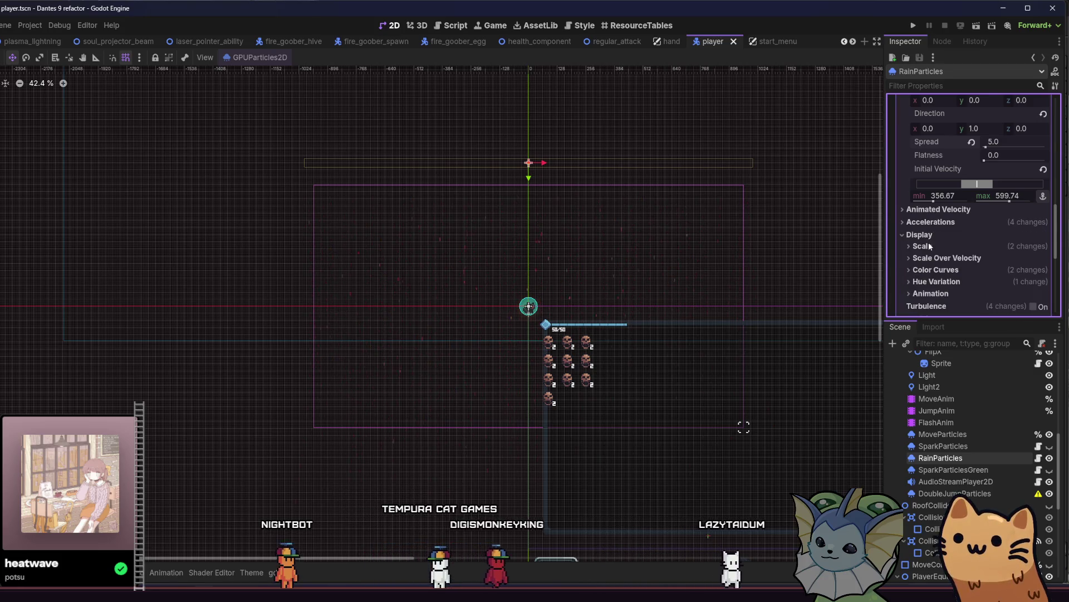
left_click(928, 241)
scroll(925, 234, "down", 2)
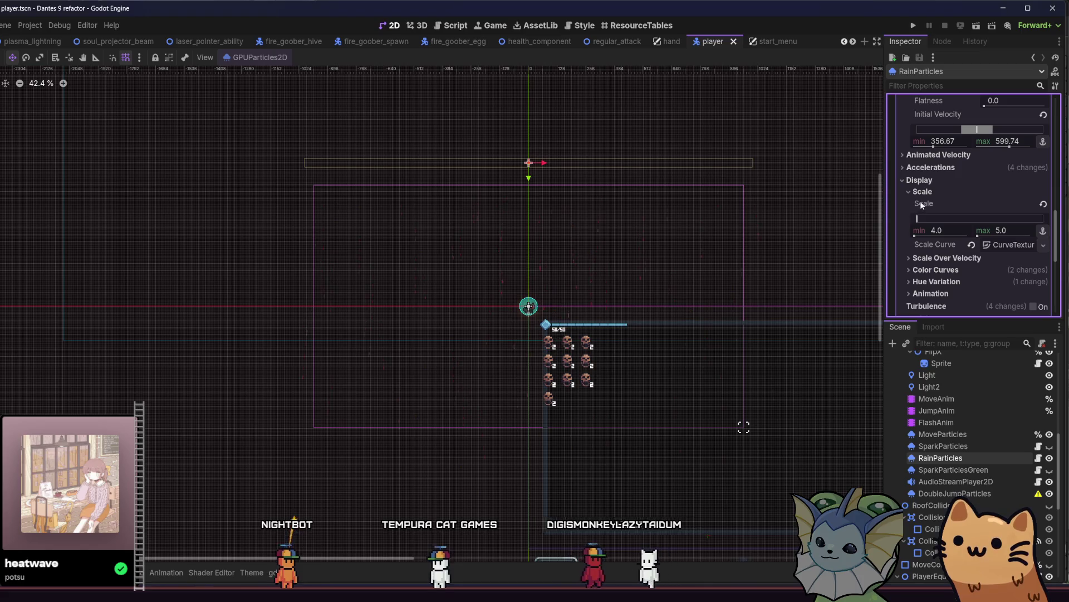
left_click(922, 194)
left_click(927, 194)
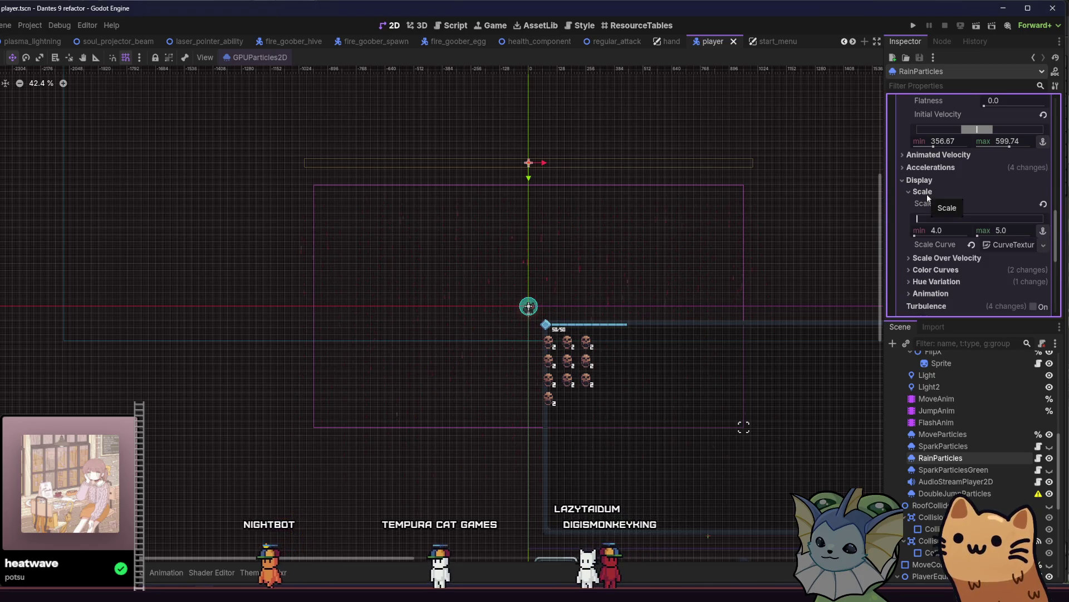
left_click(998, 246)
left_click(998, 246)
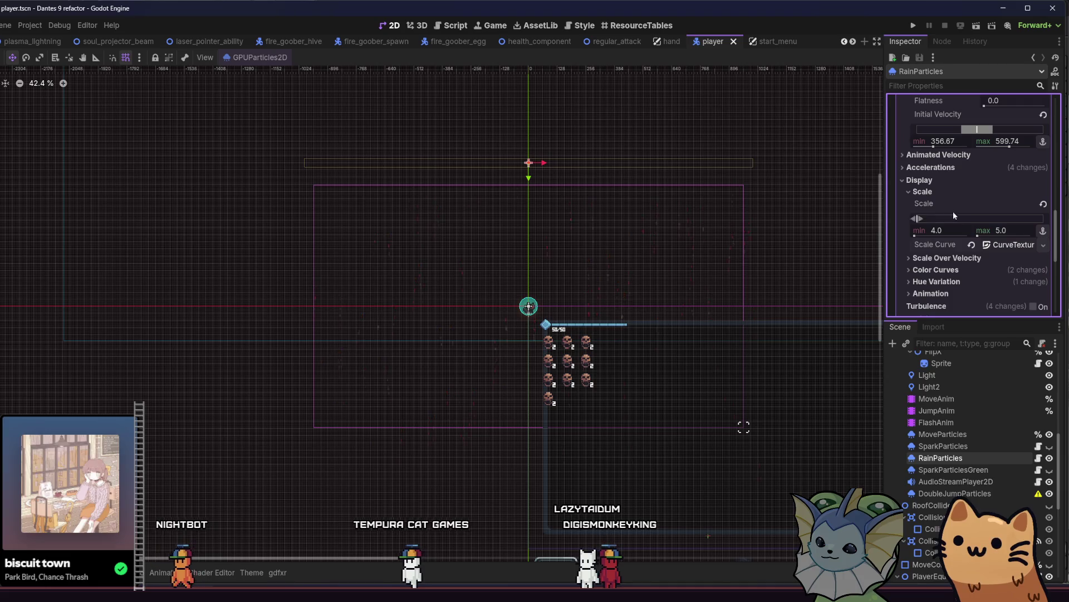
left_click(937, 192)
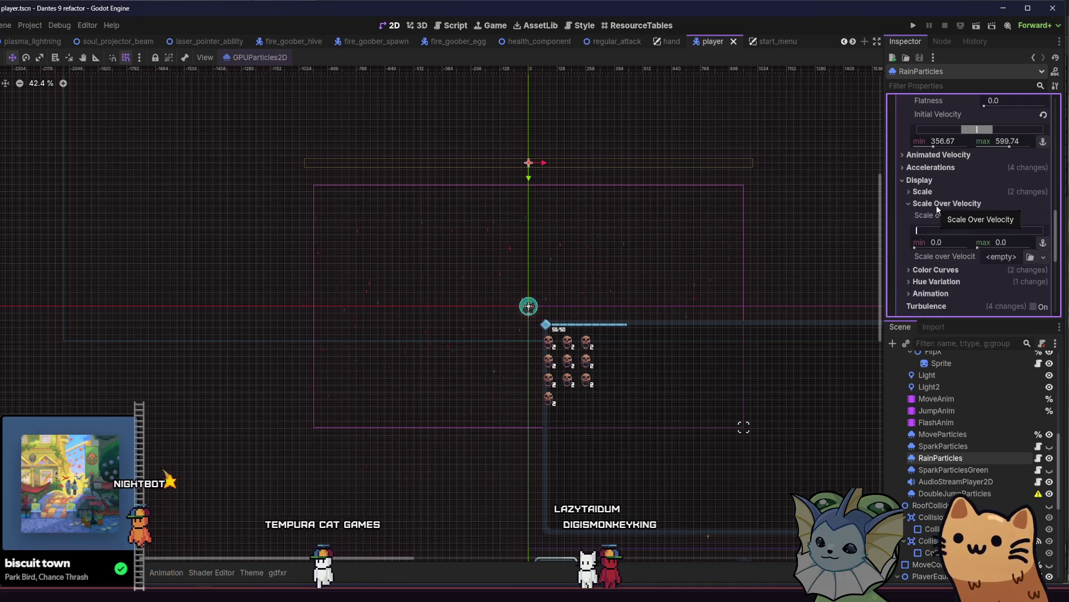
left_click(938, 216)
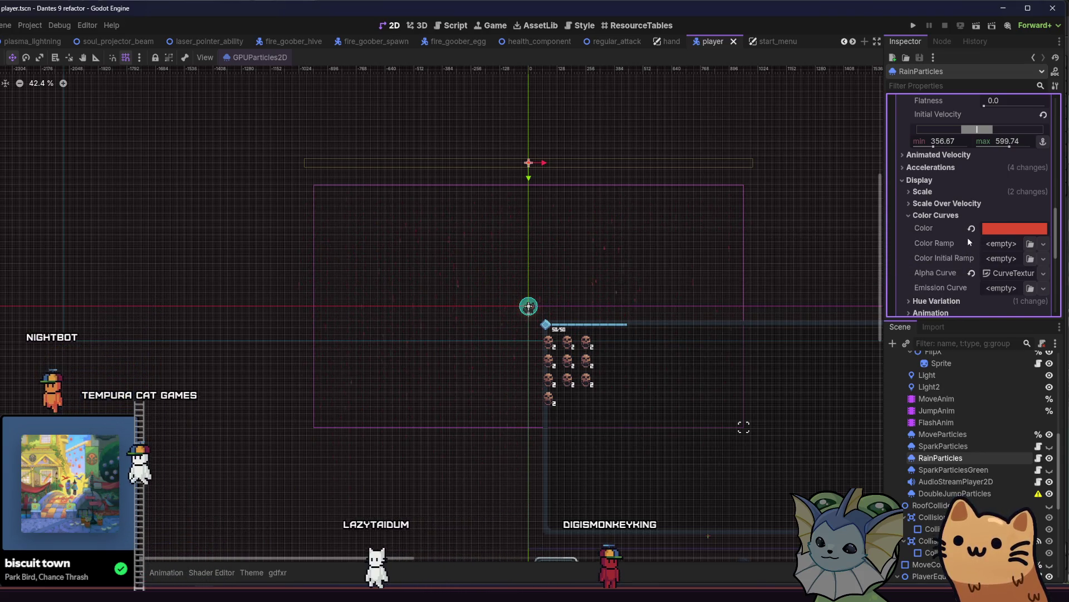
- Change the particle colour from red to light teal a4dddb and open the alpha curve editor
left_click(972, 228)
left_click(986, 229)
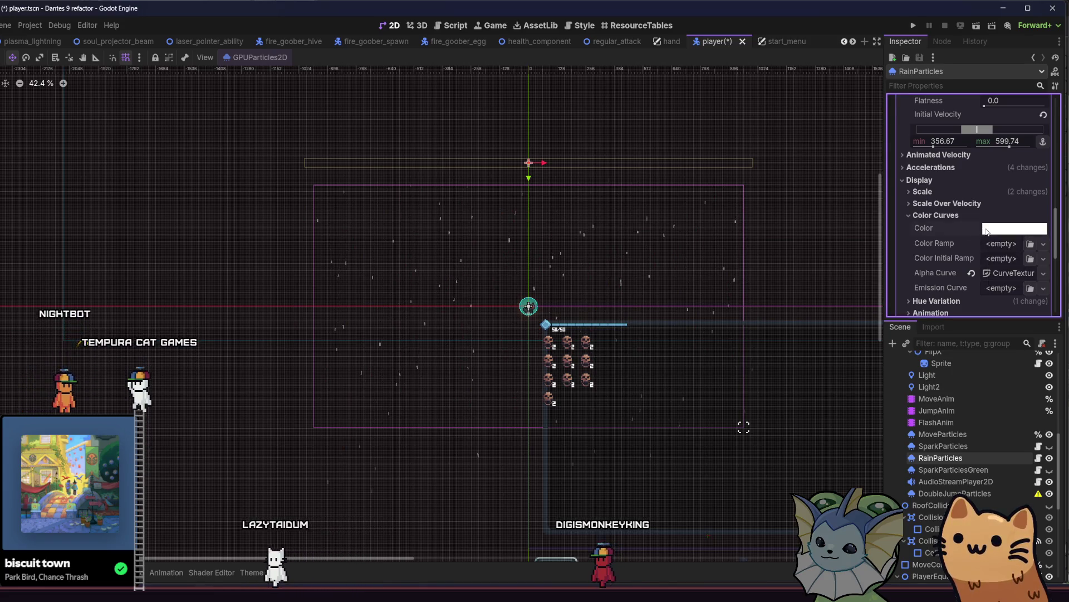
left_click(936, 503)
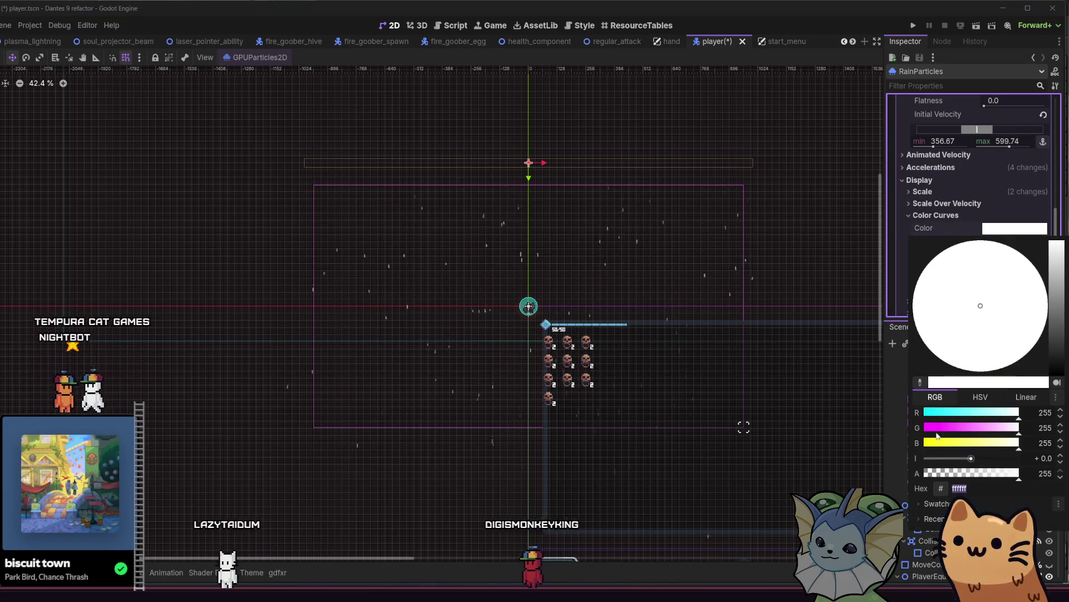
left_click(980, 550)
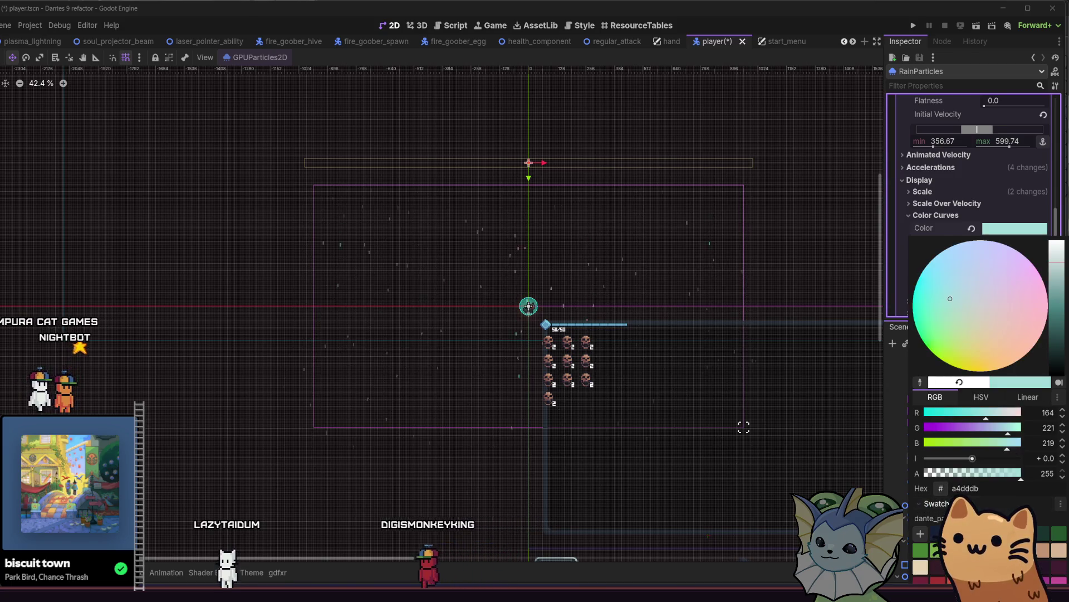
left_click(913, 217)
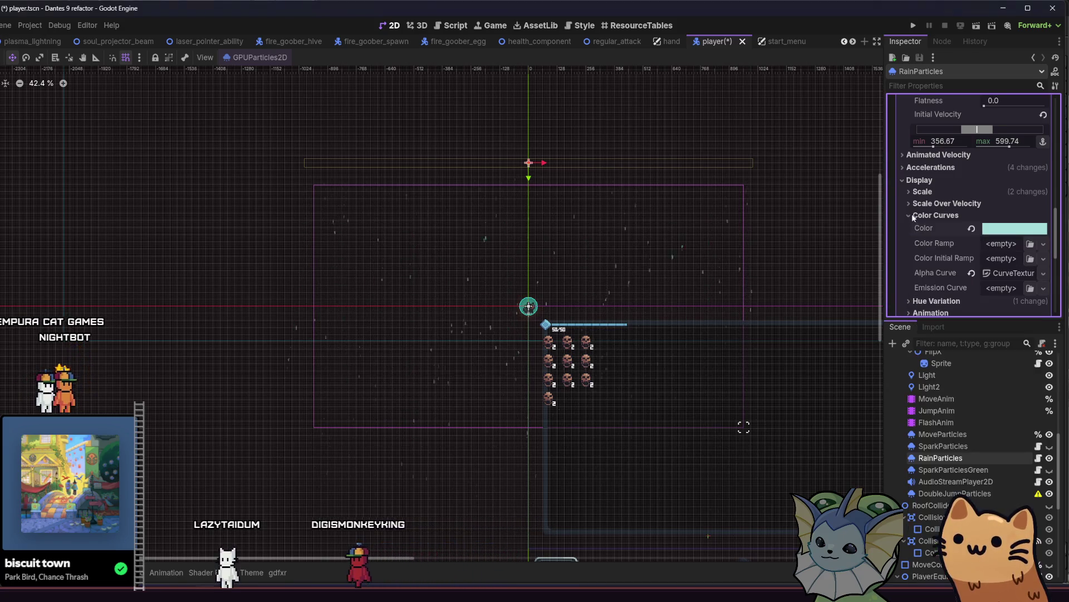
left_click(987, 272)
scroll(985, 267, "down", 2)
left_click(989, 254)
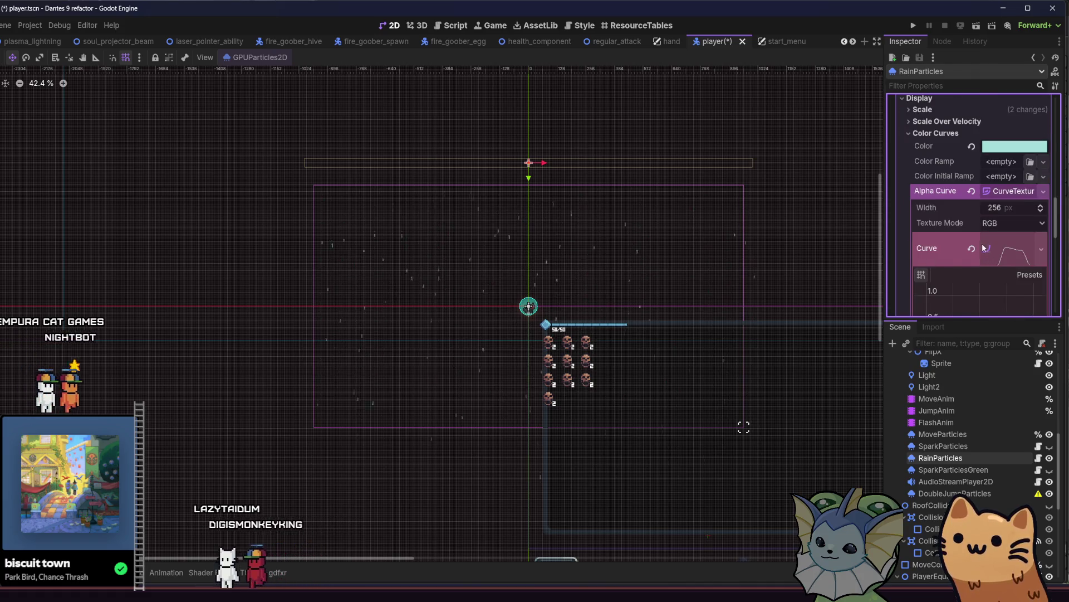
scroll(983, 247, "down", 2)
scroll(977, 242, "down", 2)
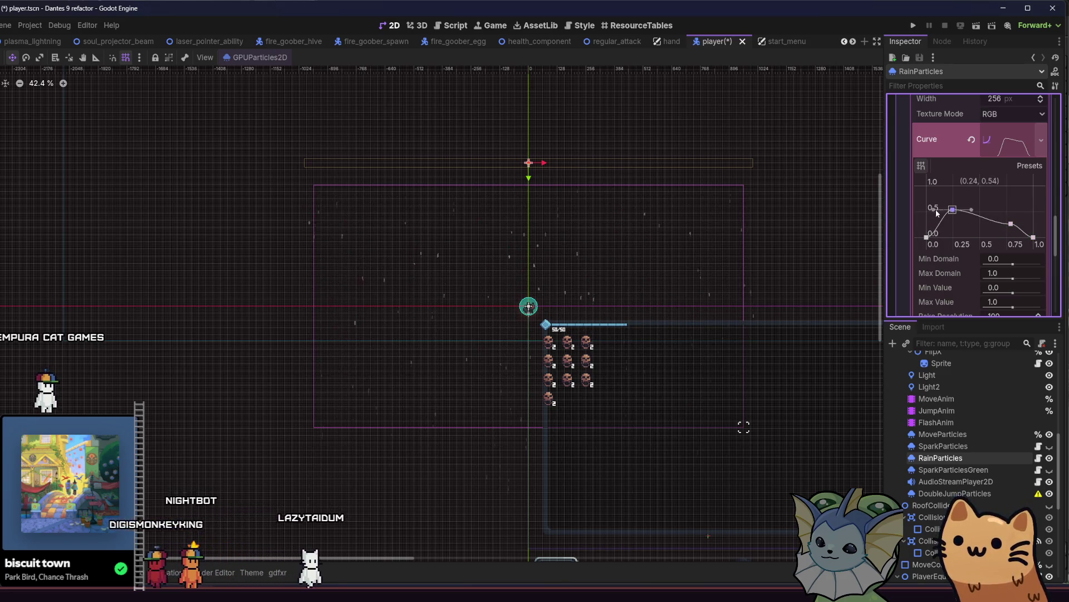
scroll(947, 199, "down", 8)
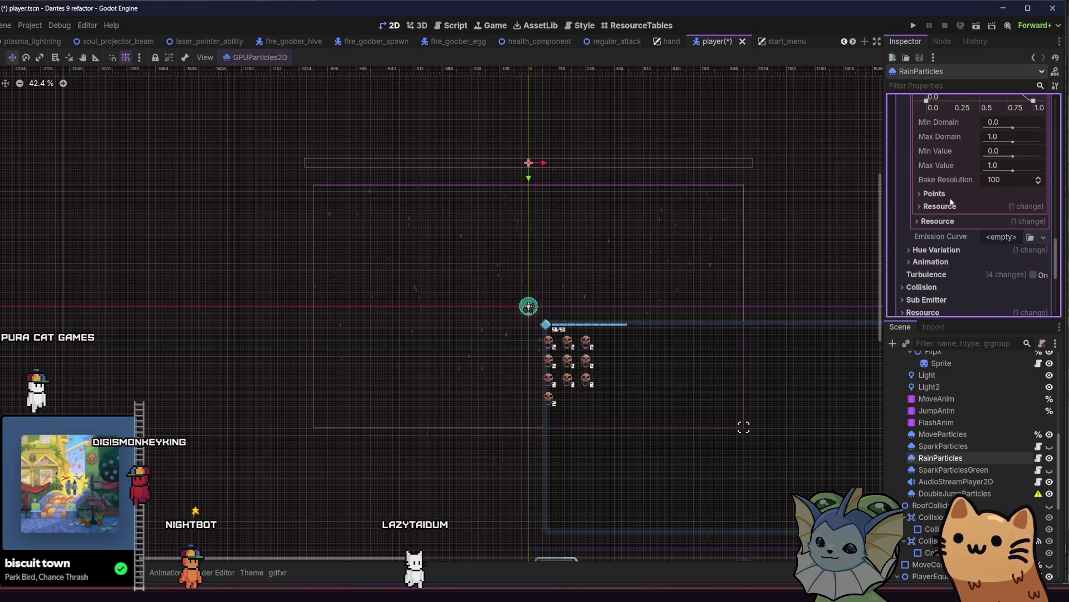
left_click(938, 141)
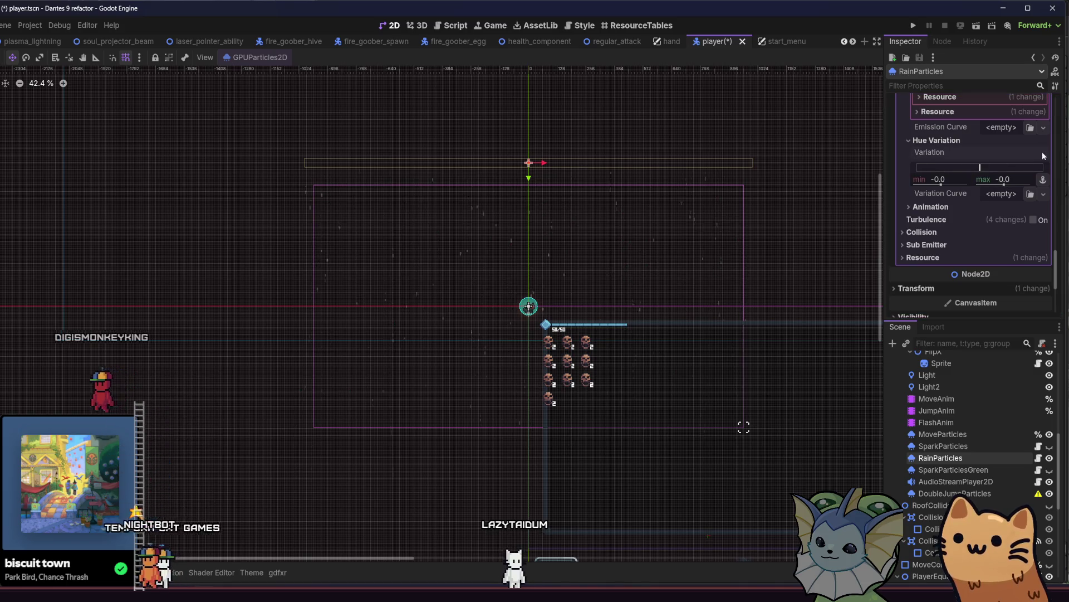
left_click(1001, 140)
scroll(992, 172, "up", 3)
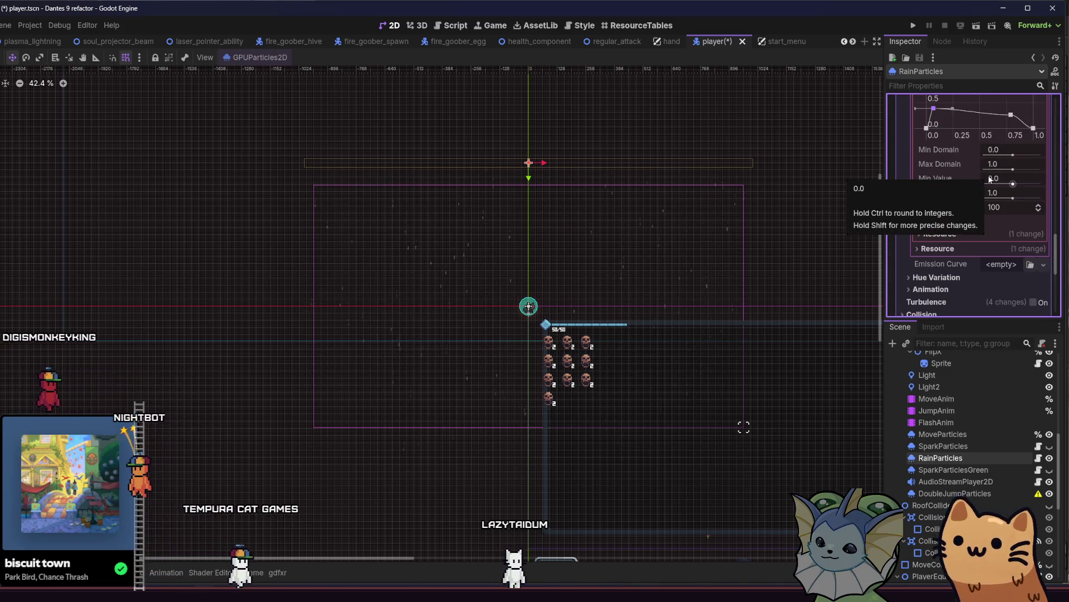
scroll(951, 205, "up", 3)
scroll(950, 206, "down", 3)
scroll(951, 206, "up", 6)
scroll(951, 206, "up", 10)
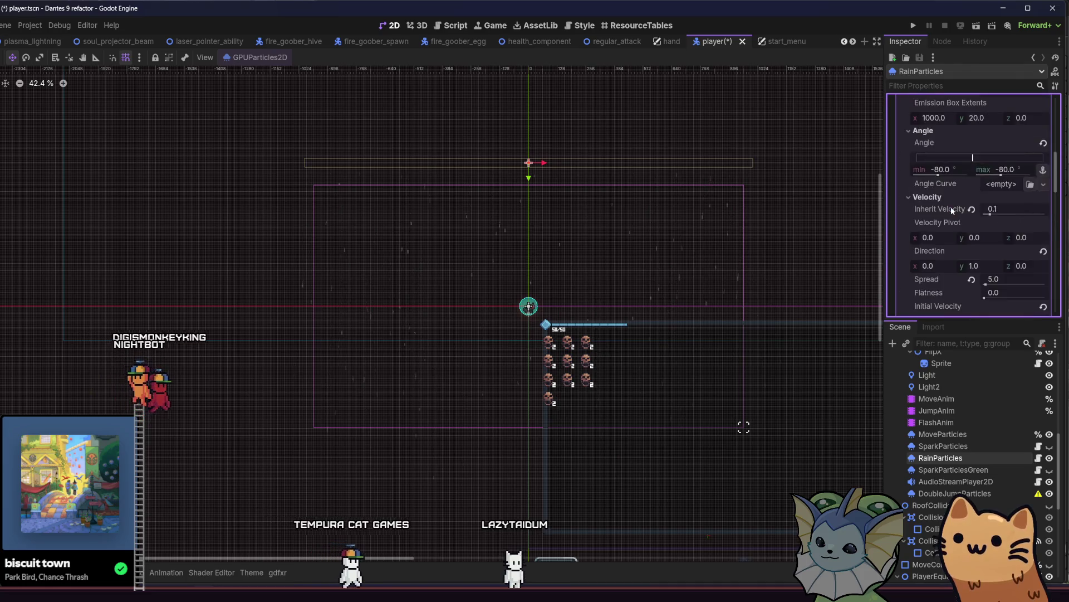
left_click(931, 241)
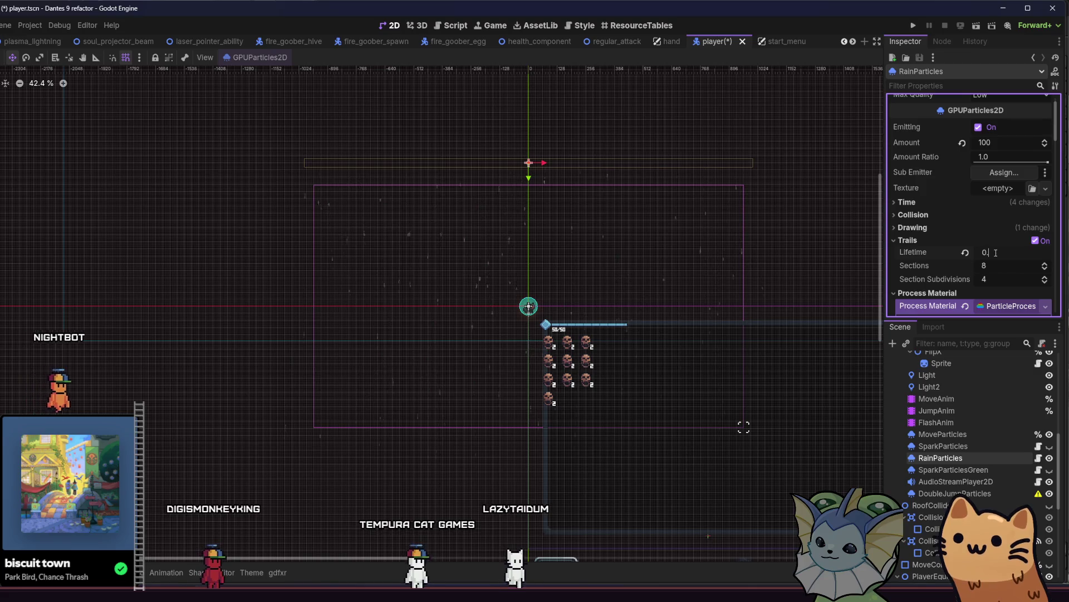
- Give the RainParticles trails a 0.1 lifetime, then collapse Trails and scroll down to Angle
type("1")
key("Return")
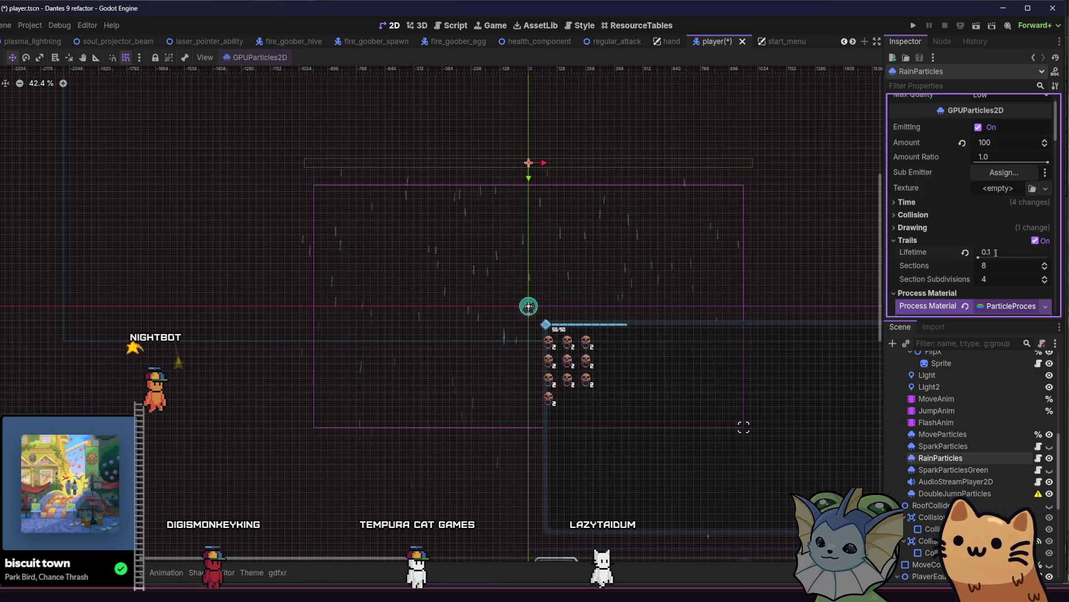
left_click(948, 236)
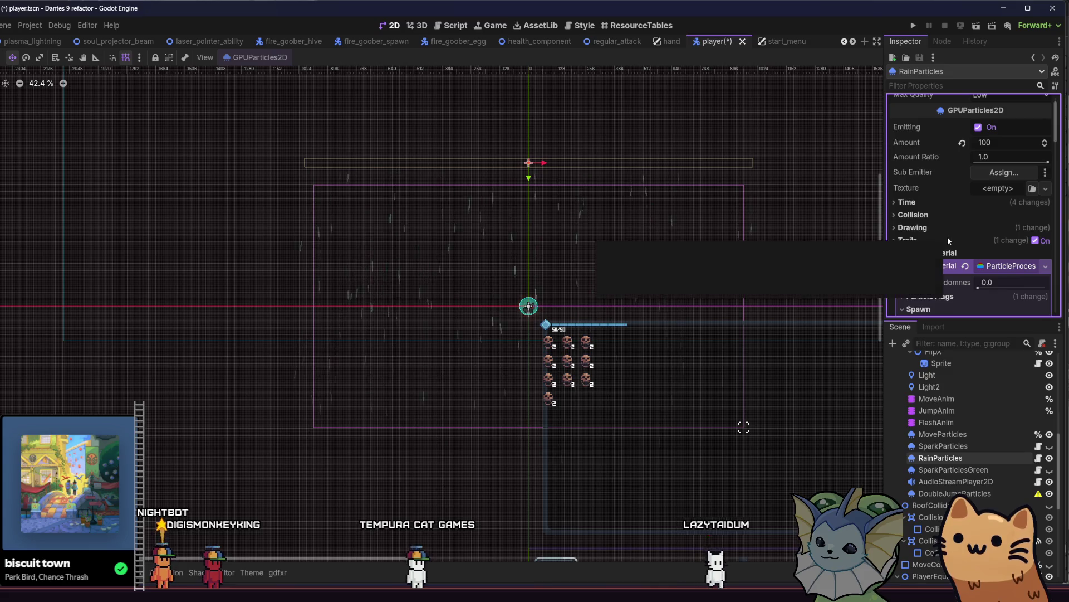
scroll(947, 240, "down", 5)
scroll(941, 241, "down", 2)
scroll(947, 238, "down", 2)
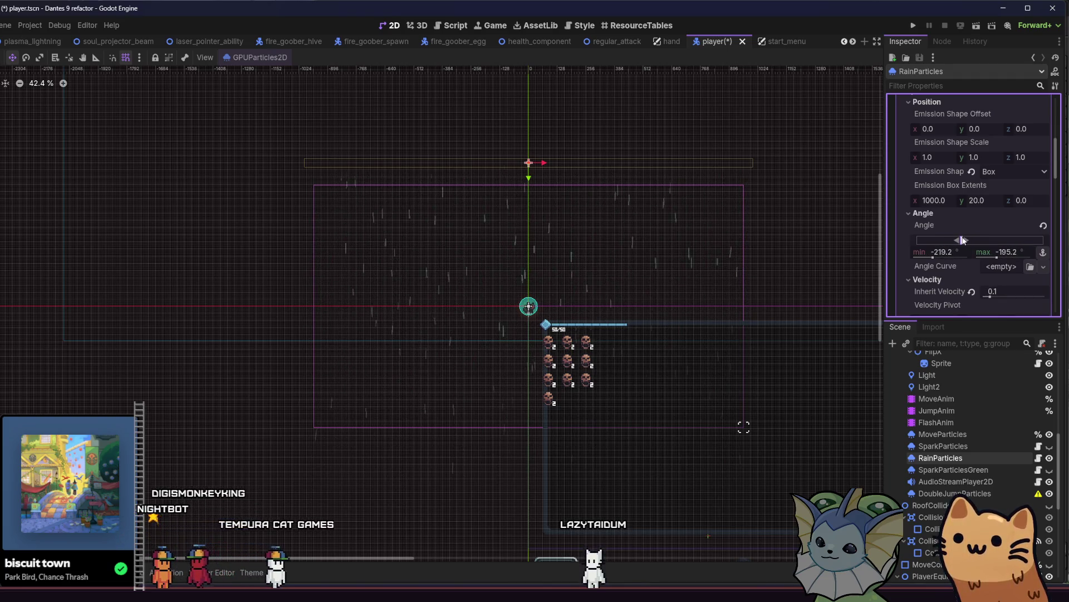
- Narrow the RainParticles emission angle range to -104° to -80°
left_click_drag(1004, 242, 985, 229)
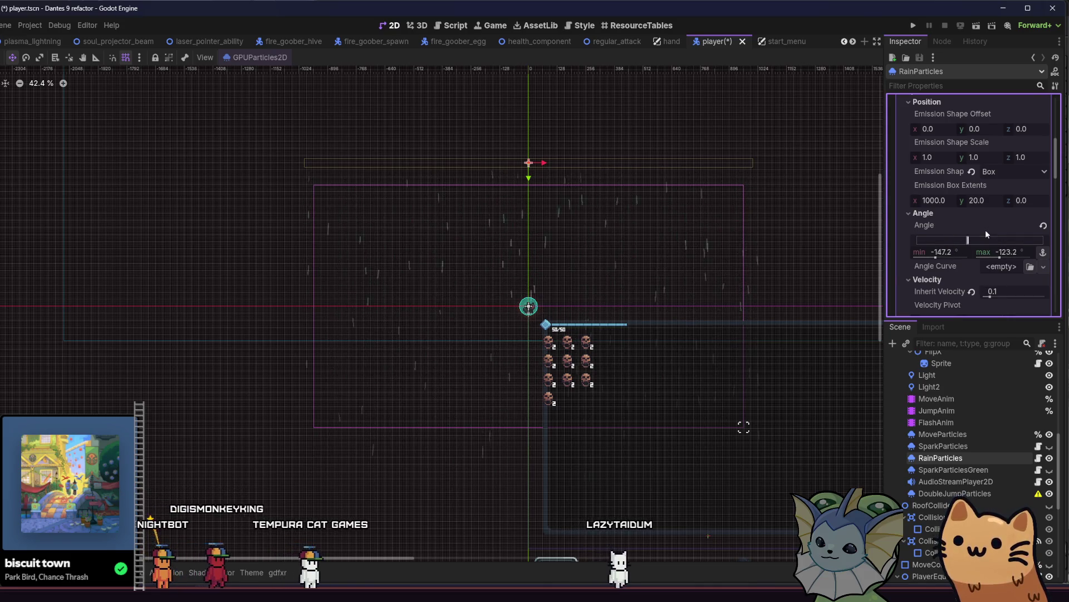
scroll(959, 209, "up", 3)
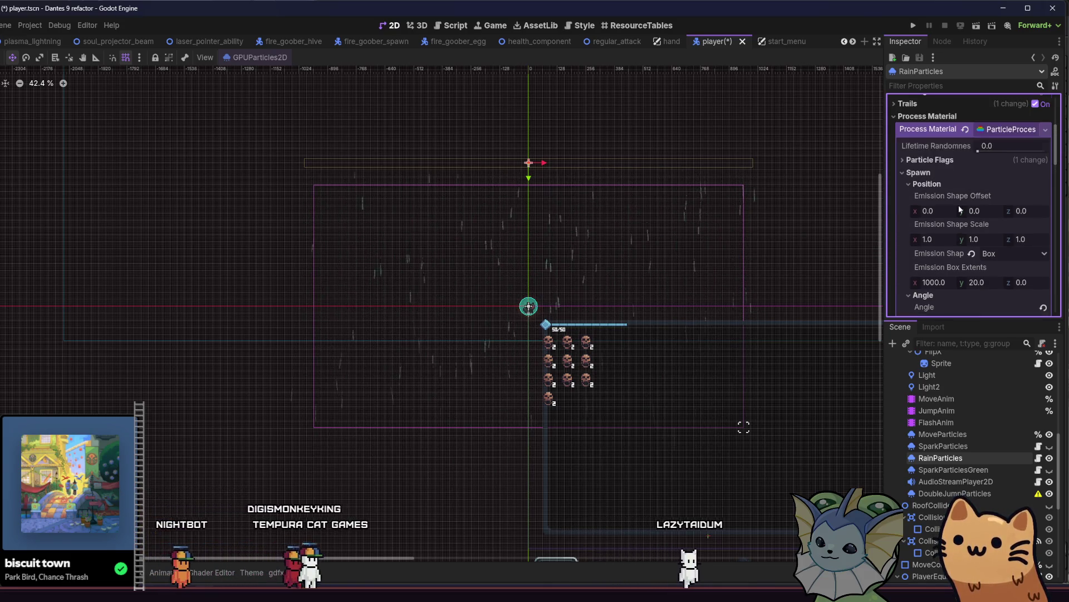
left_click(942, 161)
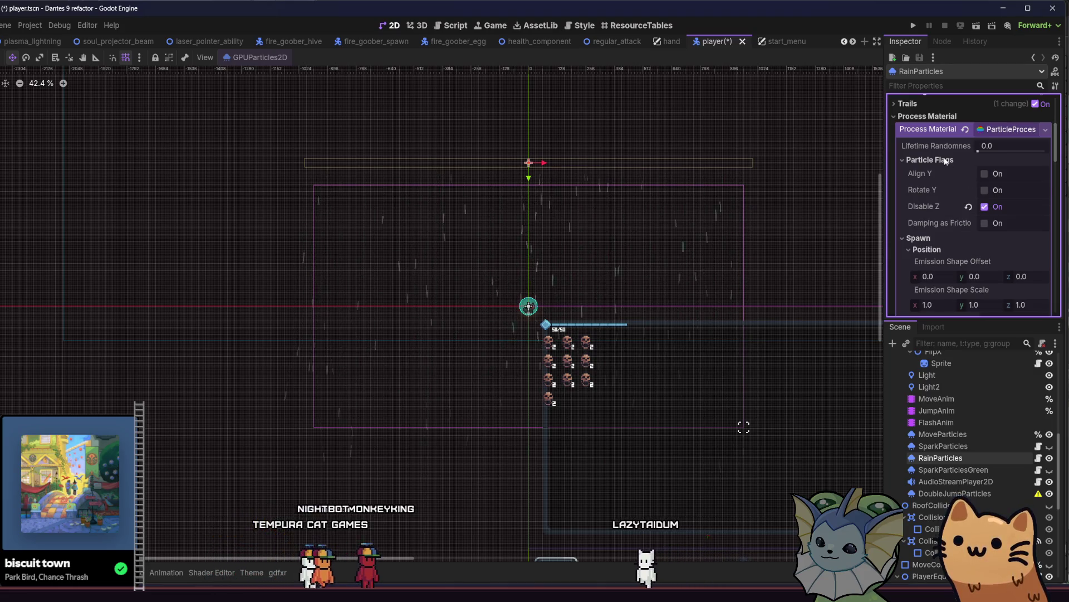
left_click(946, 160)
scroll(948, 184, "down", 4)
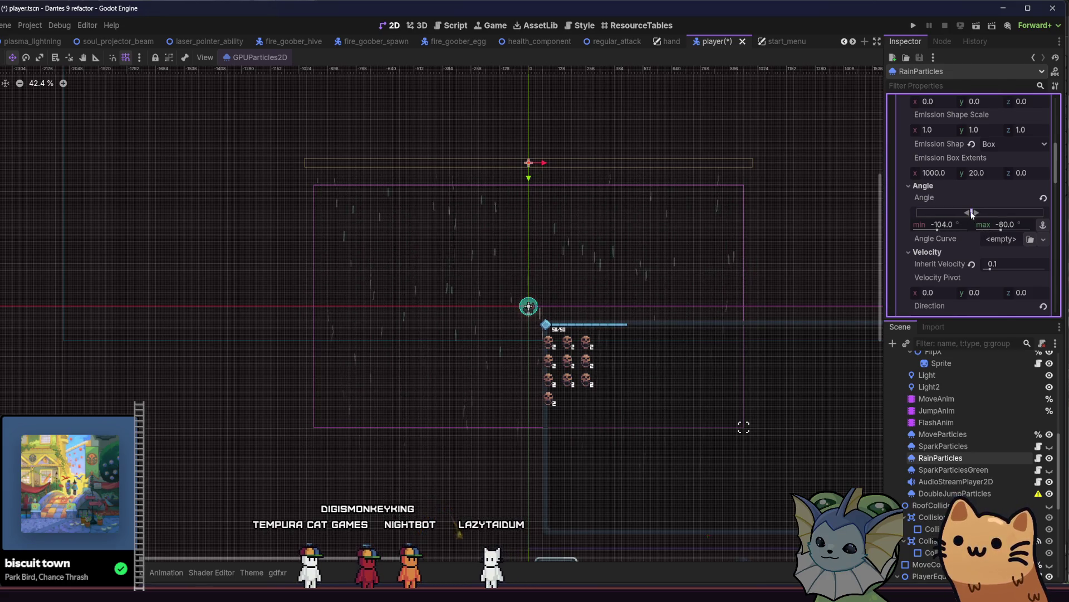
scroll(971, 211, "down", 1)
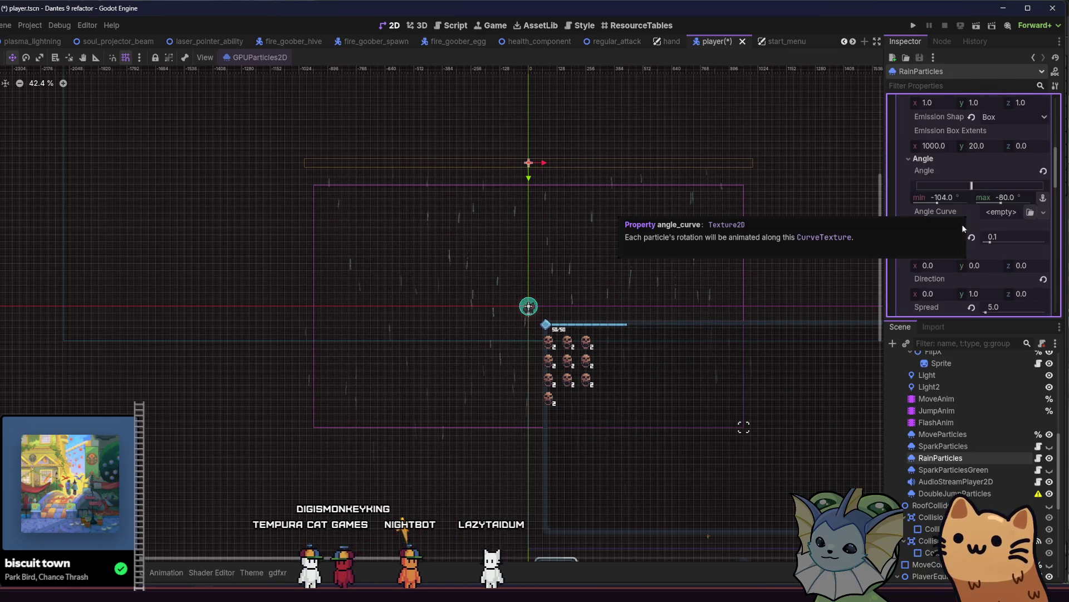
scroll(960, 273, "down", 1)
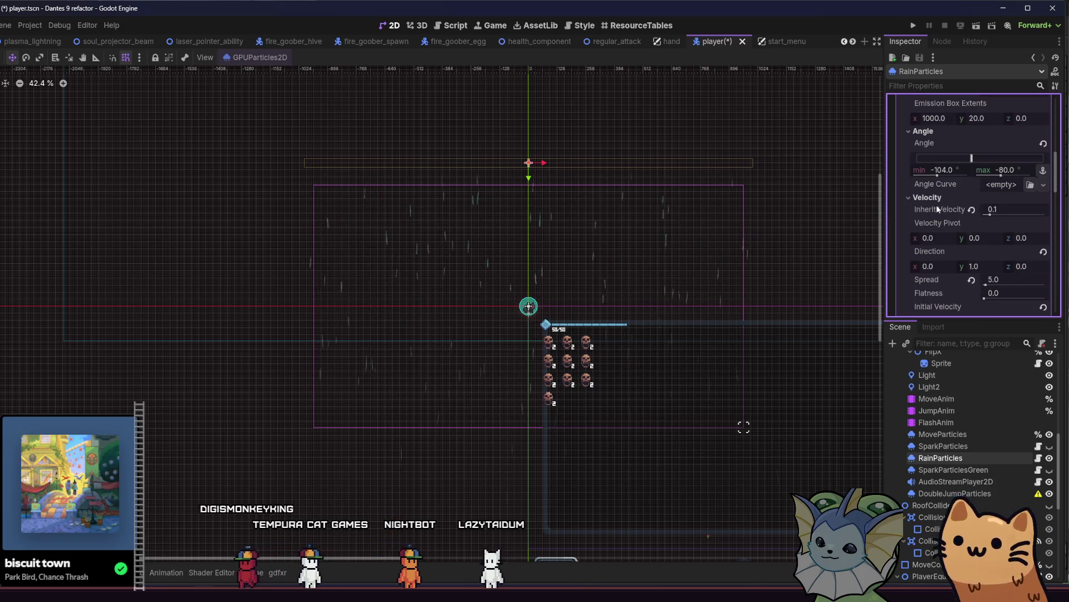
scroll(937, 205, "down", 2)
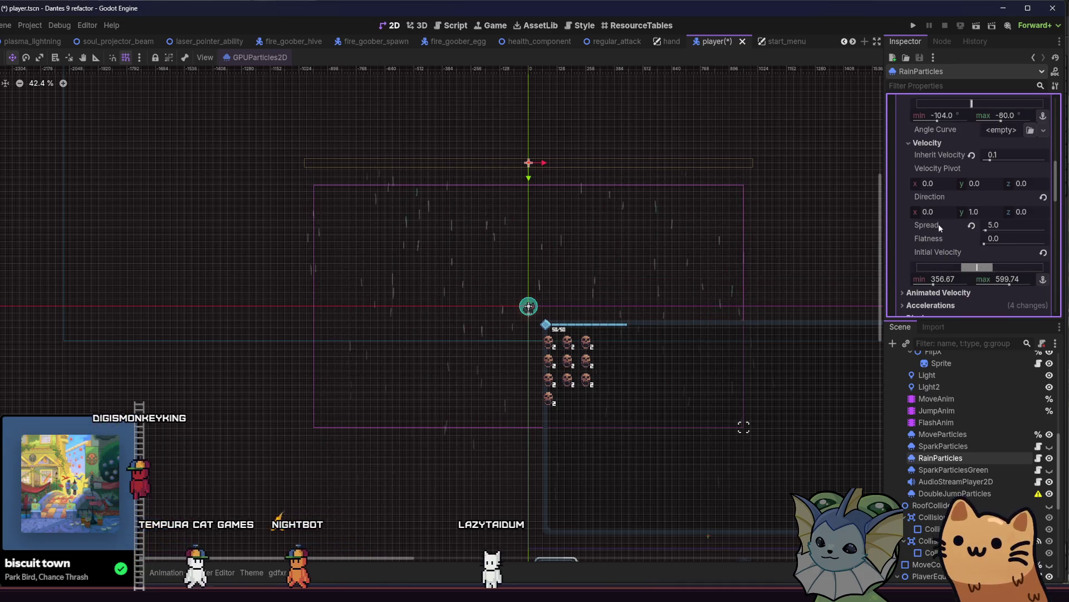
scroll(942, 229, "down", 1)
- Set the velocity Spread to 5.0
left_click(995, 197)
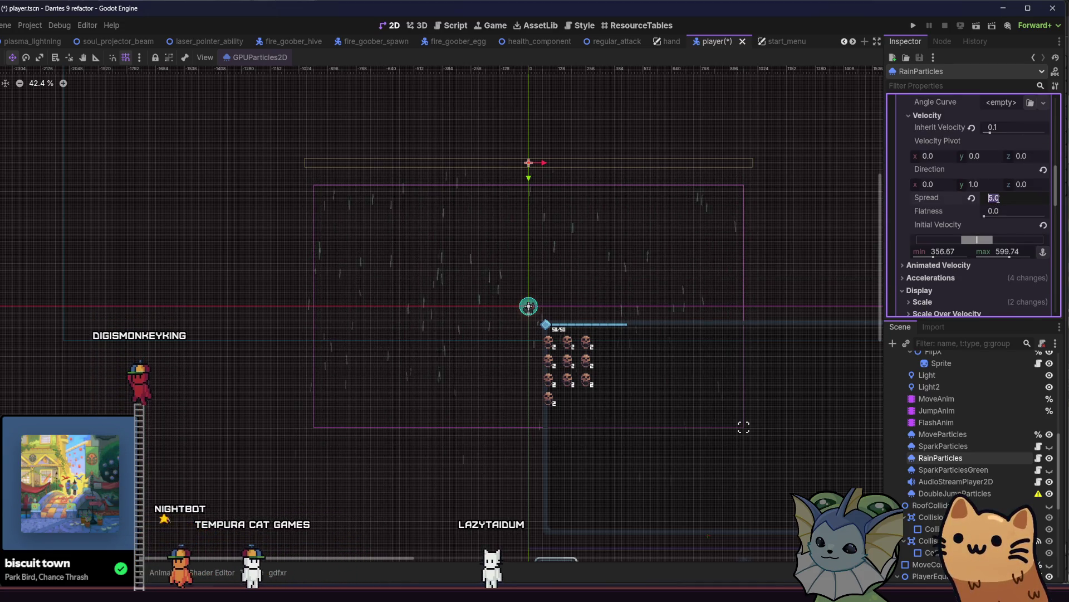
type("0")
key("Return")
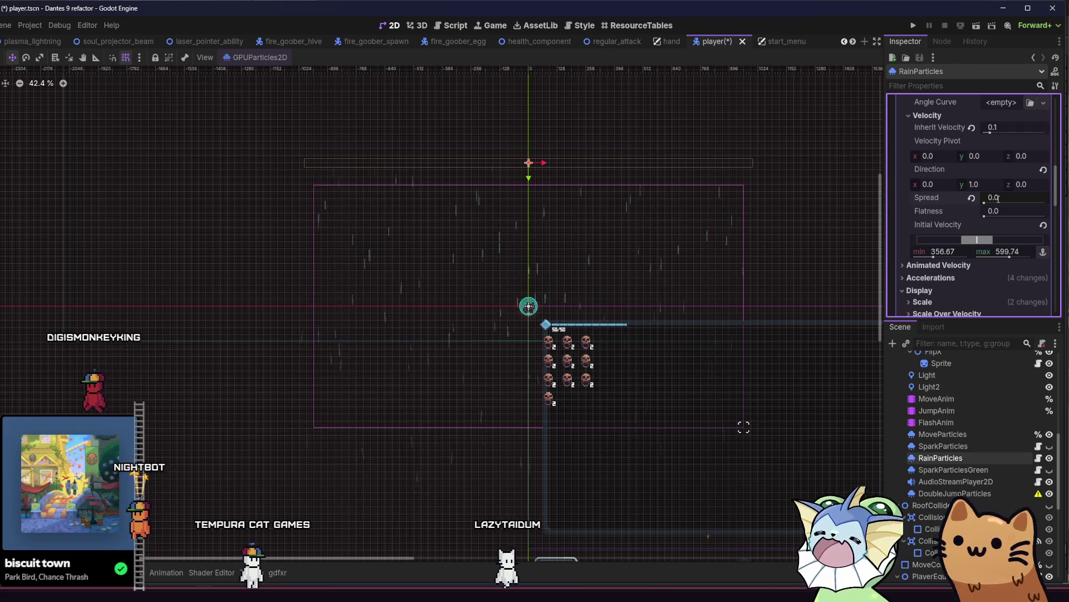
- Slant the rain by setting direction x to 0.5, then settling on -0.3
left_click(934, 184)
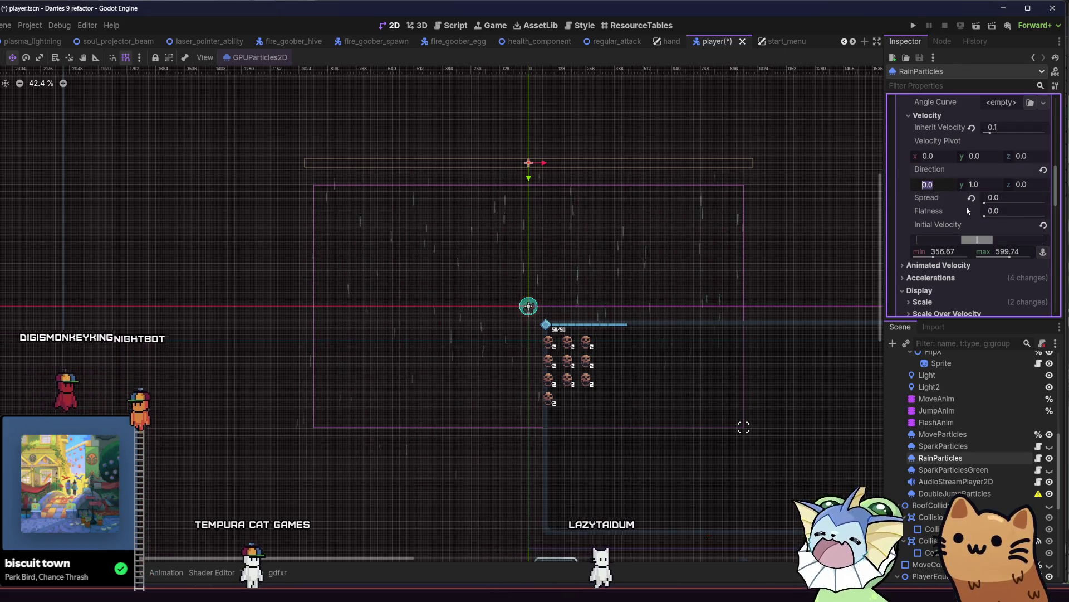
type("0.")
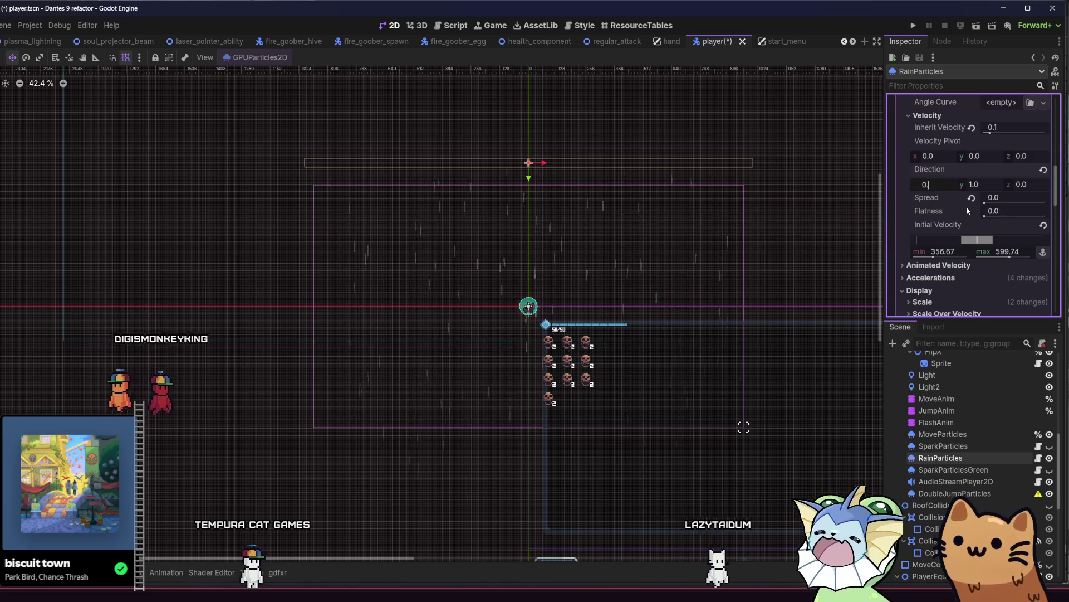
type("5")
key("Return")
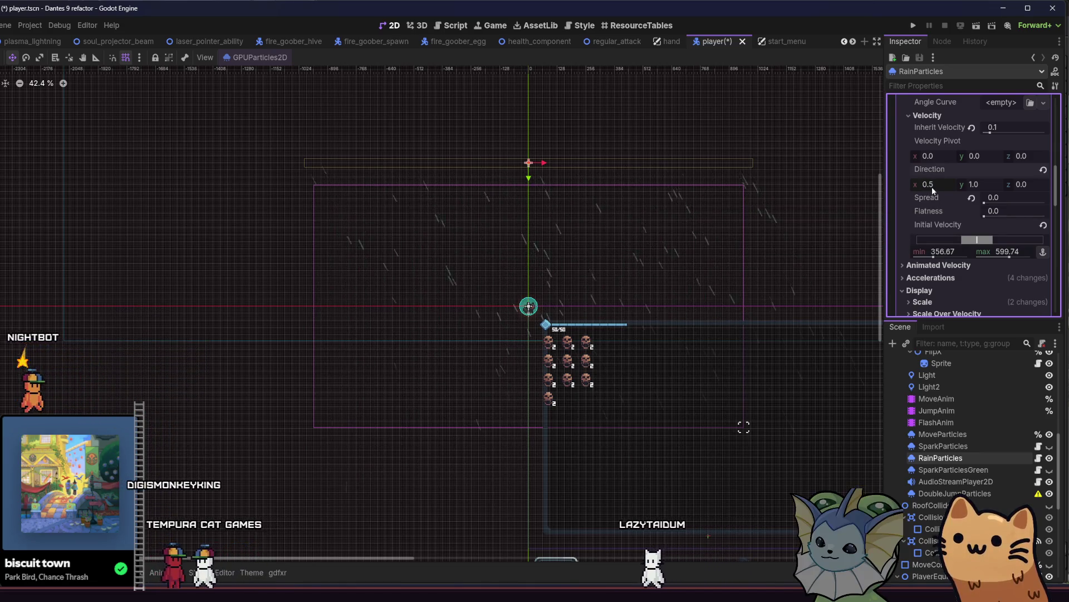
left_click(933, 185)
type("-")
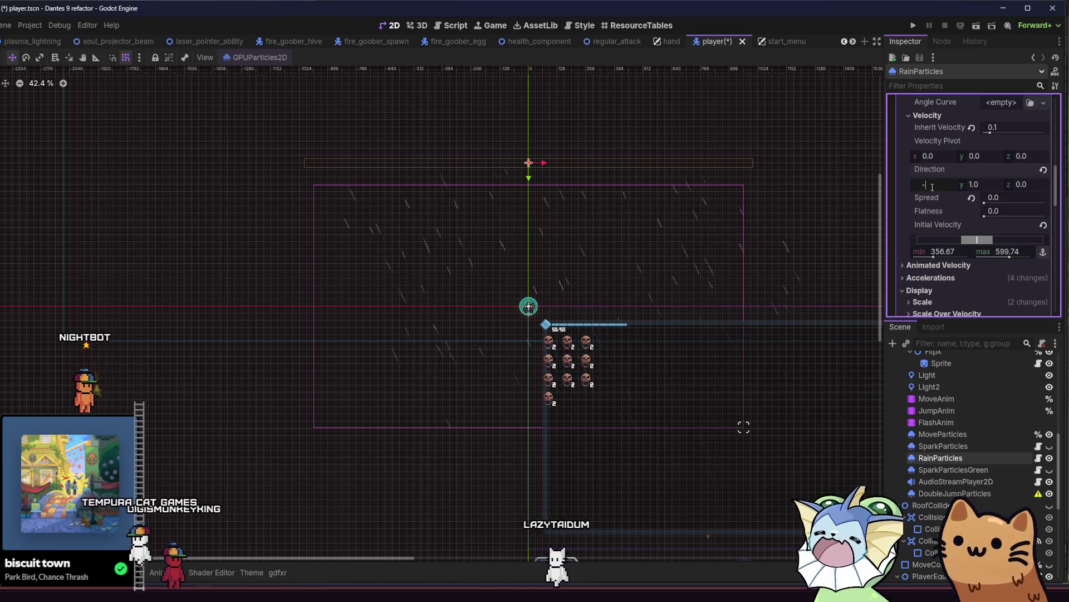
type("0.3")
key("Return")
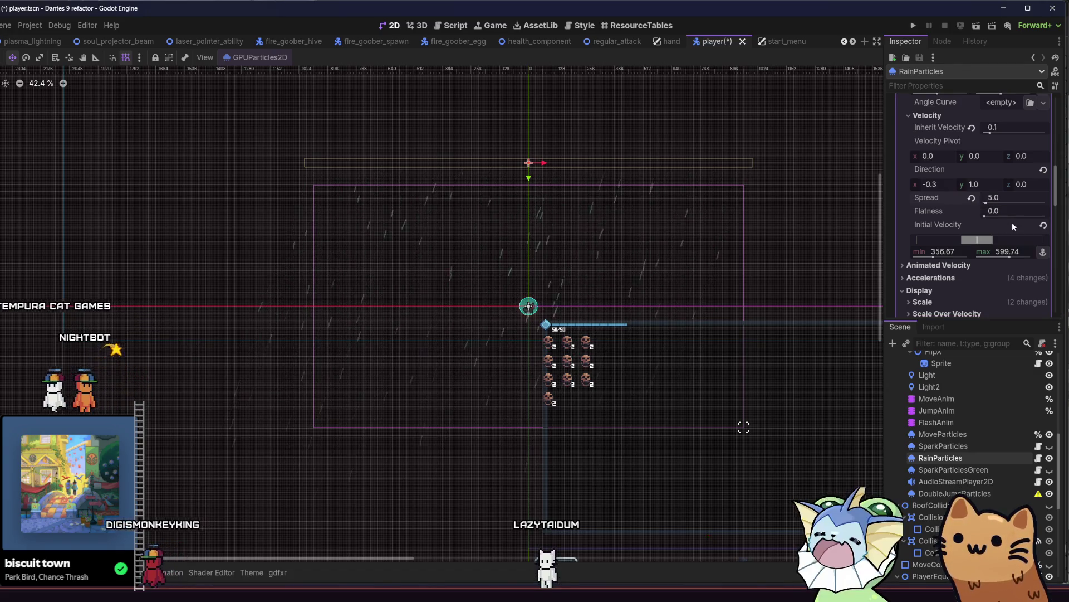
scroll(987, 175, "up", 5)
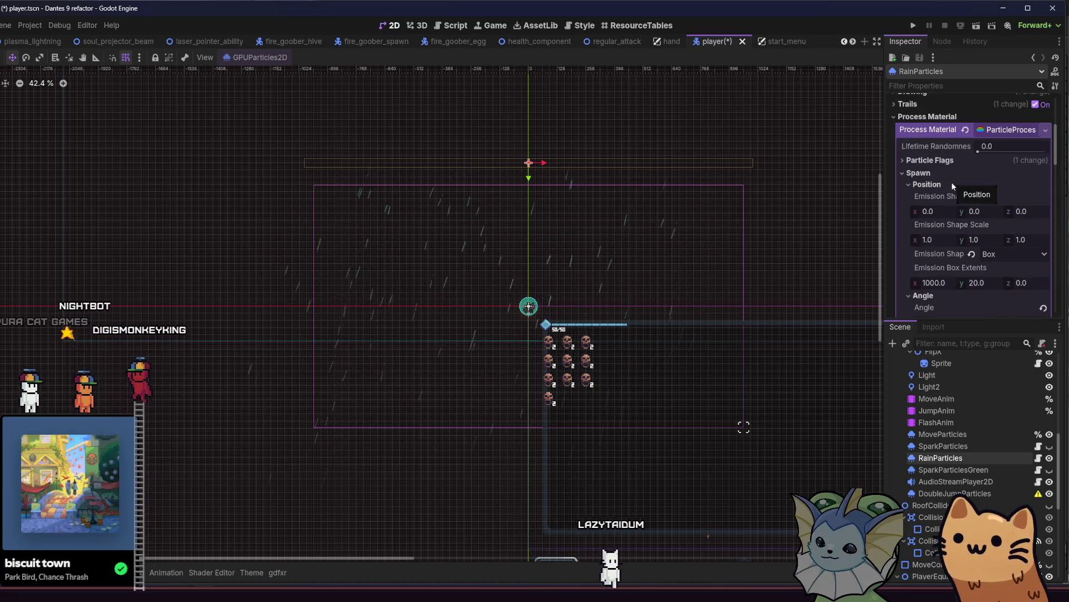
- Widen the emission box extents x to 1200
left_click(942, 283)
type("12")
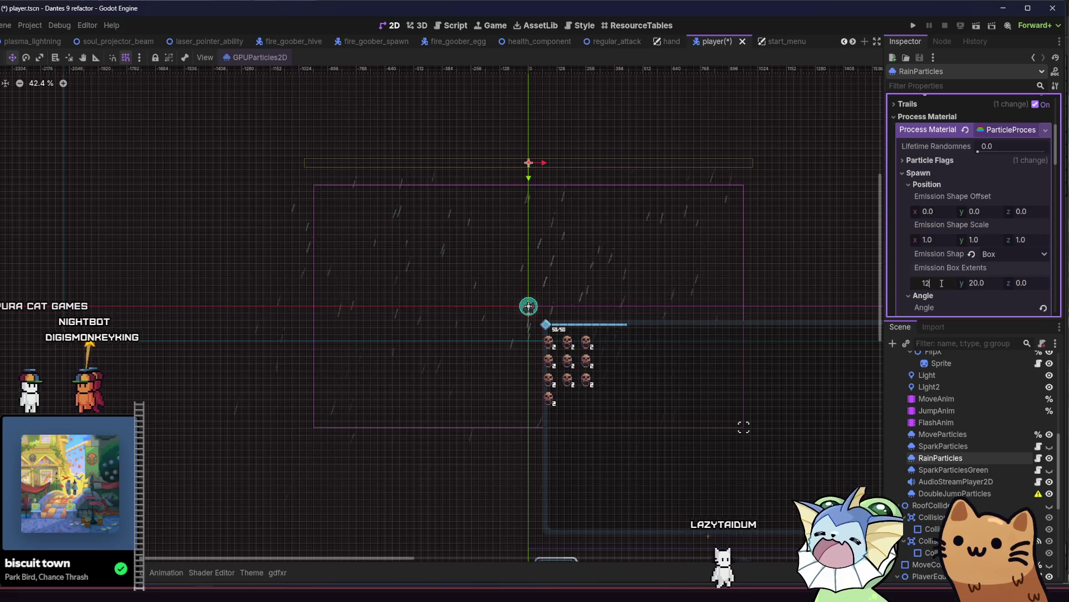
key("Return")
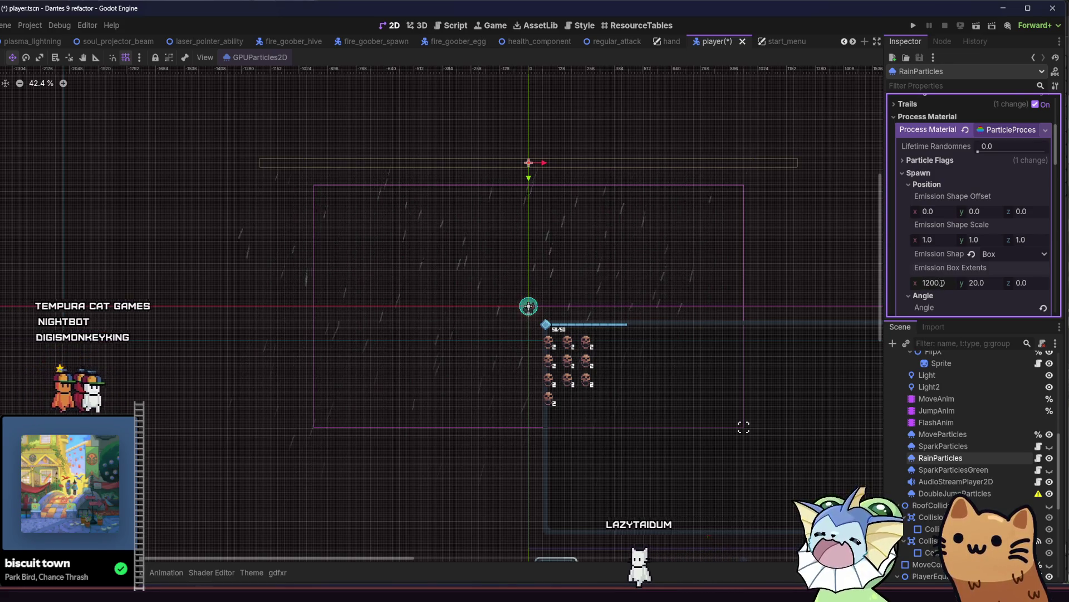
- Save the player scene and switch to the rainy_testing level
key("ctrl+s")
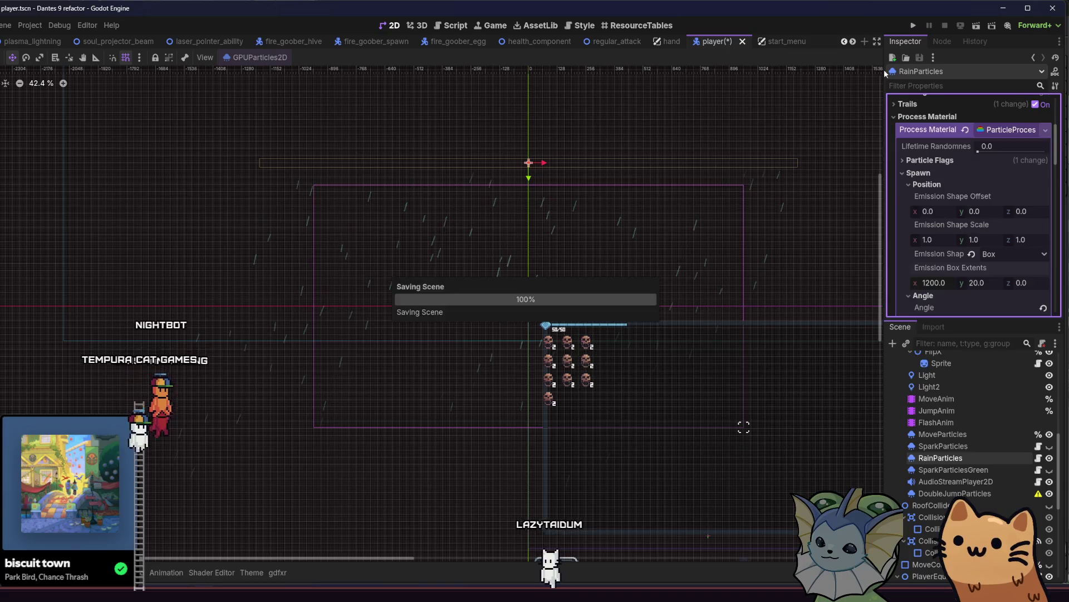
scroll(727, 43, "down", 2)
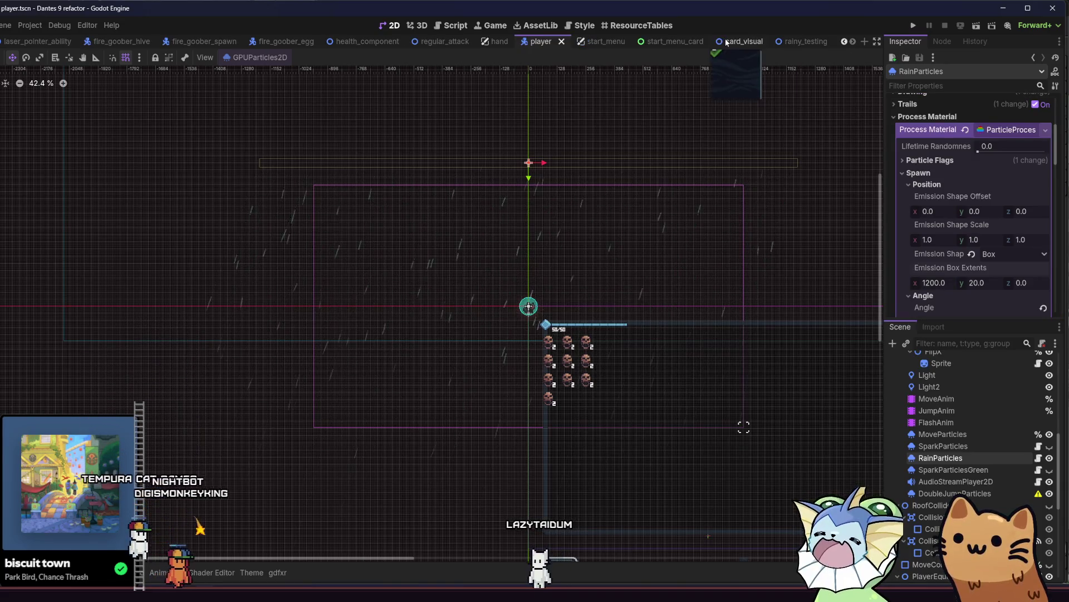
left_click(802, 41)
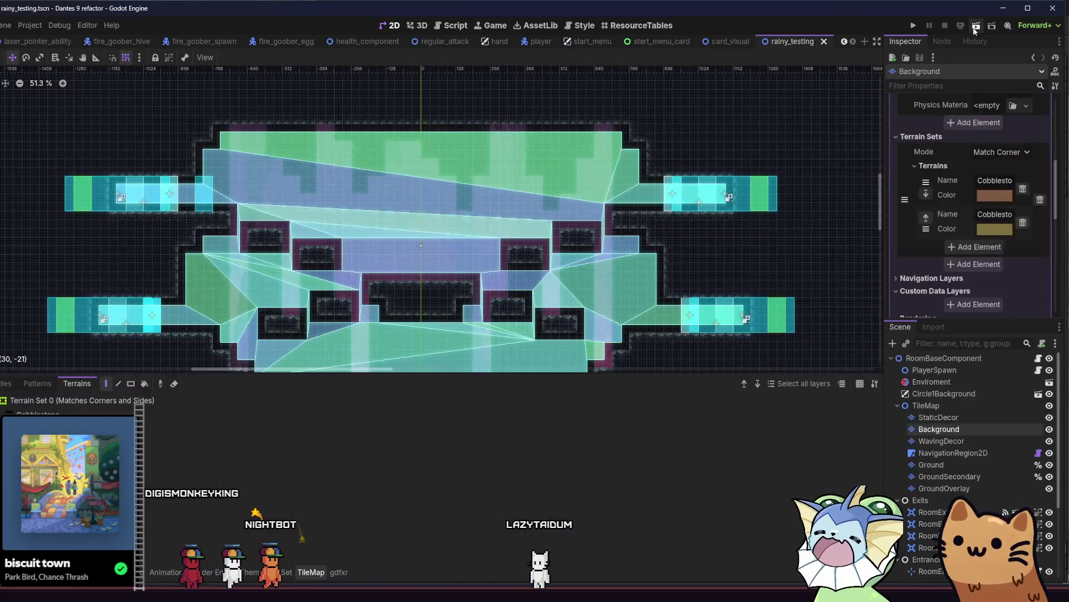
- Run rainy_testing and steer the cat through the cave to check the slanted rain, then close the game
left_click(977, 26)
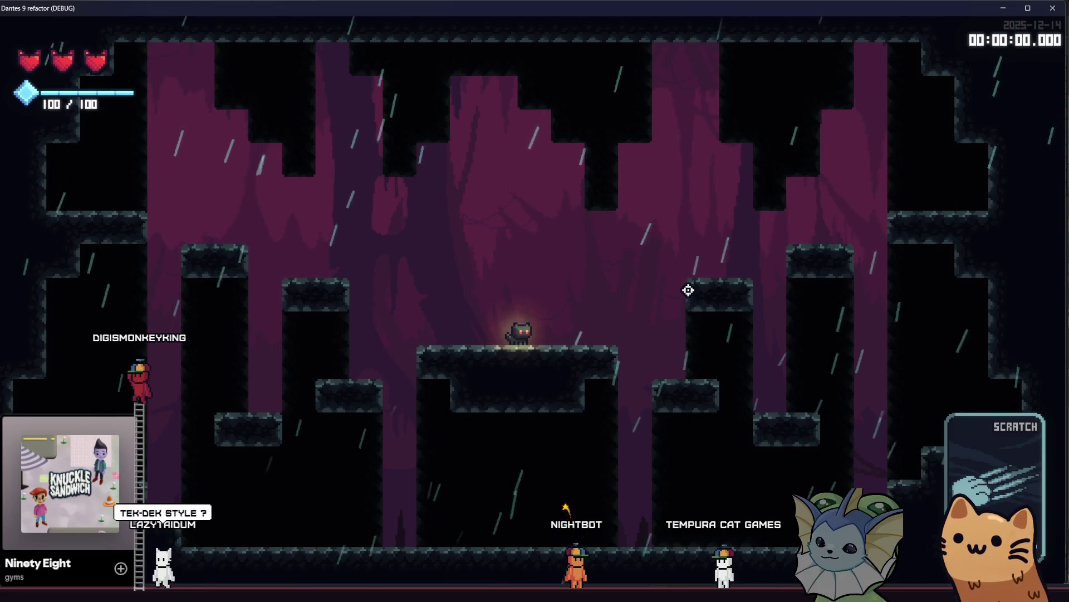
key("d")
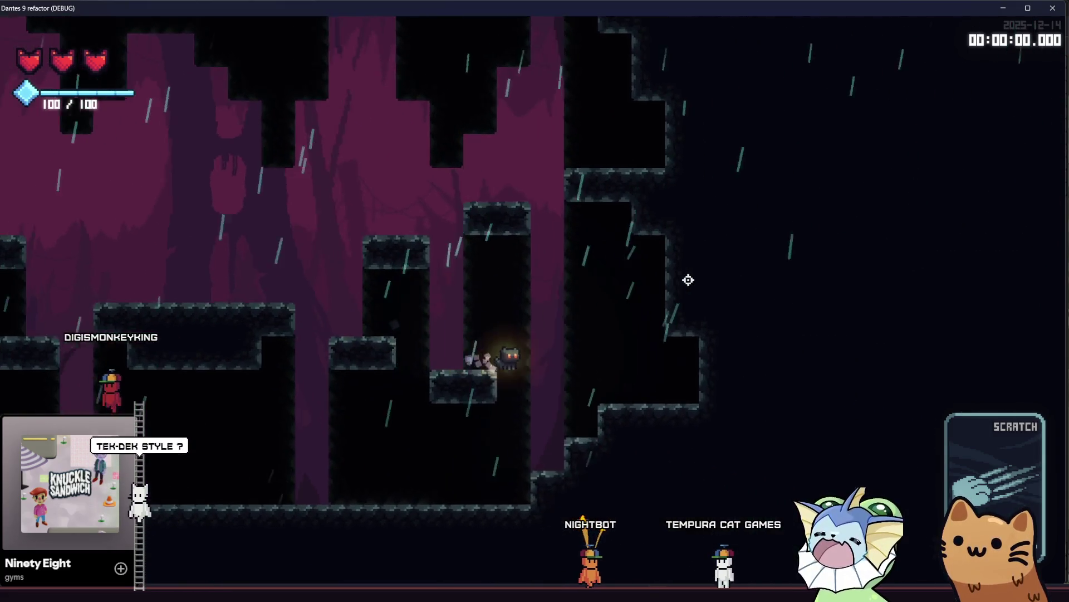
key("d")
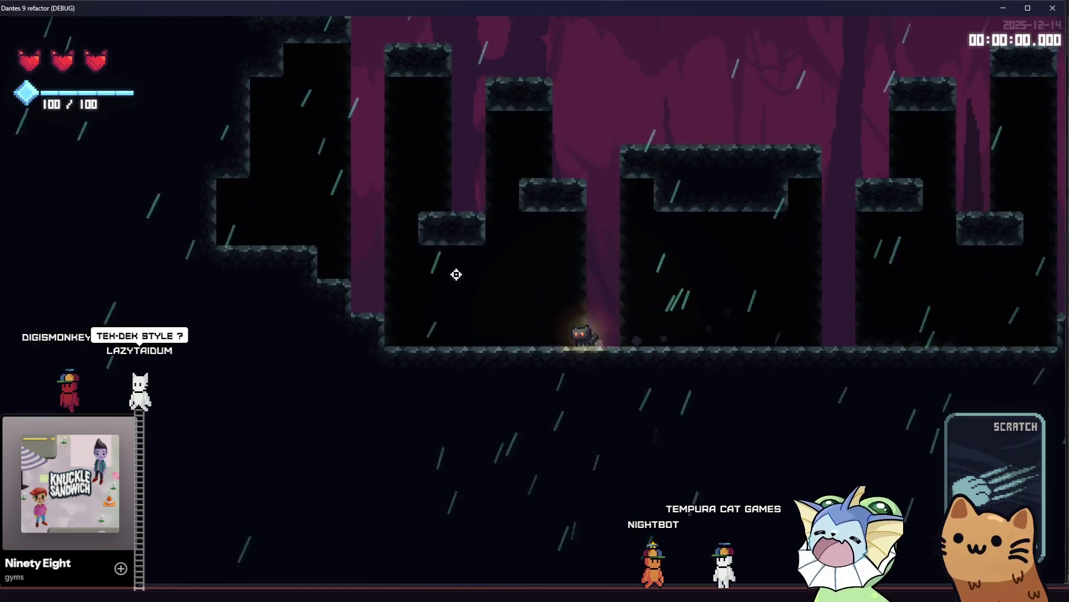
key("d")
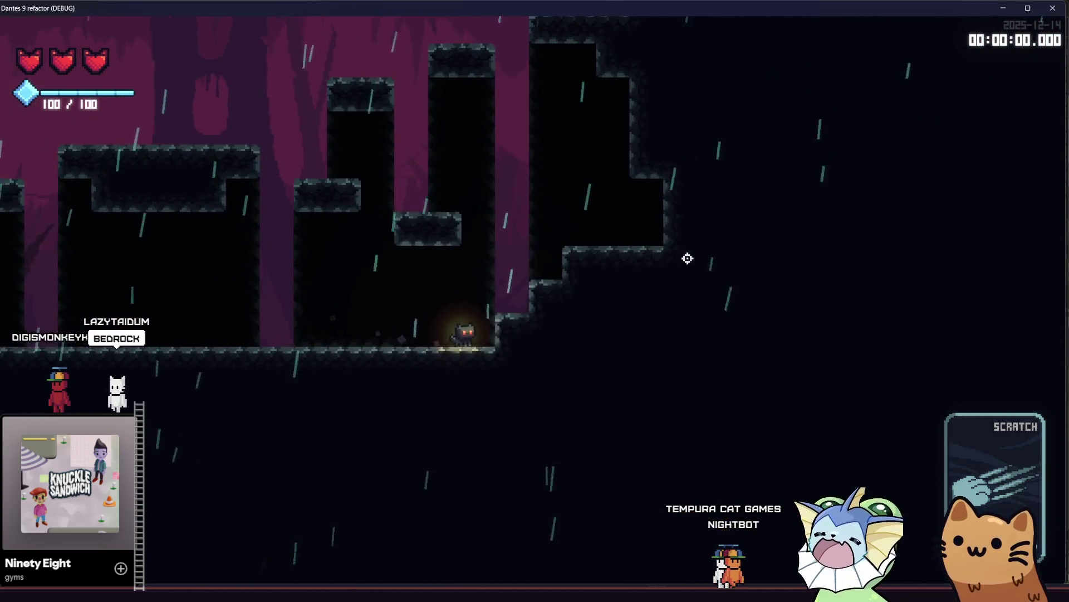
key("space")
key("a")
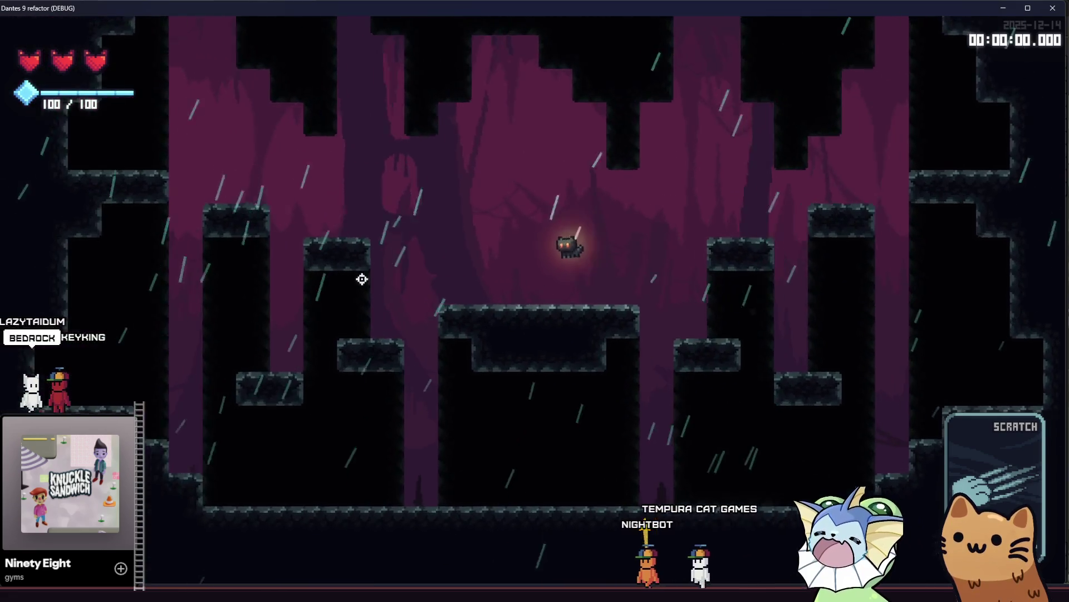
key("a")
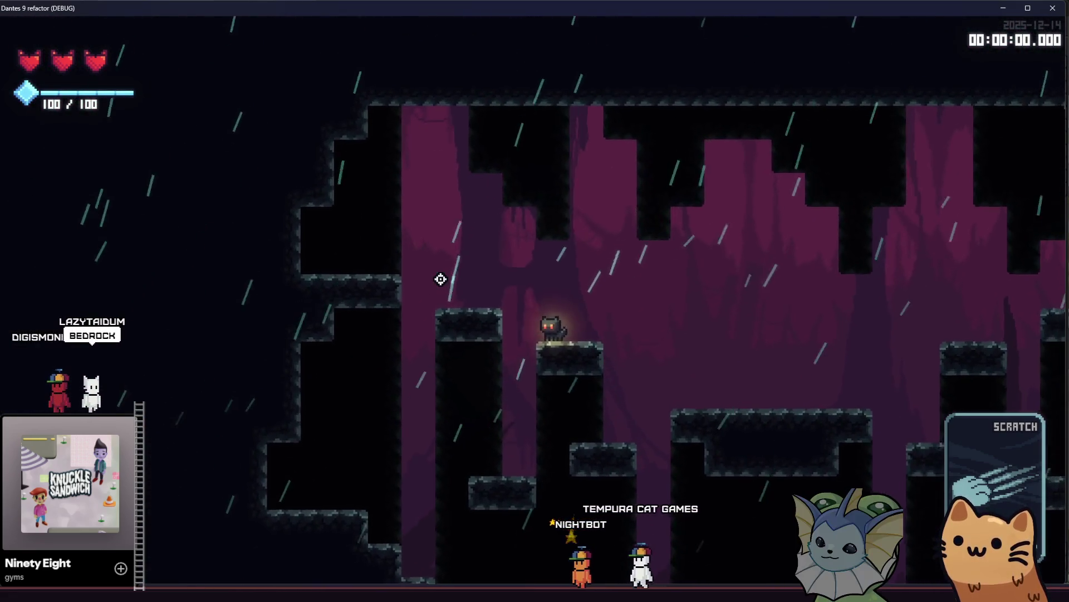
key("d")
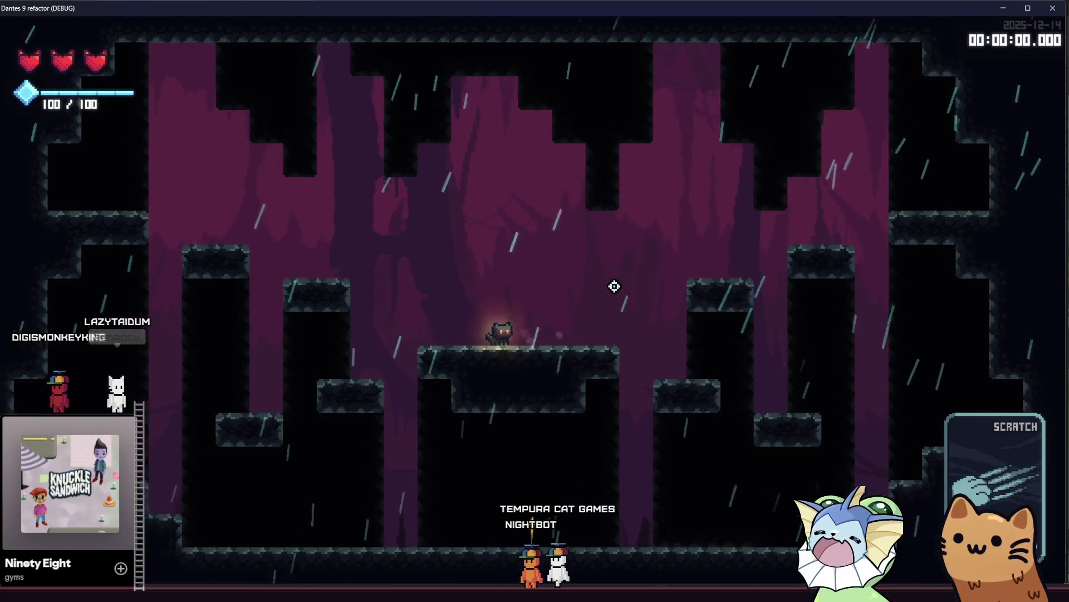
key("space")
key("a")
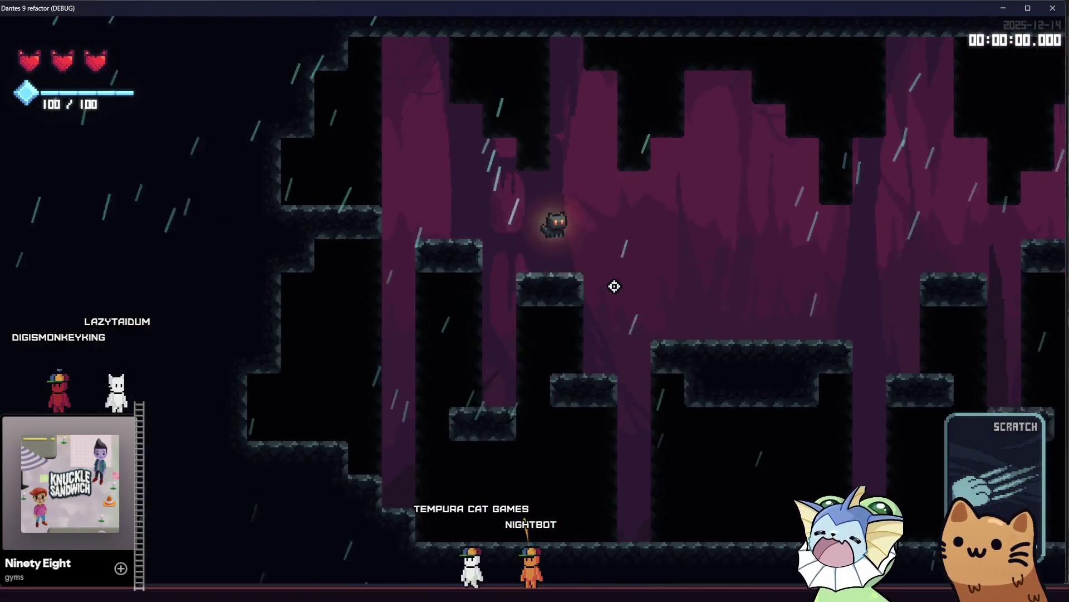
key("d")
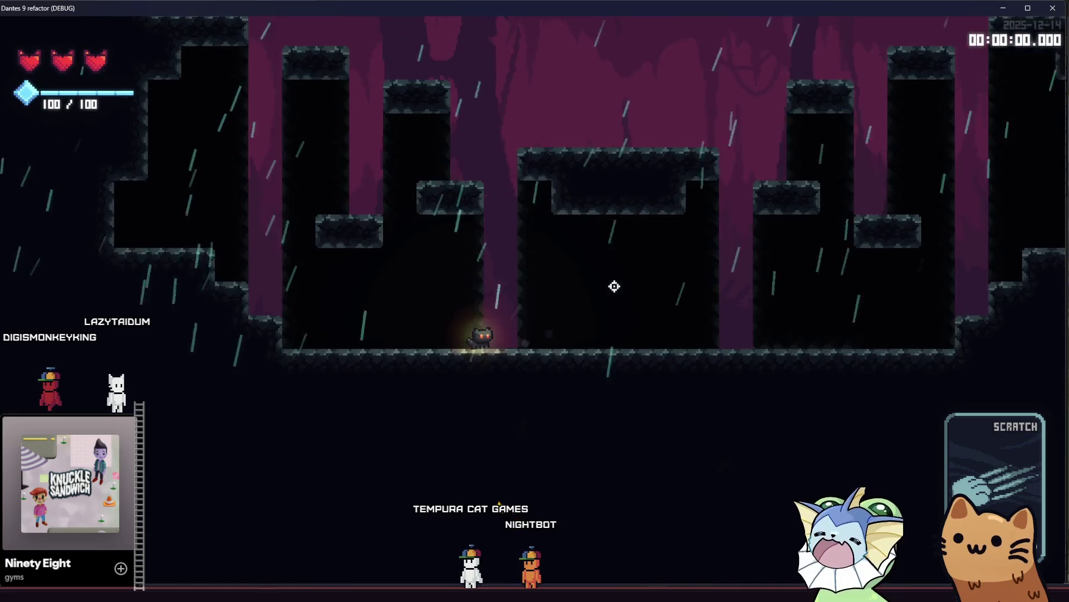
key("d")
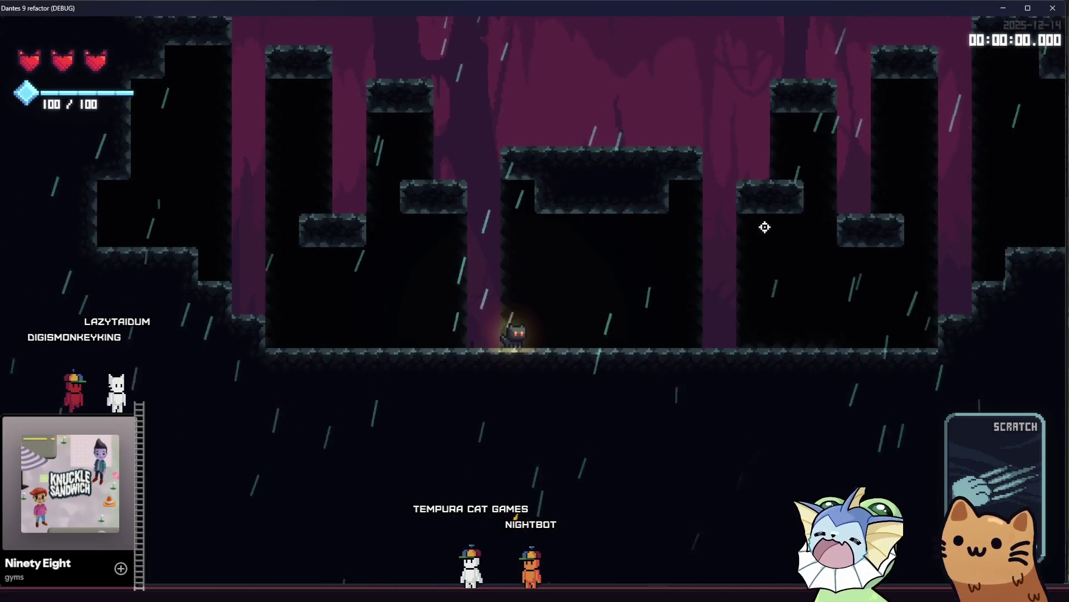
left_click(1053, 8)
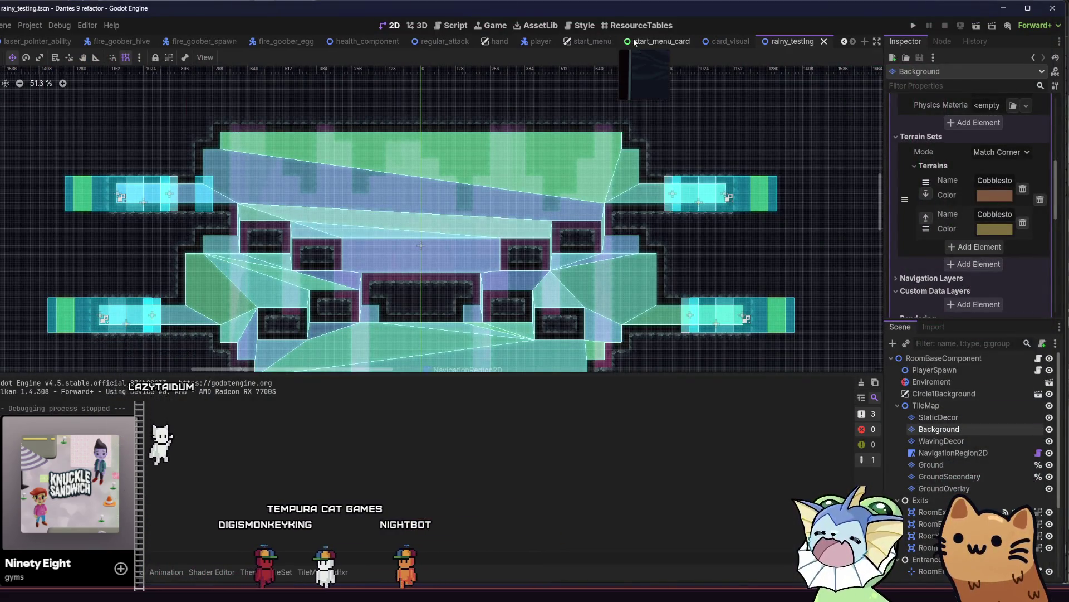
- Back in the player scene, lower the late alpha curve point to about (0.75, 0.09)
left_click(540, 42)
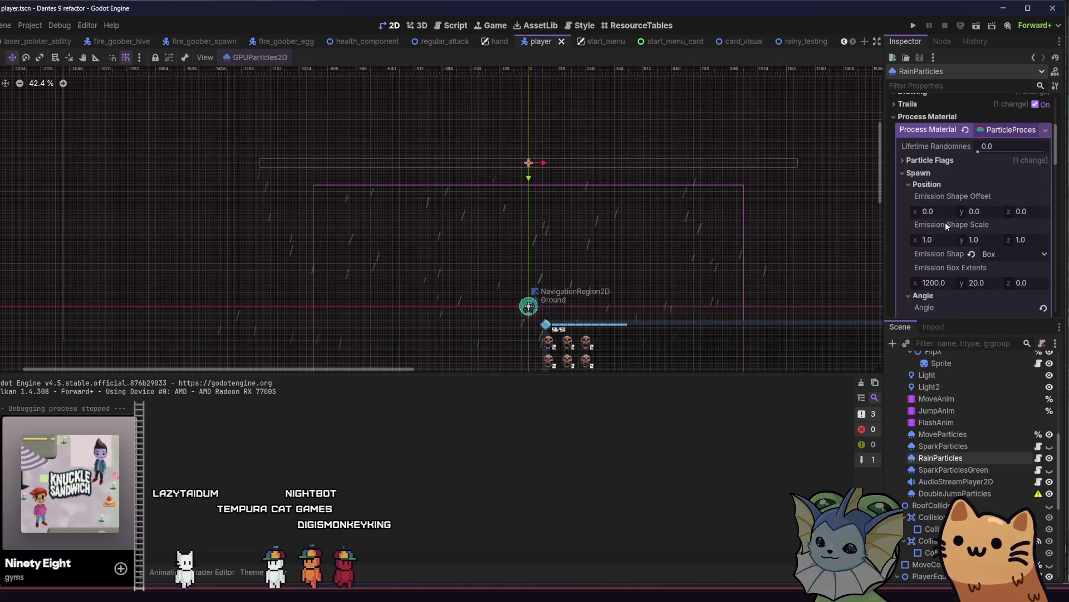
scroll(944, 219, "down", 8)
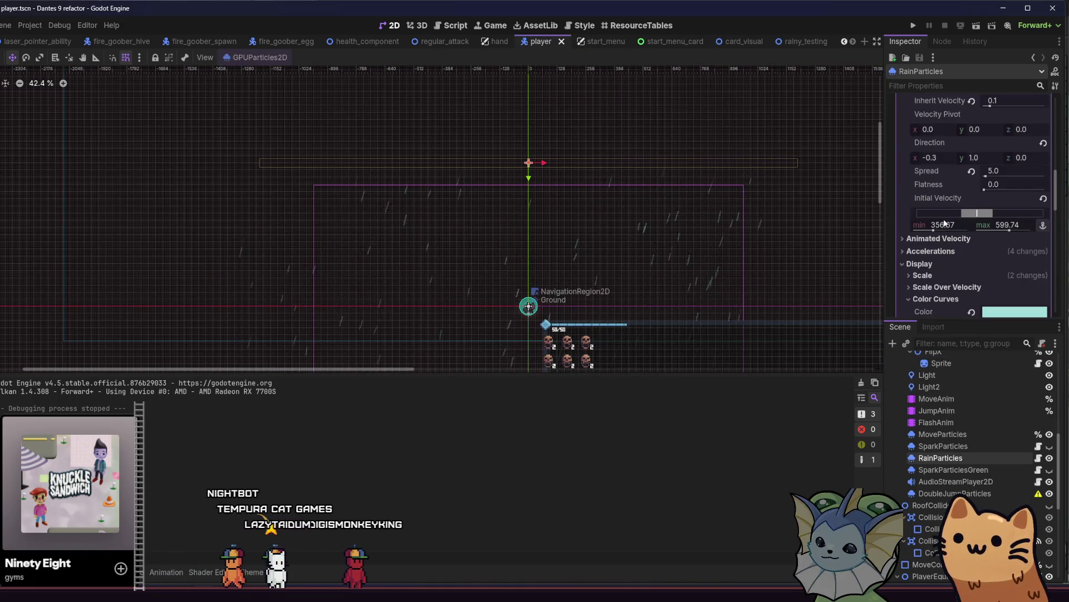
scroll(948, 243, "down", 5)
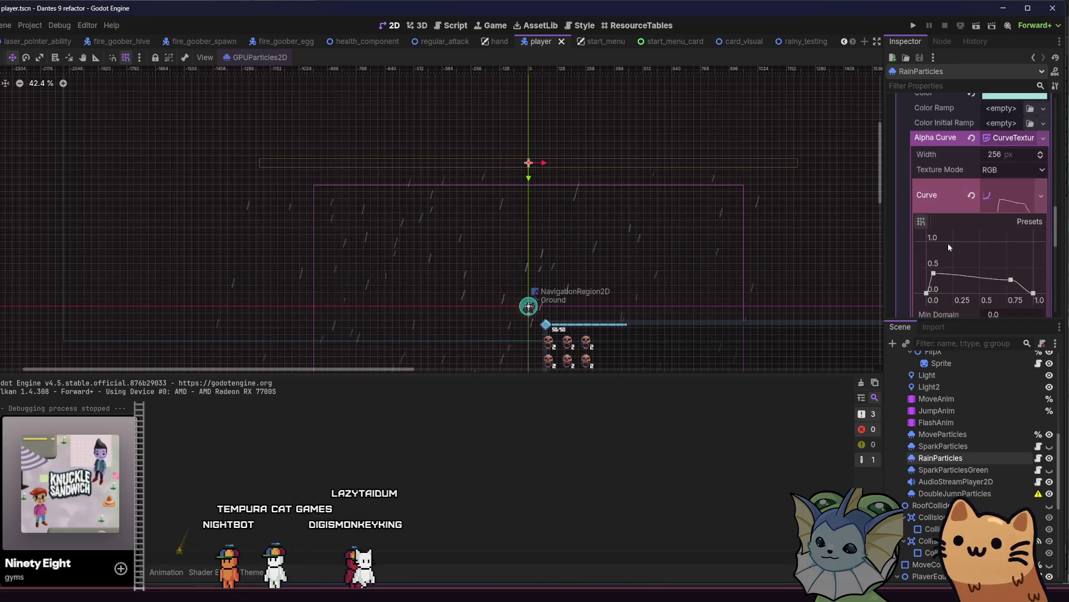
left_click(1011, 281)
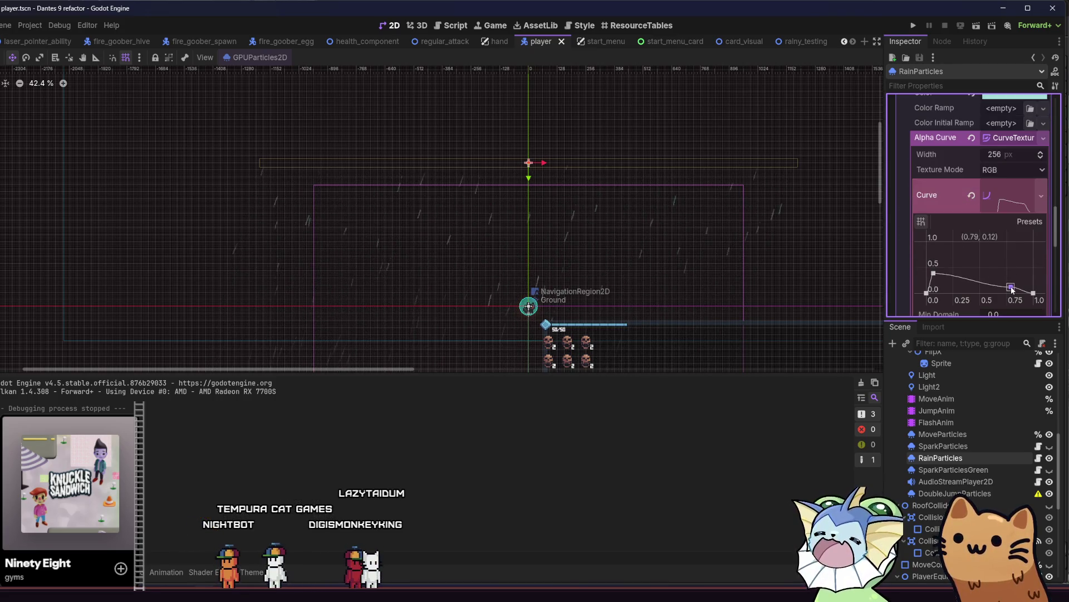
left_click_drag(1012, 289, 1008, 289)
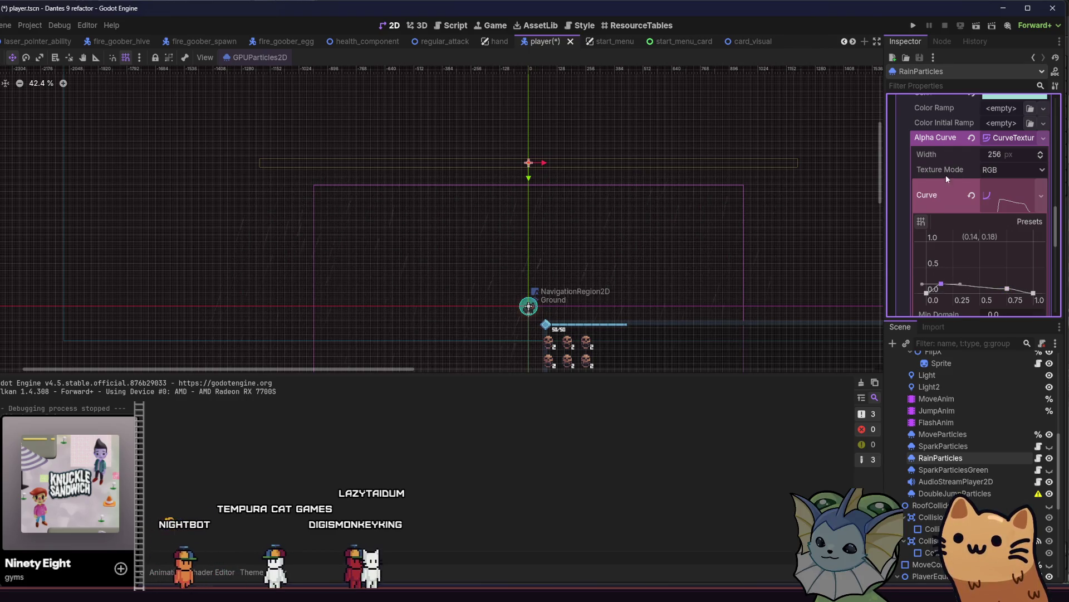
scroll(953, 167, "up", 2)
- Open and close the particle colour picker, keeping the greyish c7cfcc colour
left_click(987, 156)
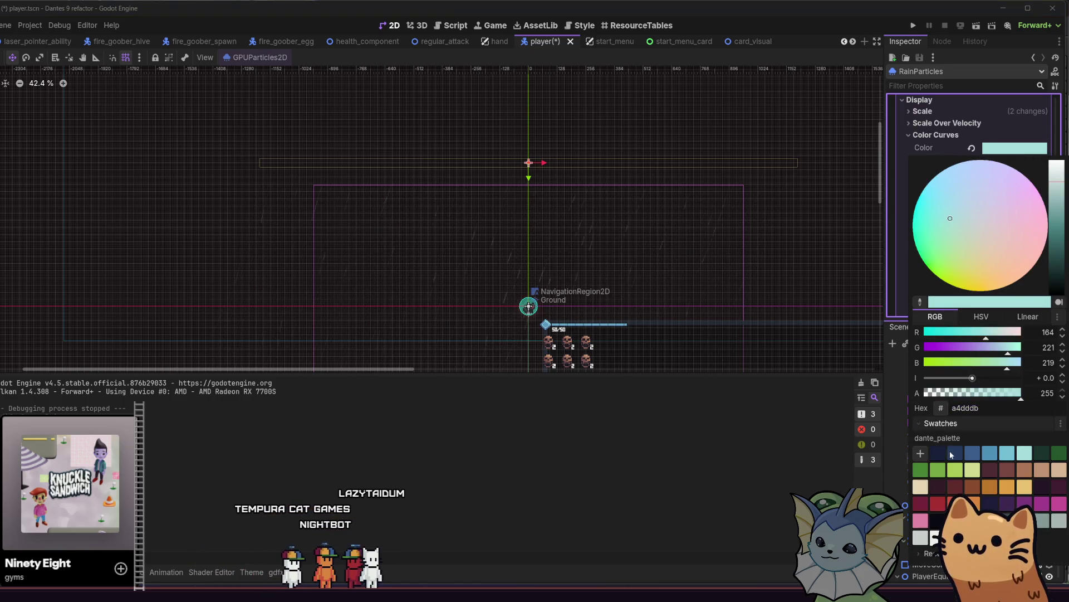
left_click(733, 492)
scroll(959, 222, "down", 10)
scroll(947, 209, "up", 3)
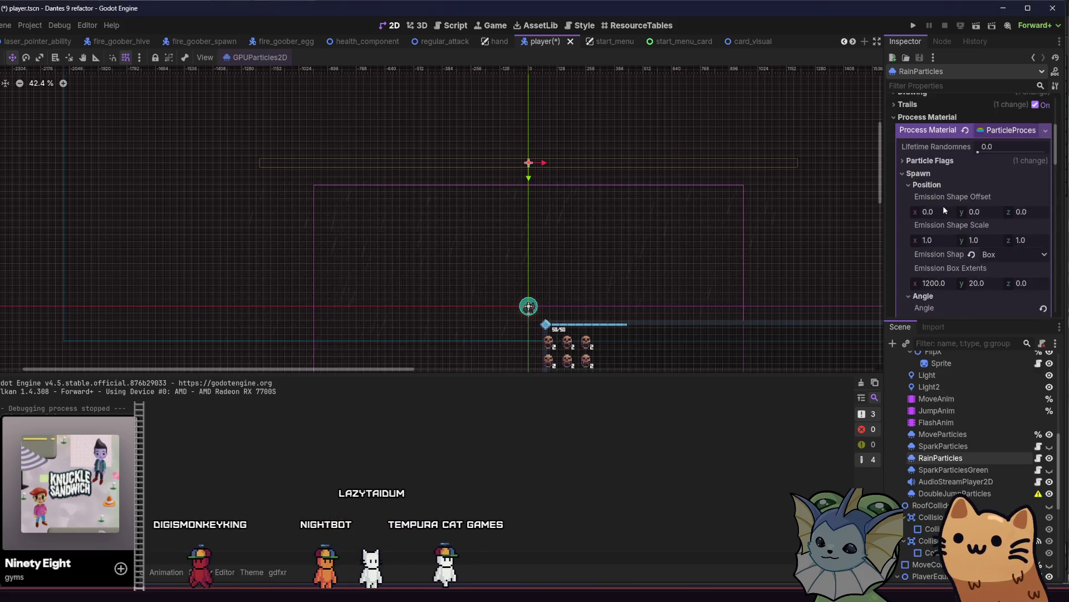
scroll(944, 206, "up", 5)
- Expand Trails, enter a 0.3 s trail lifetime and check the trail section count
left_click(947, 242)
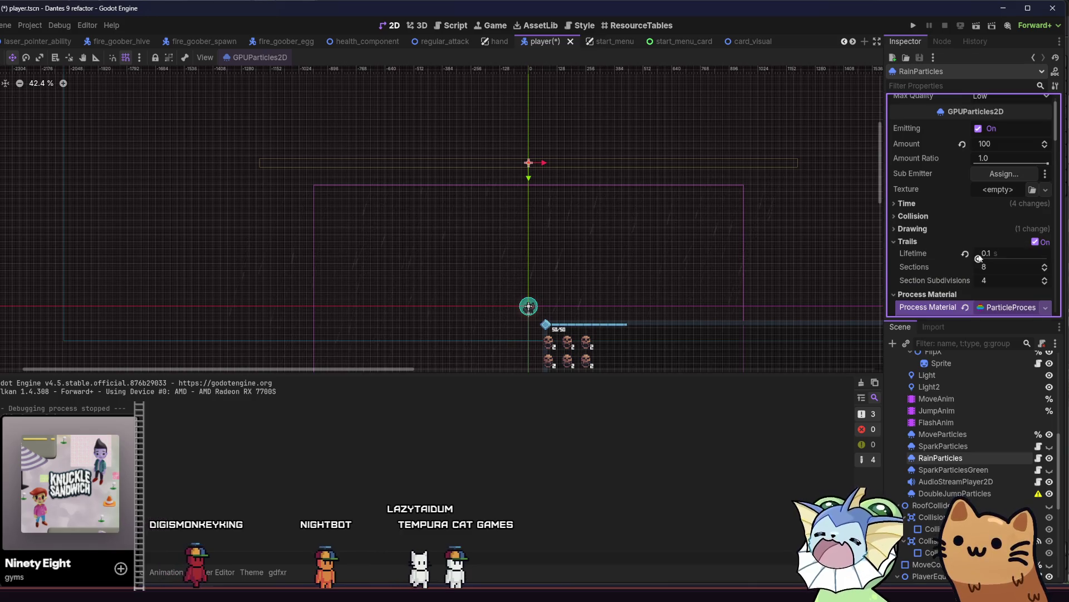
left_click(980, 255)
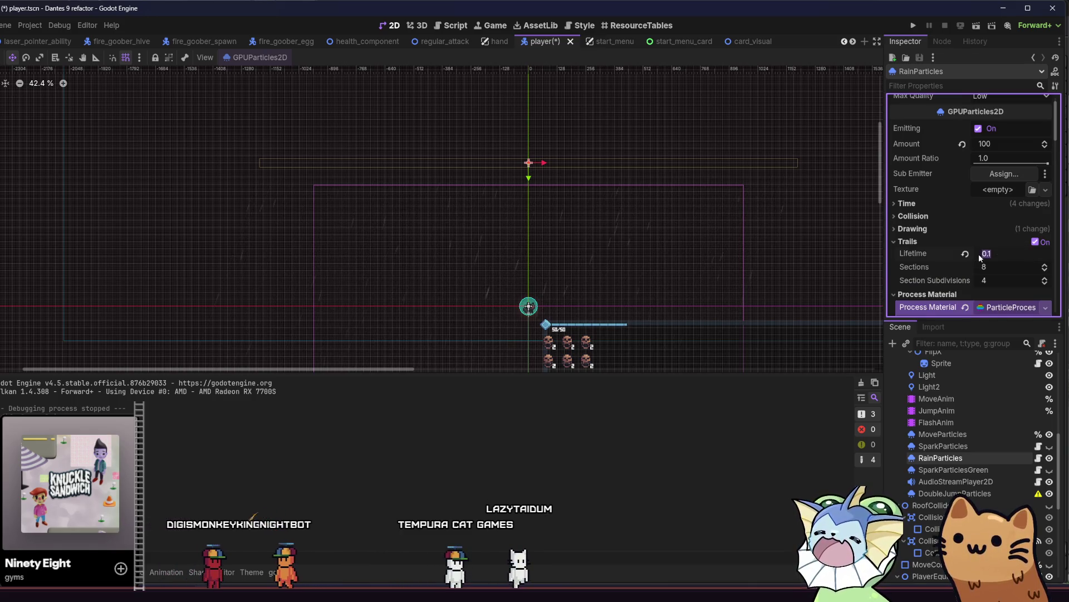
key("BackSpace")
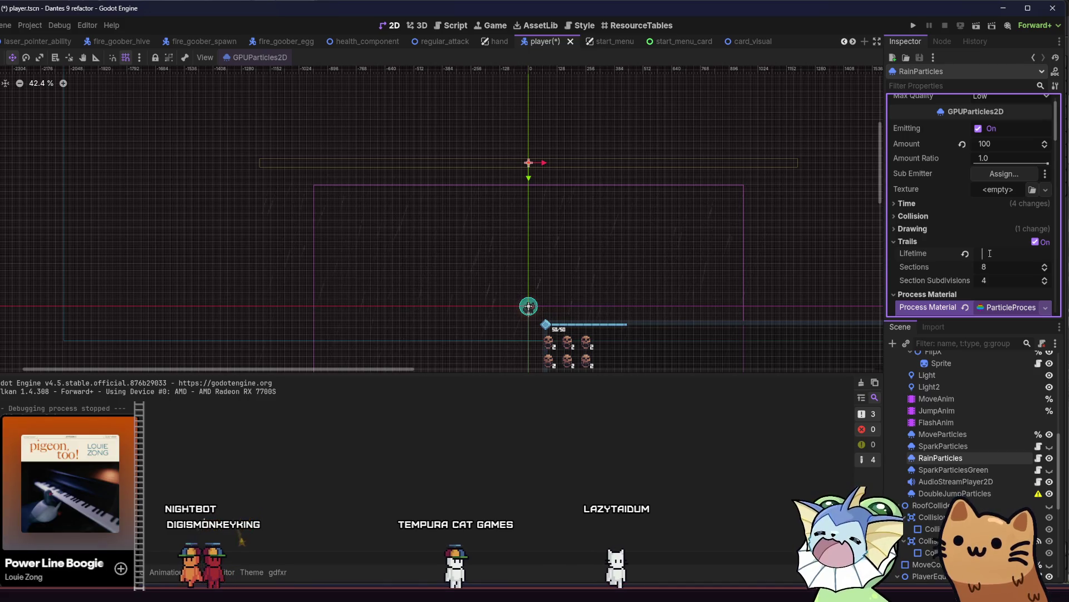
type("0.3")
key("Return")
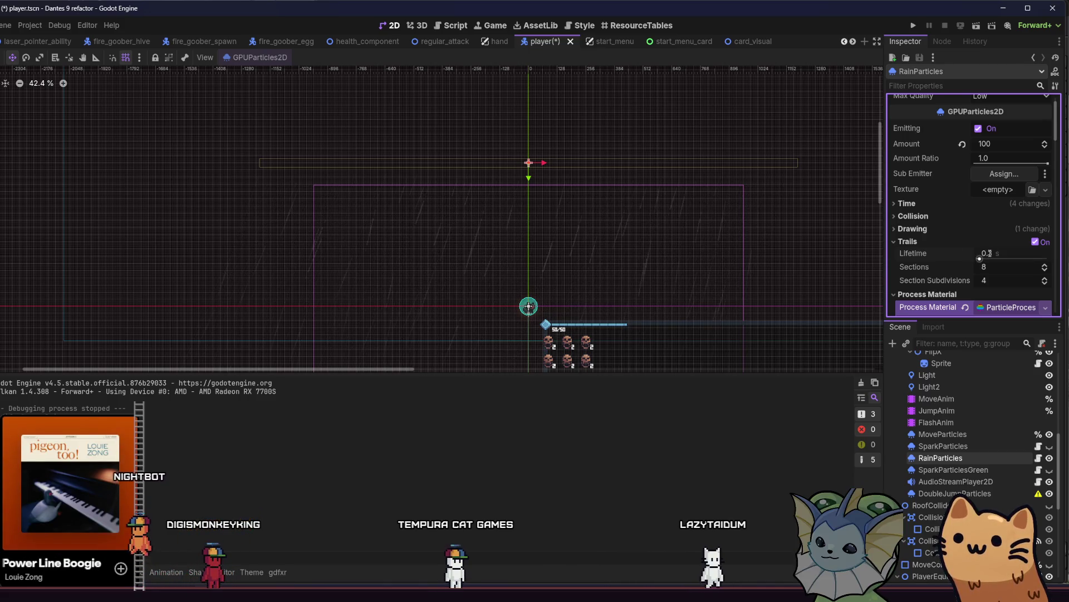
left_click(989, 253)
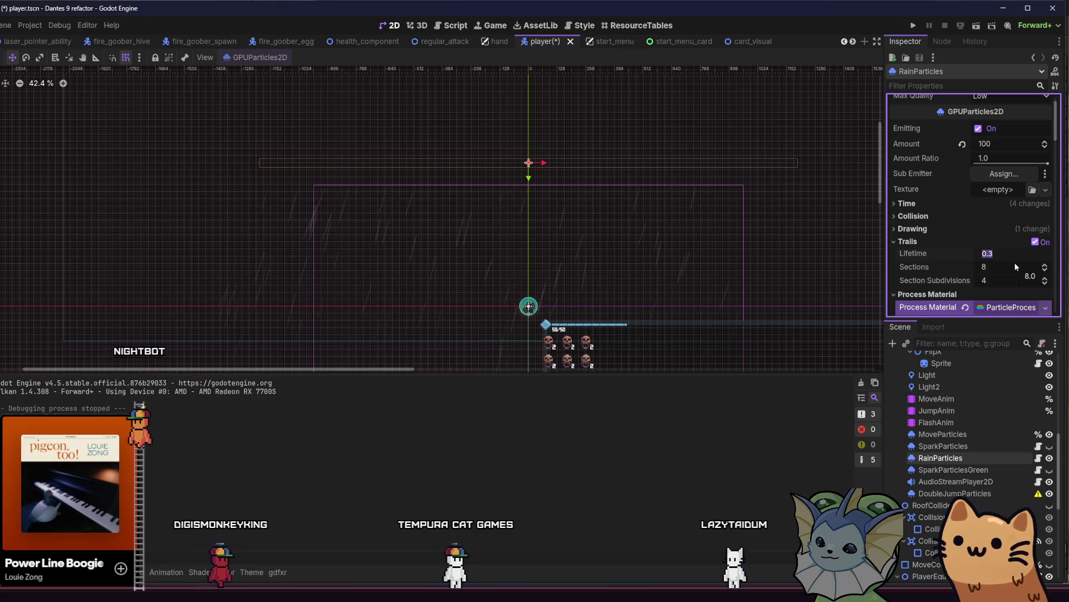
left_click(1016, 267)
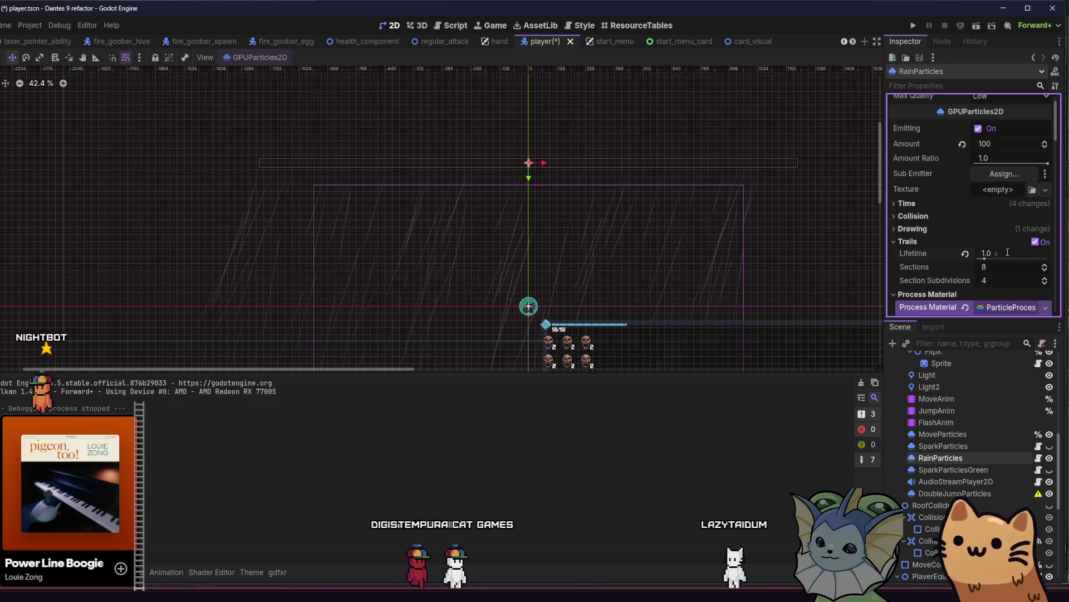
scroll(934, 218, "up", 1)
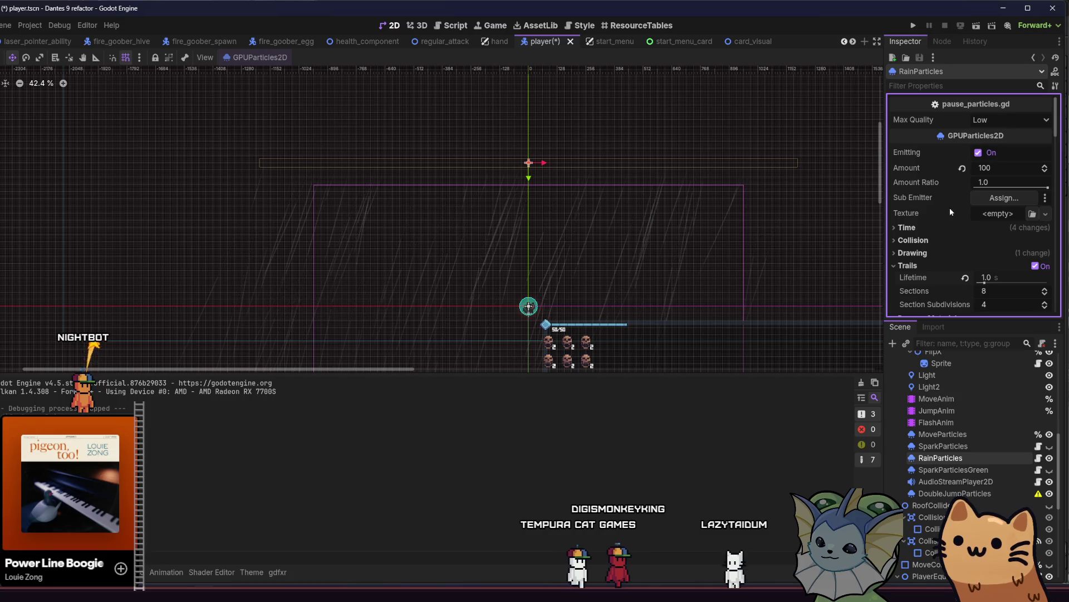
- Keep the trail lifetime at 0.6 s by cancelling a 0.75 edit, and save the player scene
left_click(948, 228)
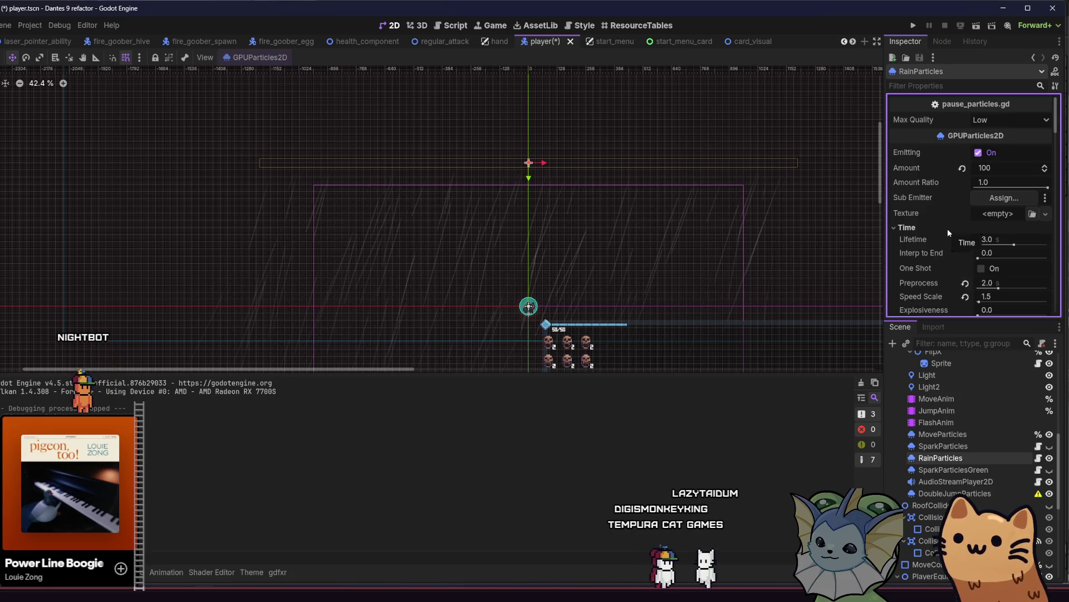
left_click(948, 228)
scroll(947, 229, "down", 2)
left_click(997, 229)
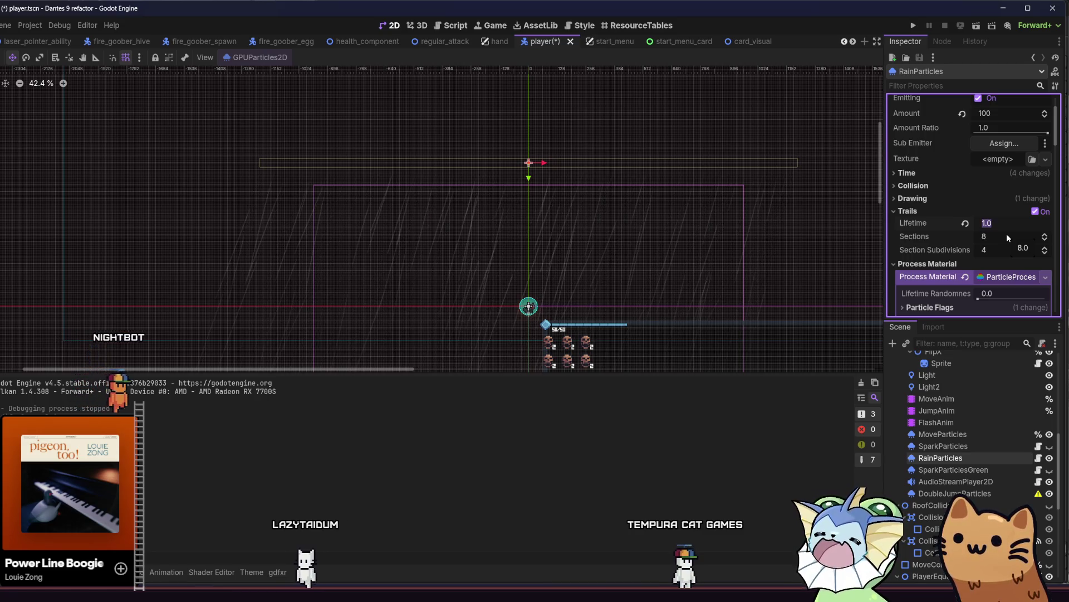
type("0")
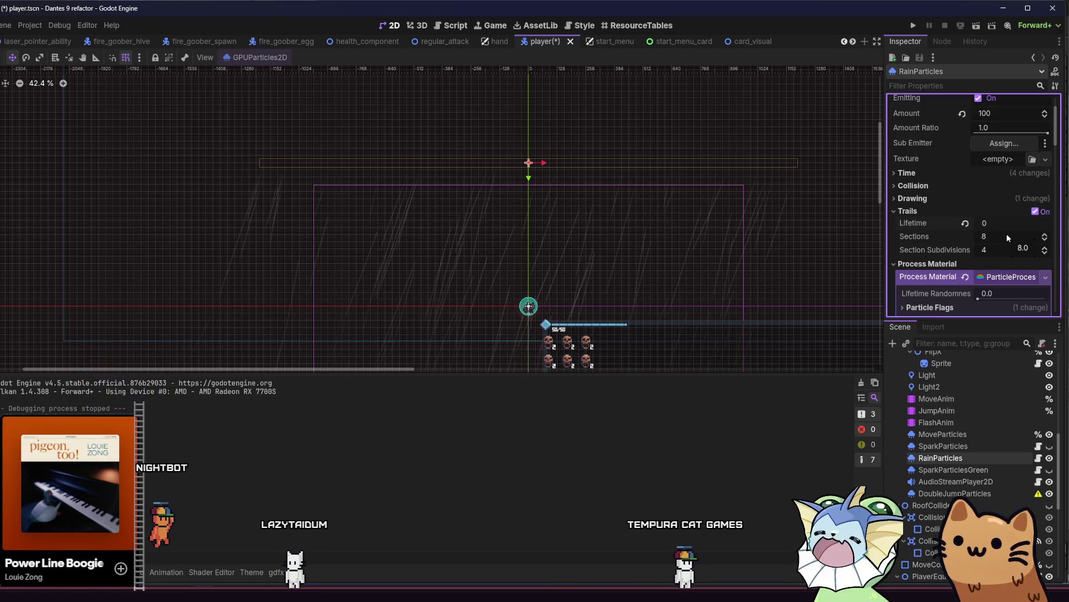
type(".7")
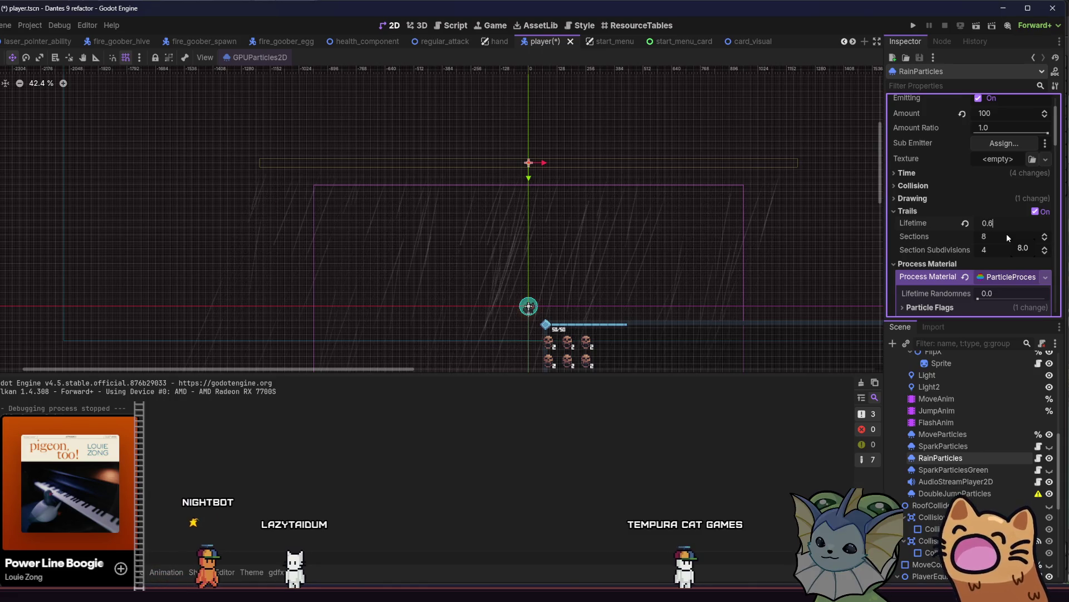
key("BackSpace")
type("75")
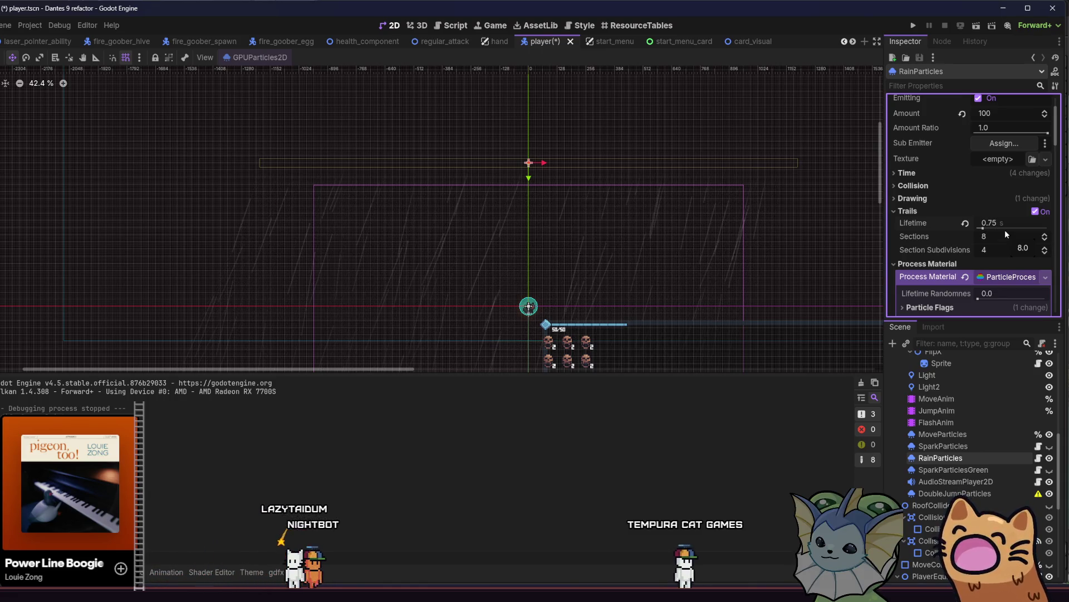
key("Escape")
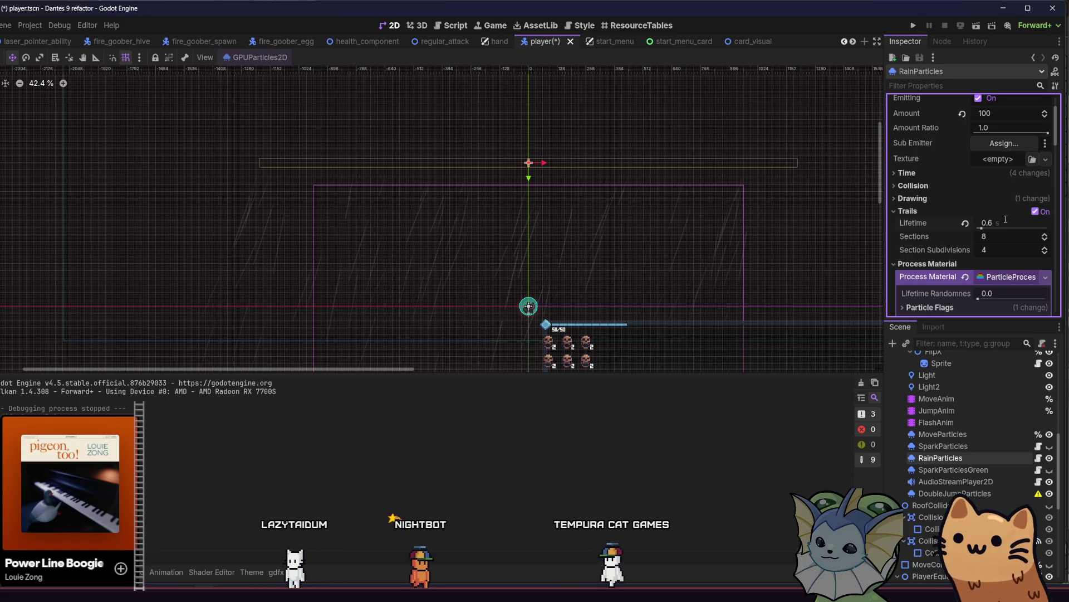
key("ctrl+s")
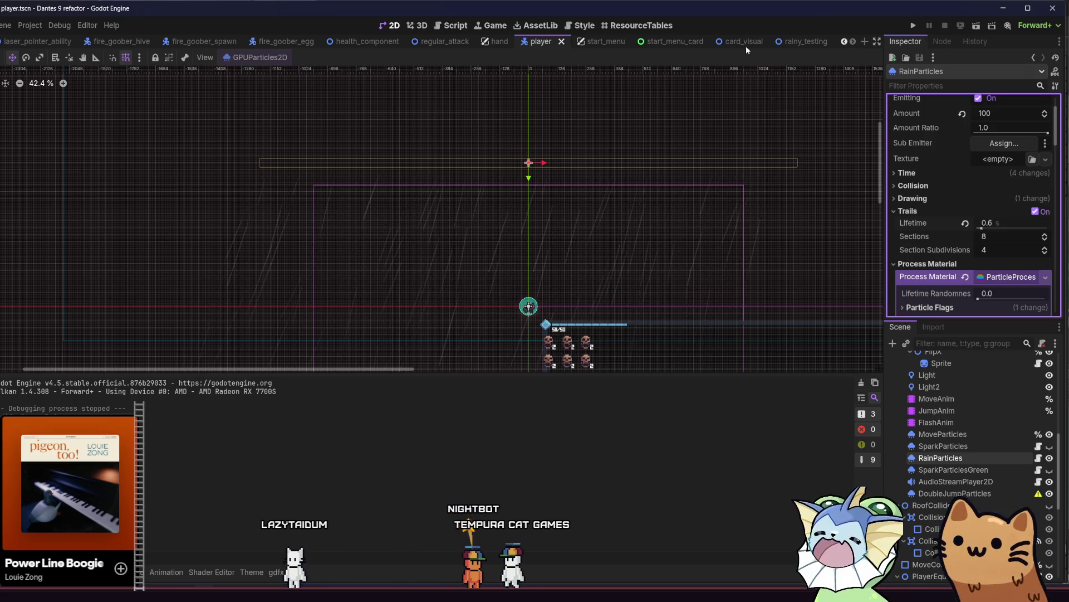
left_click(794, 42)
- Play the rainy cave level to watch the slanted rain, then close the game window
left_click(972, 26)
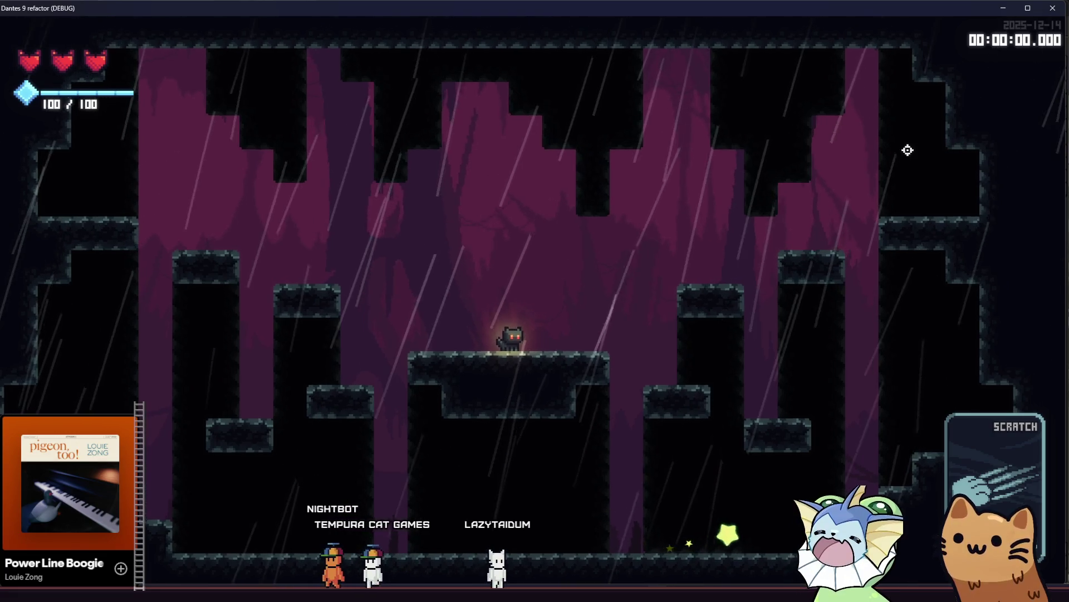
left_click(1052, 9)
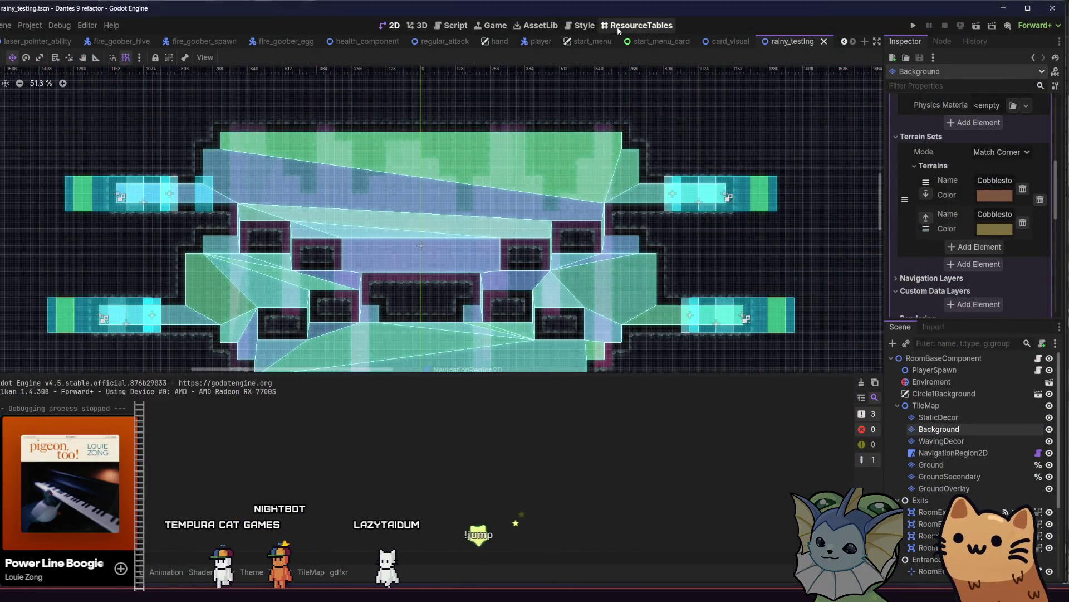
- Back in the player scene, set the velocity Spread to 2 and save
left_click(540, 42)
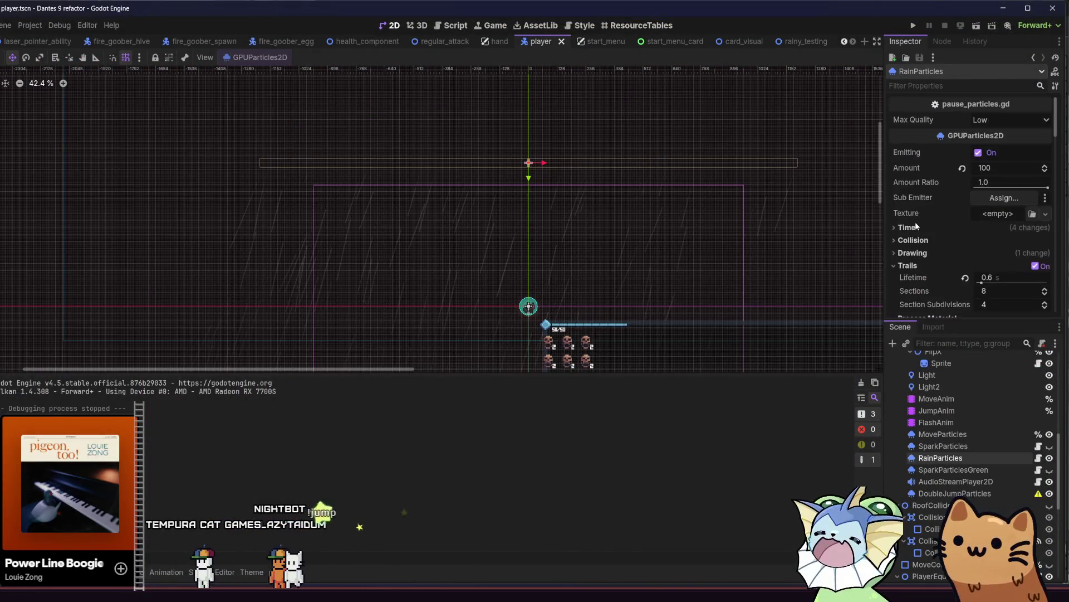
left_click(915, 221)
scroll(947, 245, "down", 5)
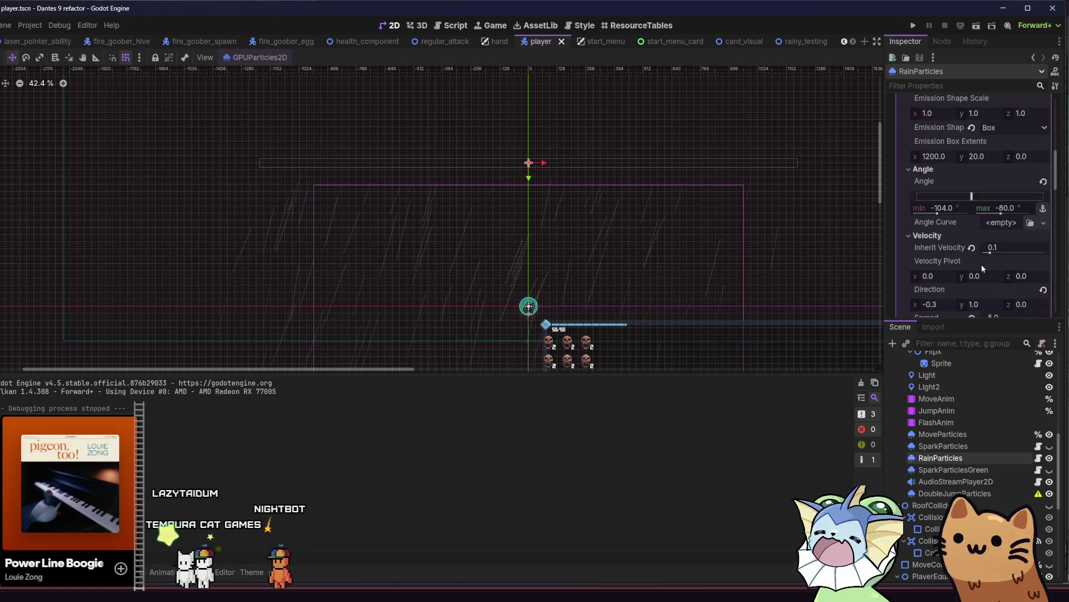
type("2")
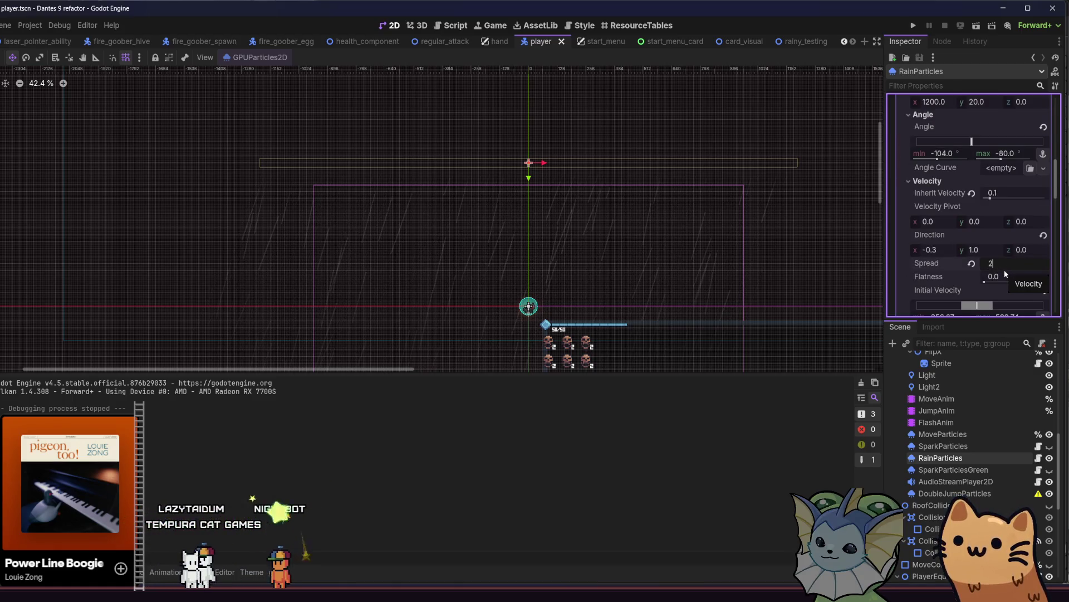
key("ctrl+s")
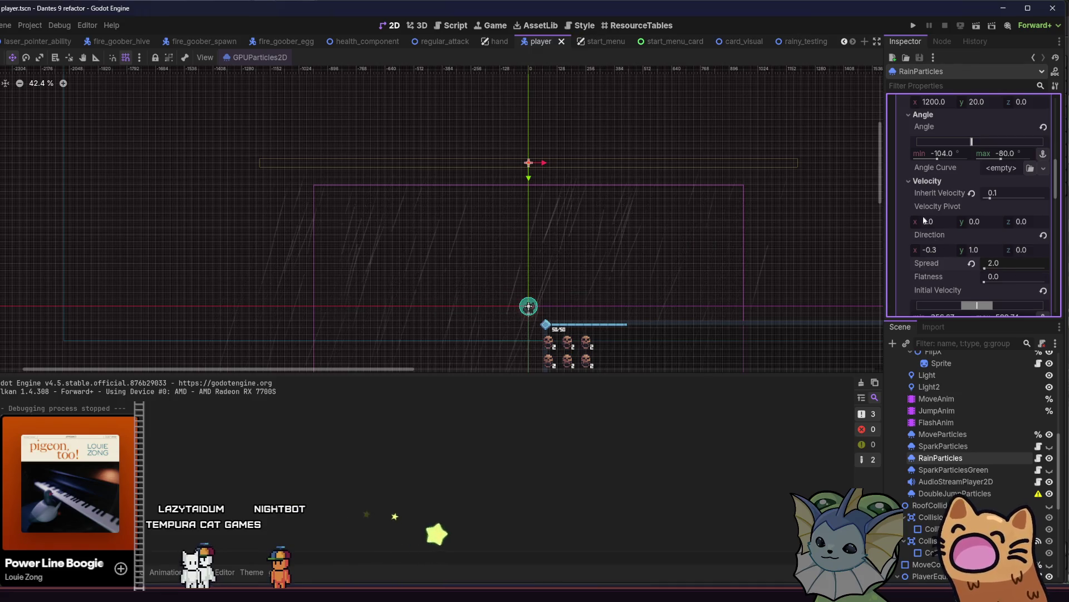
- Raise the initial velocity range to about 790–946 and save the player scene
scroll(933, 194, "up", 10)
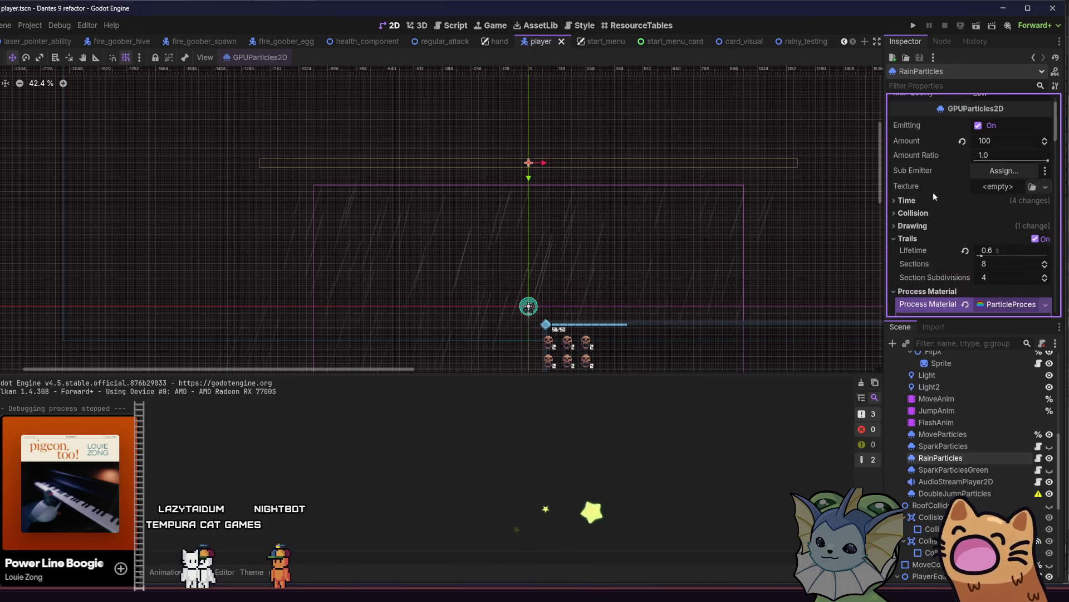
scroll(947, 217, "down", 2)
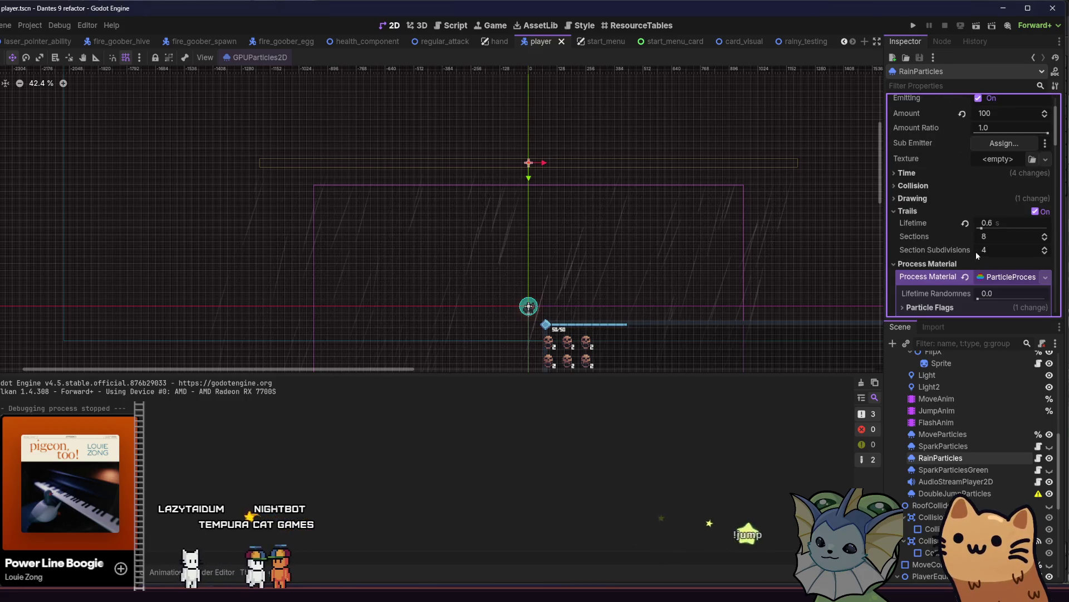
scroll(976, 252, "down", 8)
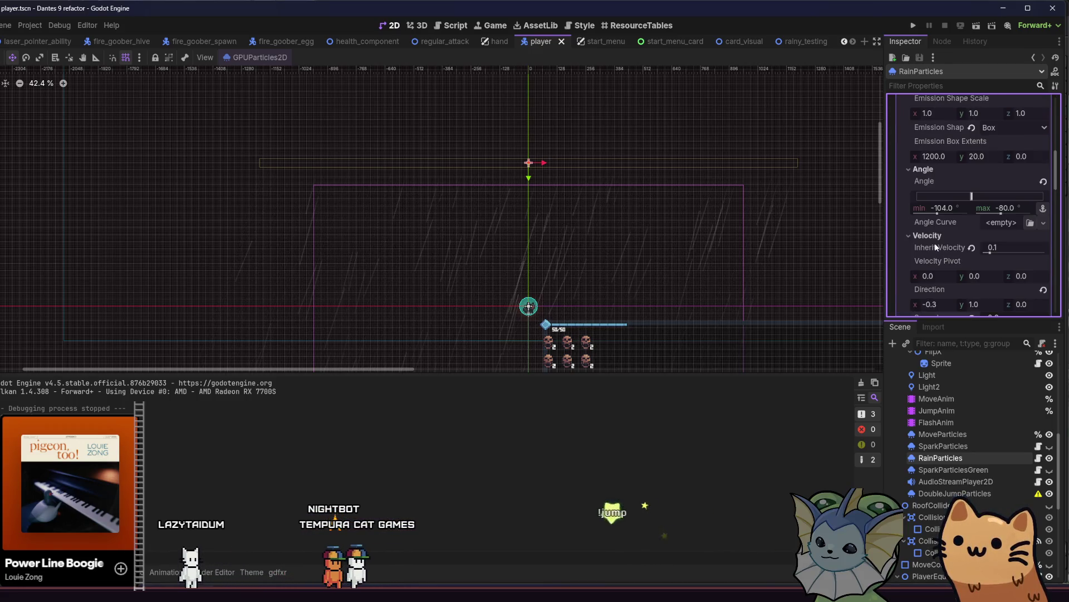
scroll(961, 217, "down", 5)
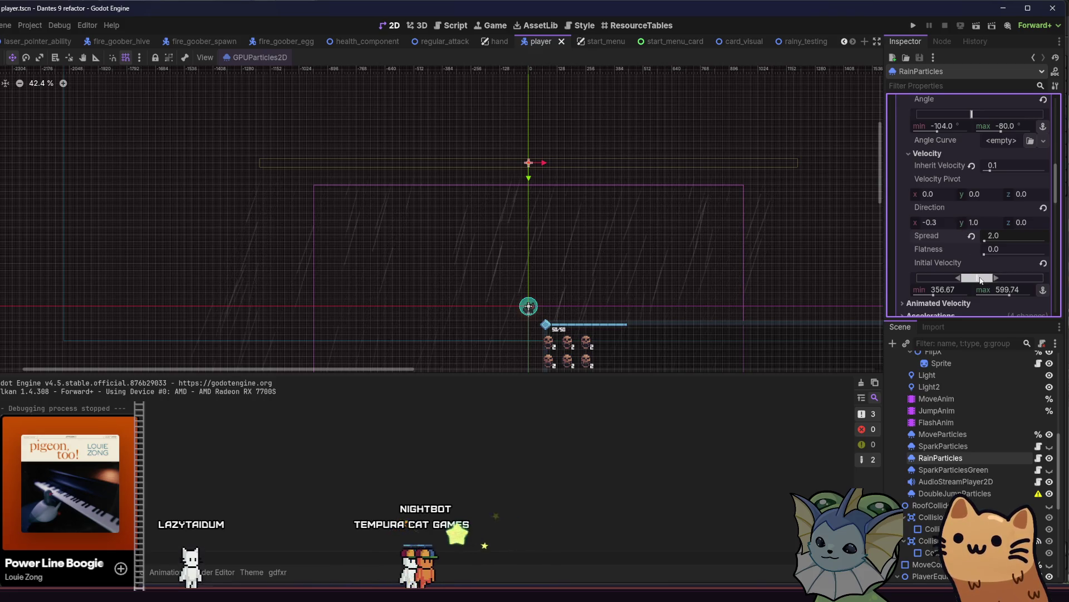
left_click_drag(981, 280, 1024, 283)
scroll(744, 244, "down", 2)
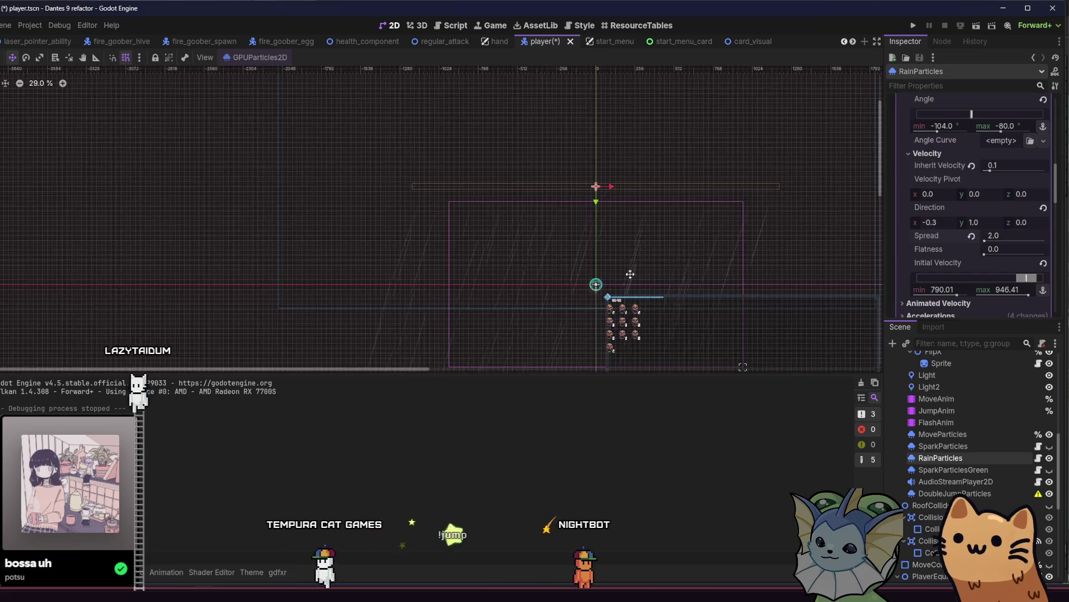
mouse_move(614, 257)
left_mouse_down()
mouse_move(561, 129)
mouse_move(563, 205)
left_mouse_up()
scroll(563, 205, "up", 1)
key("ctrl+s")
scroll(940, 176, "up", 4)
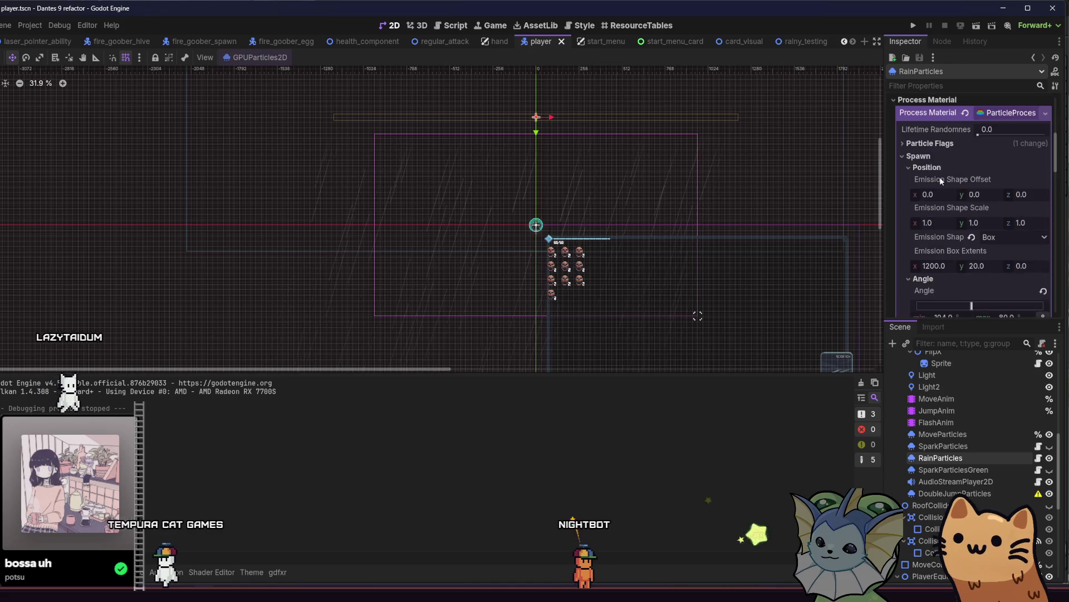
- Shorten the trail lifetime to 0.3 s, then 0.2 s, and save the player scene
scroll(941, 176, "up", 3)
left_click(992, 195)
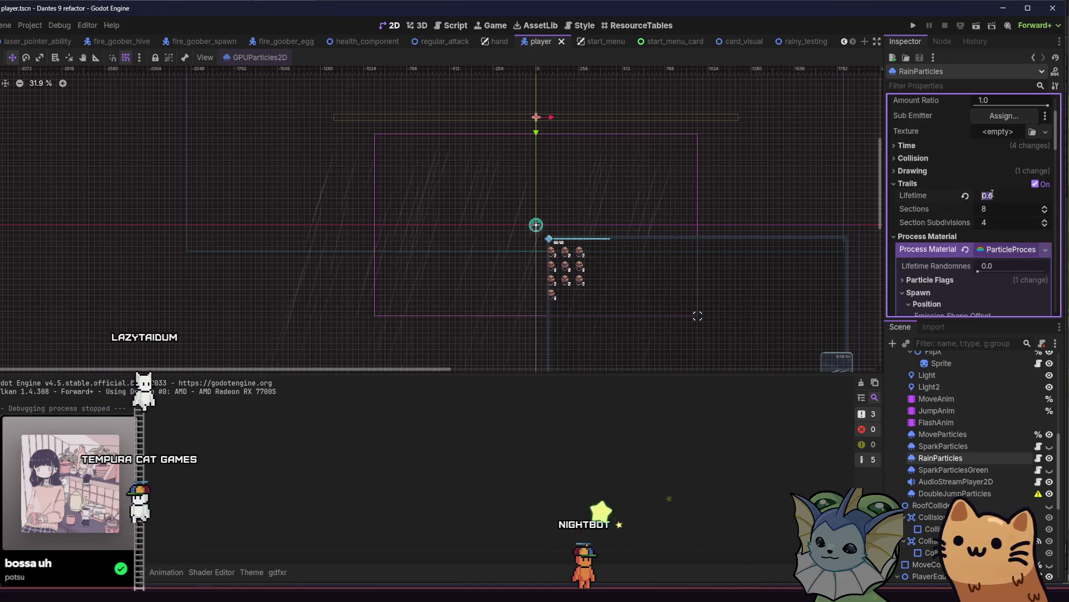
type("0.3")
key("Return")
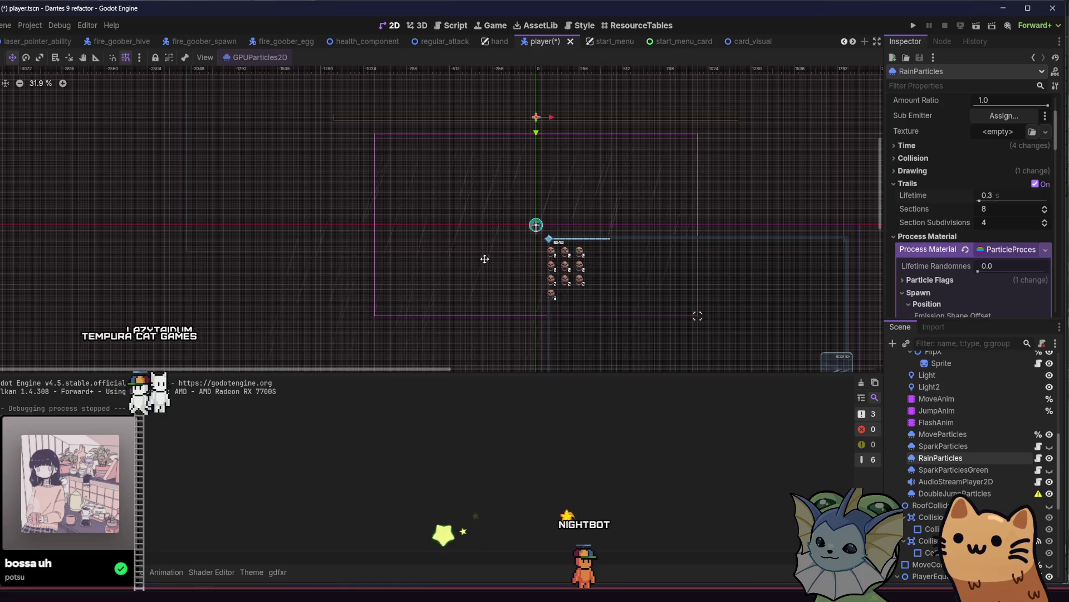
scroll(438, 256, "up", 1)
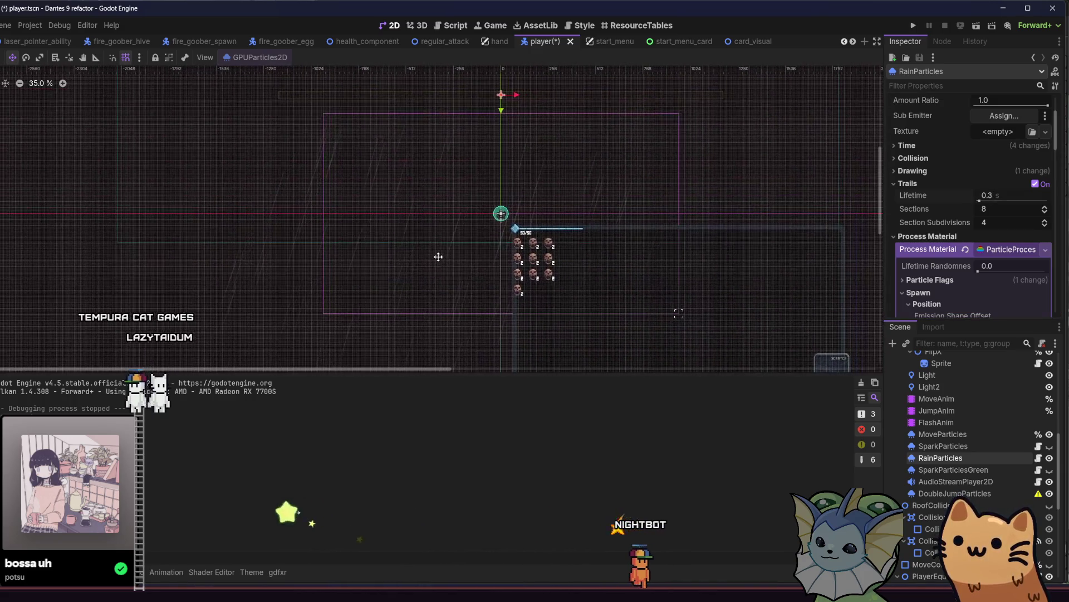
left_click(983, 199)
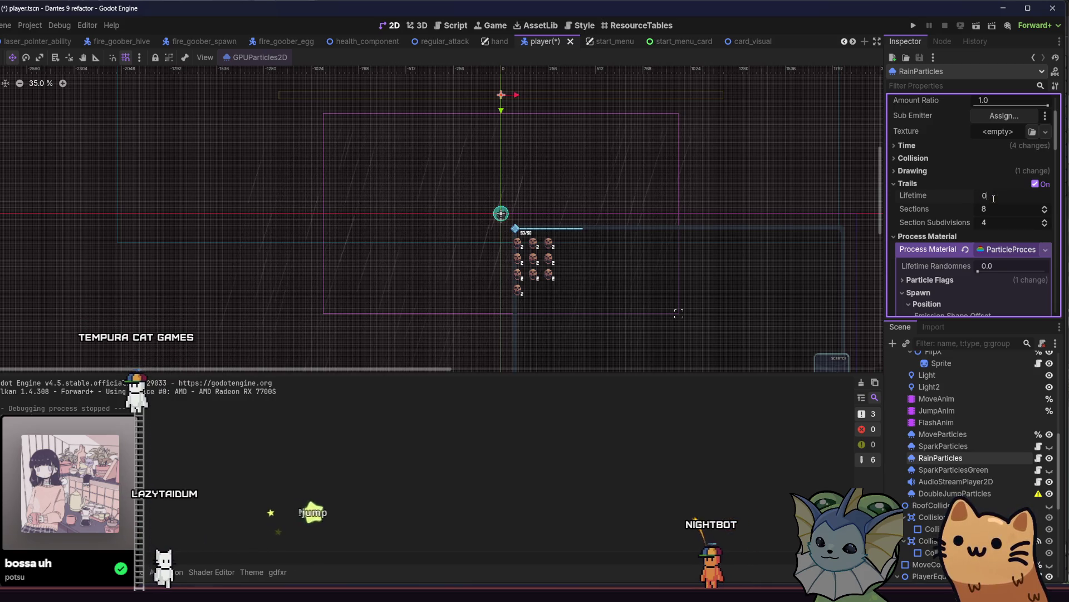
type(".2")
key("Return")
mouse_move(484, 296)
left_mouse_down()
mouse_move(461, 220)
mouse_move(468, 151)
mouse_move(458, 289)
mouse_move(449, 286)
left_mouse_up()
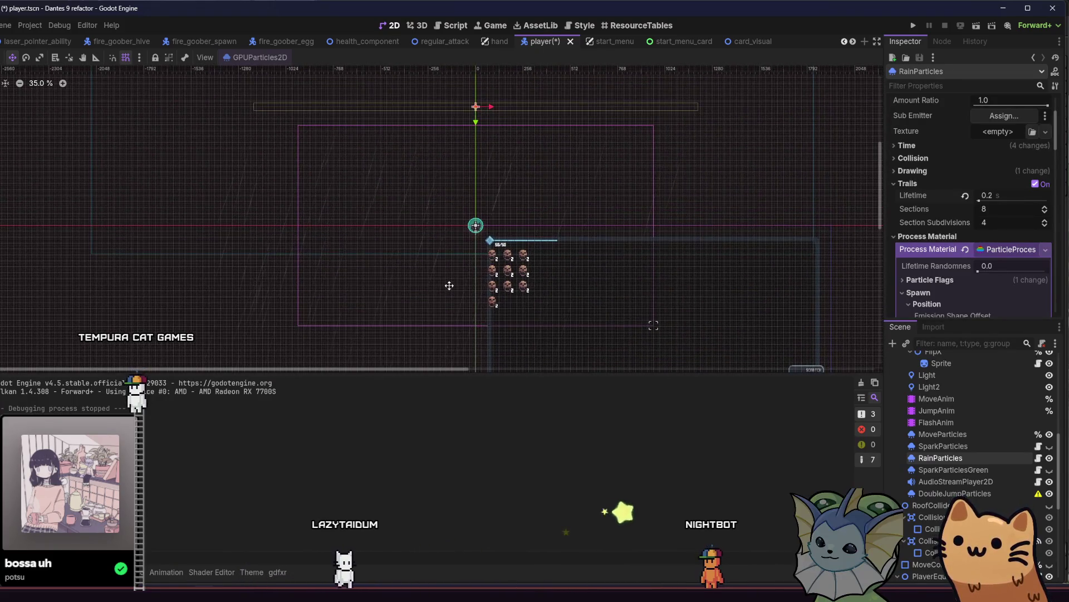
key("ctrl+s")
- Expand the Time settings and enter another trail lifetime value, leaving it unsaved
scroll(444, 284, "down", 4)
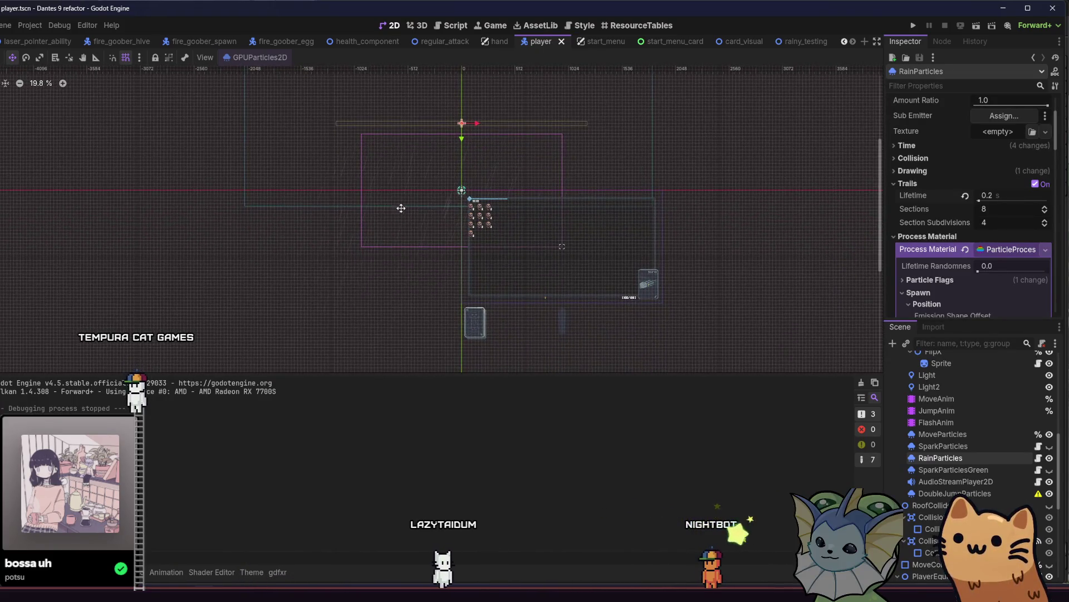
scroll(401, 208, "up", 5)
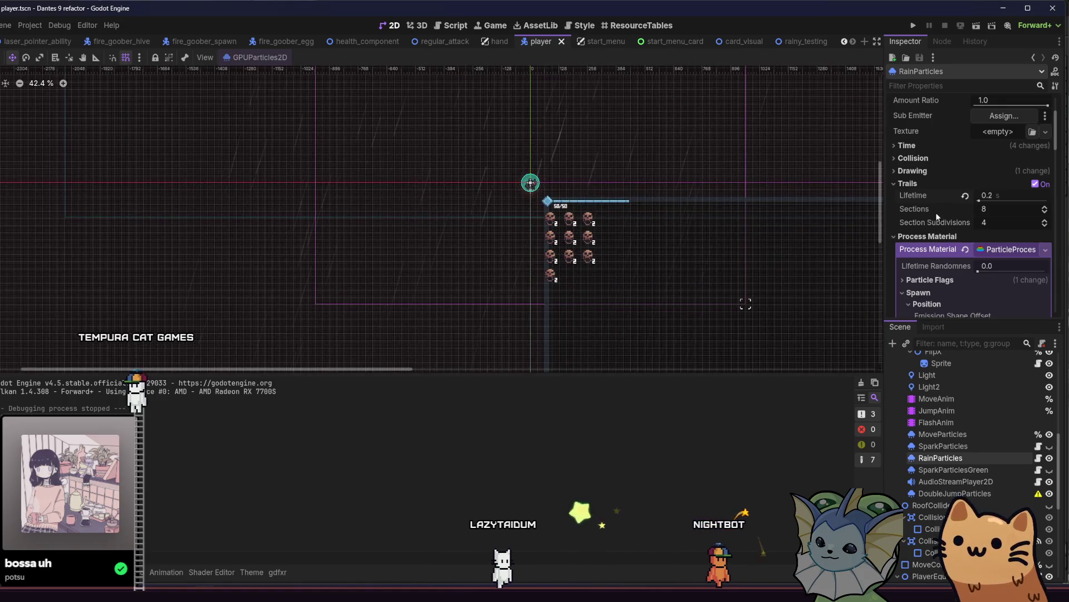
left_click(934, 147)
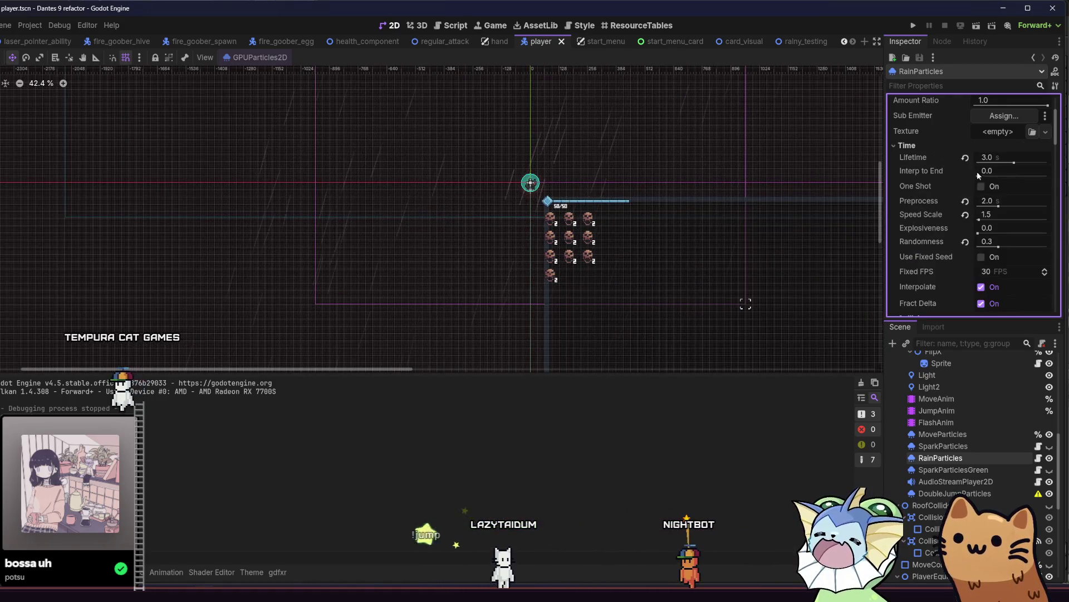
scroll(978, 175, "up", 2)
scroll(974, 222, "down", 5)
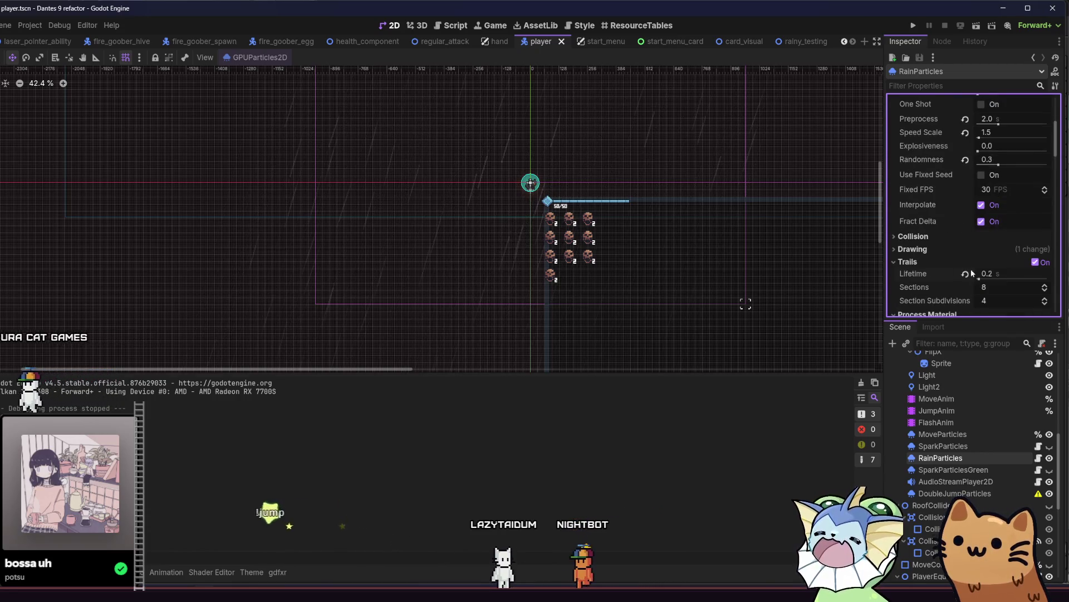
left_click(995, 281)
type("0.")
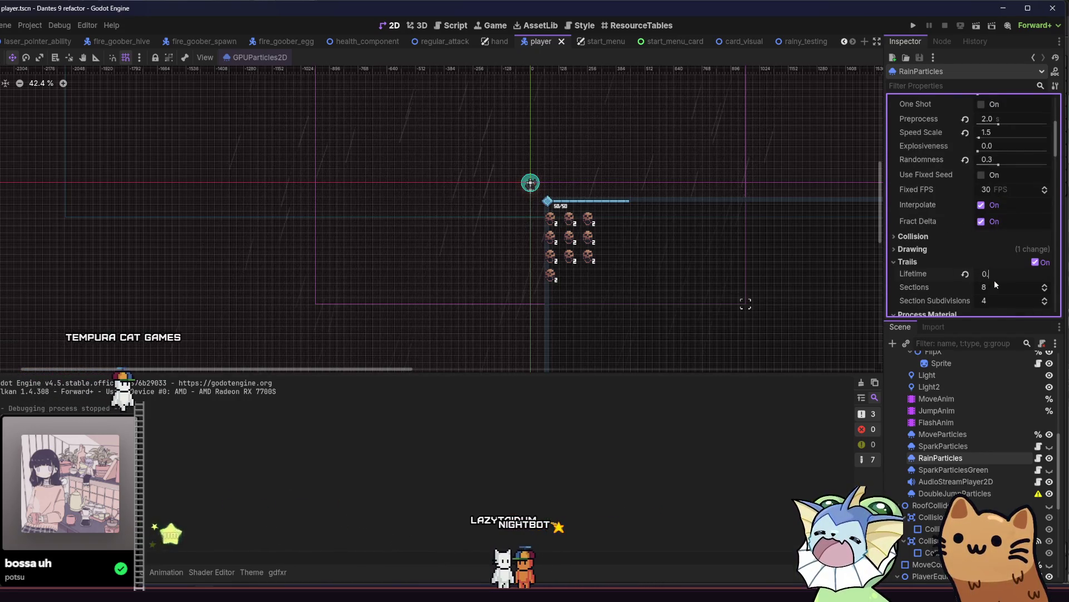
key("Return")
scroll(961, 233, "up", 5)
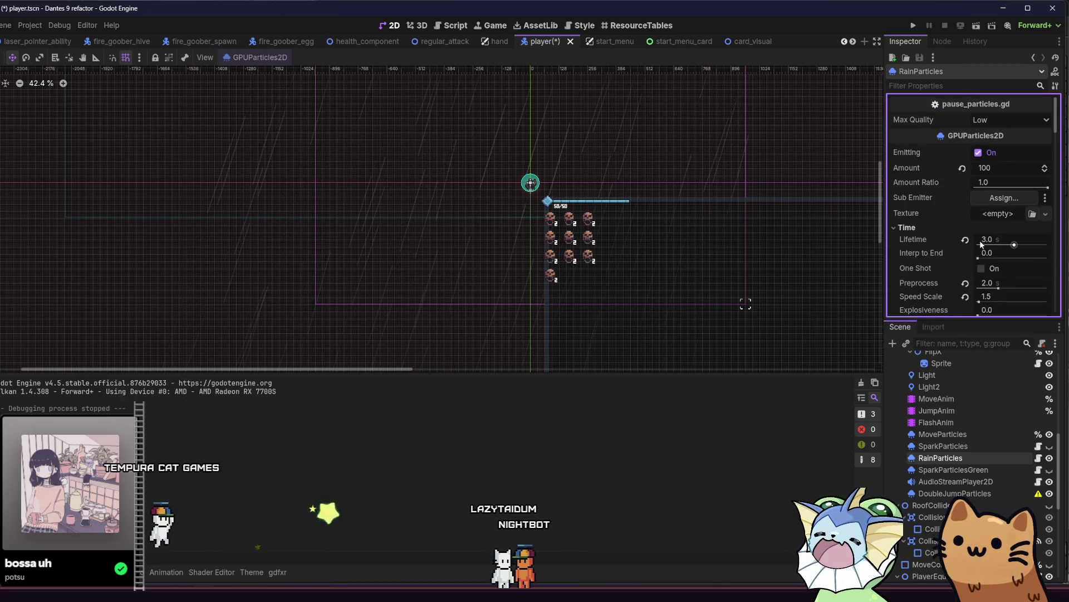
- Try a 1.0 s lifetime on RainParticles, then undo it back to 2.0 s
left_click(983, 240)
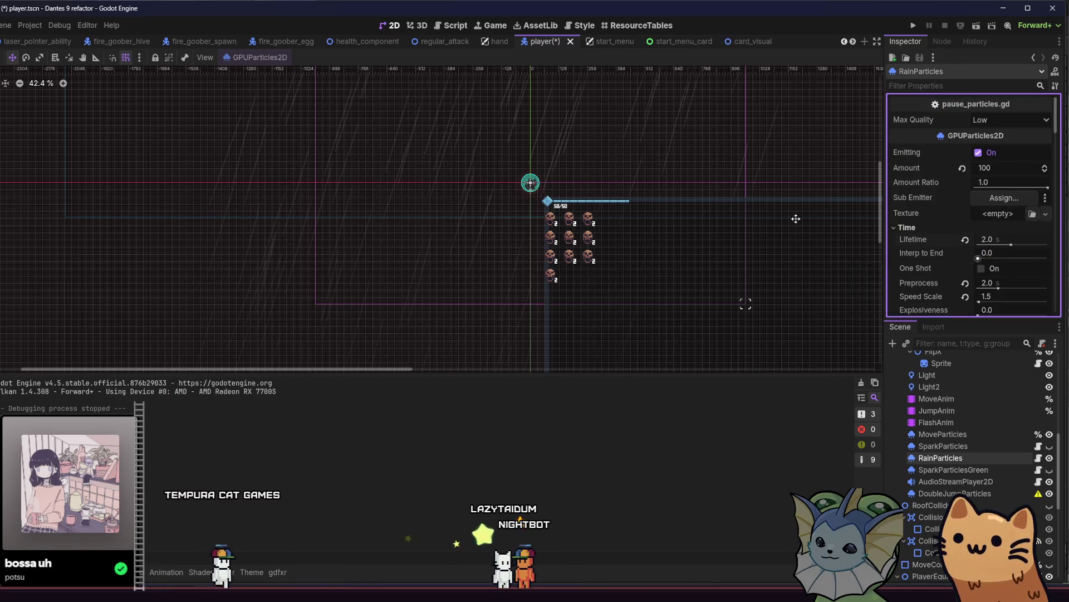
left_click(987, 239)
type("1")
key("Return")
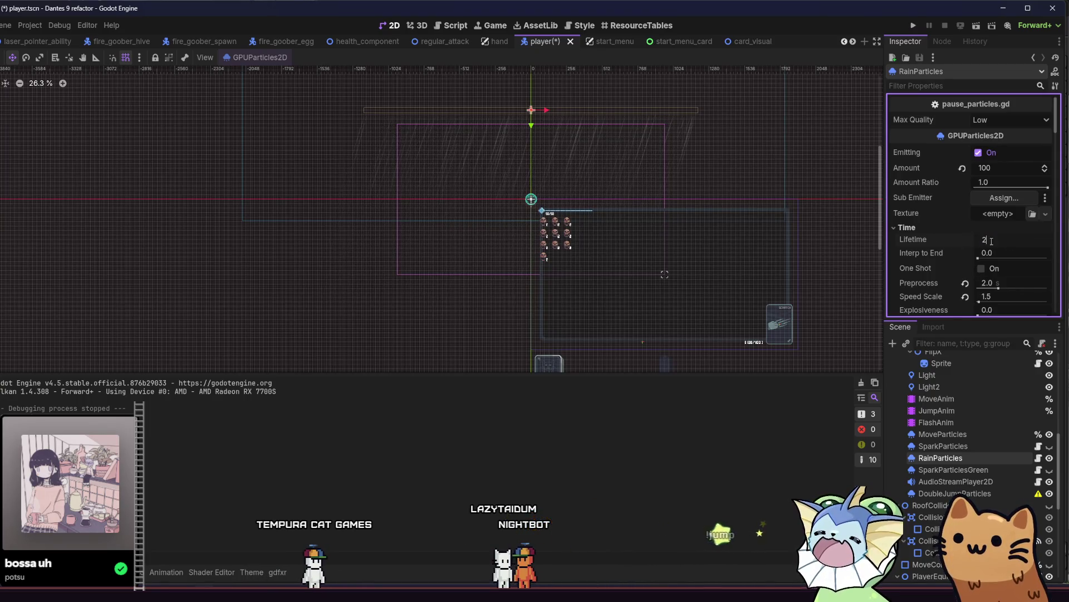
key("ctrl+z")
- Set RainParticles' Speed Scale to 2.0, save the player scene, and run it
scroll(511, 242, "up", 4)
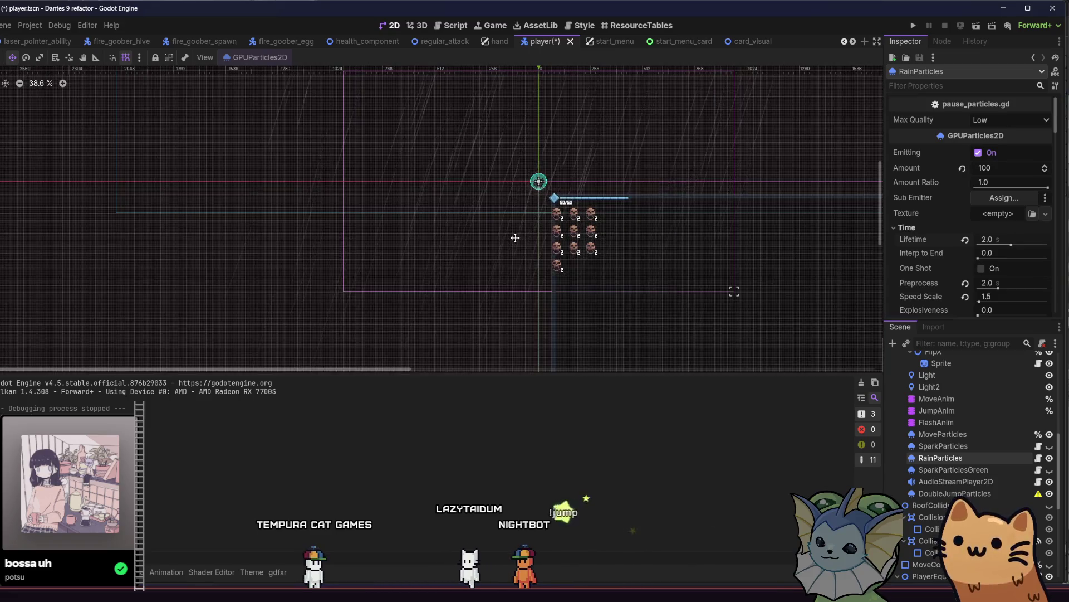
left_click(987, 295)
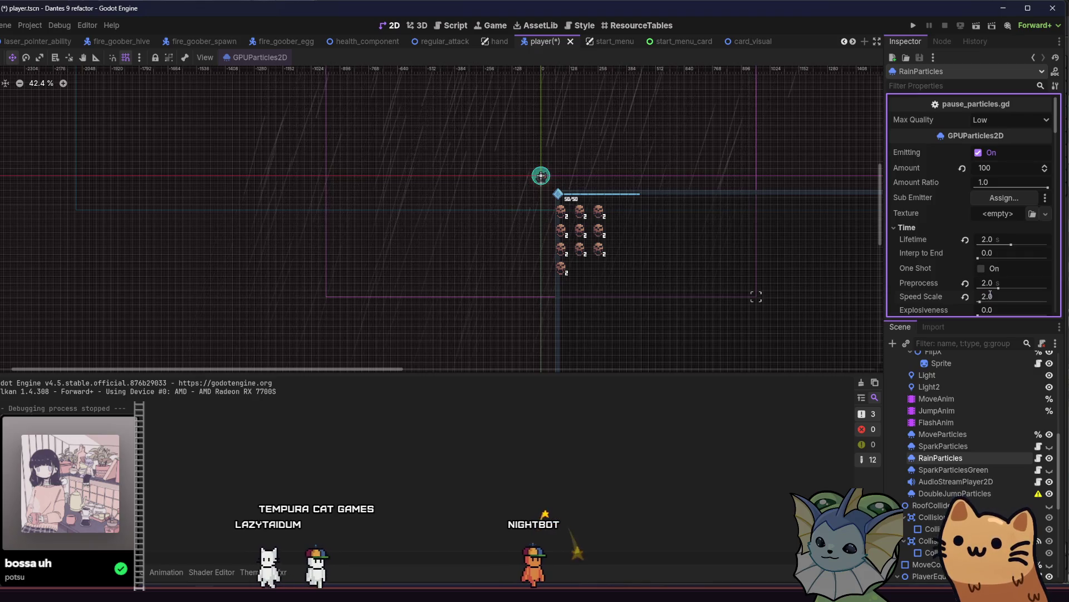
key("Return")
key("ctrl+s")
left_click(976, 26)
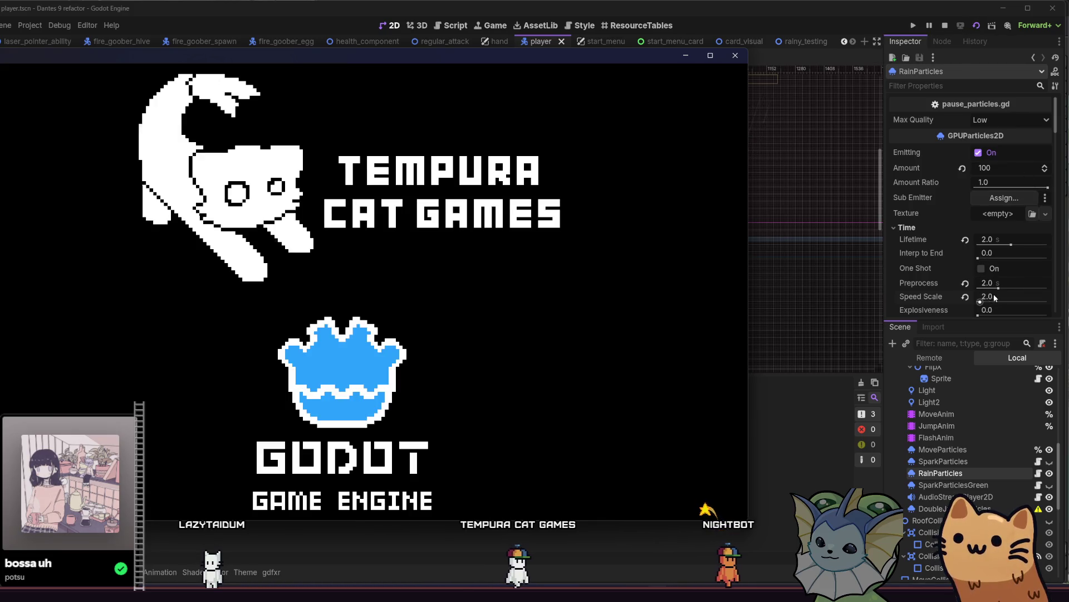
scroll(937, 265, "down", 1)
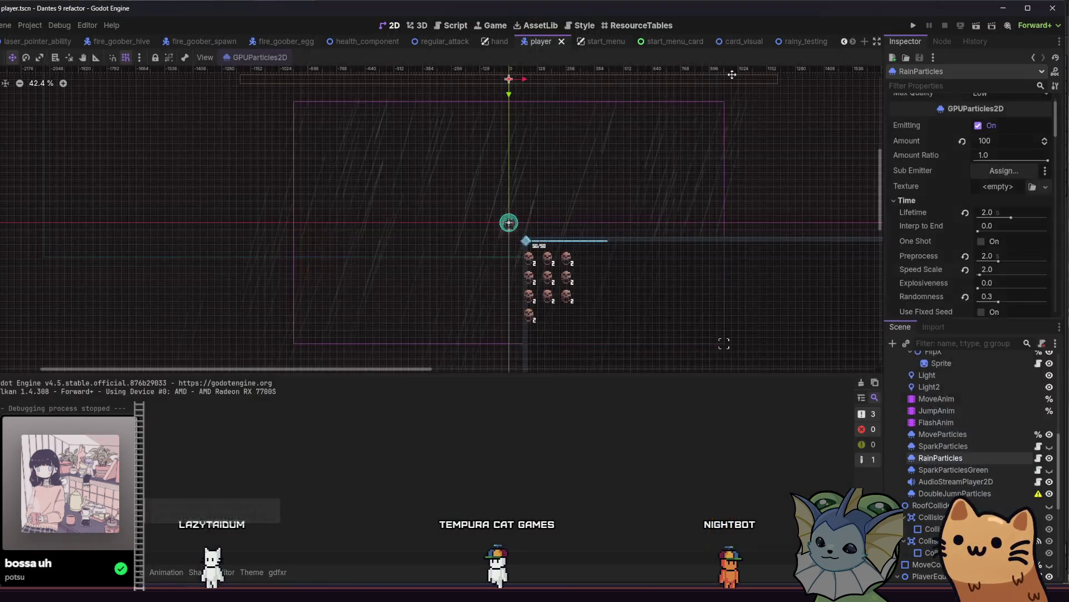
left_click(1056, 6)
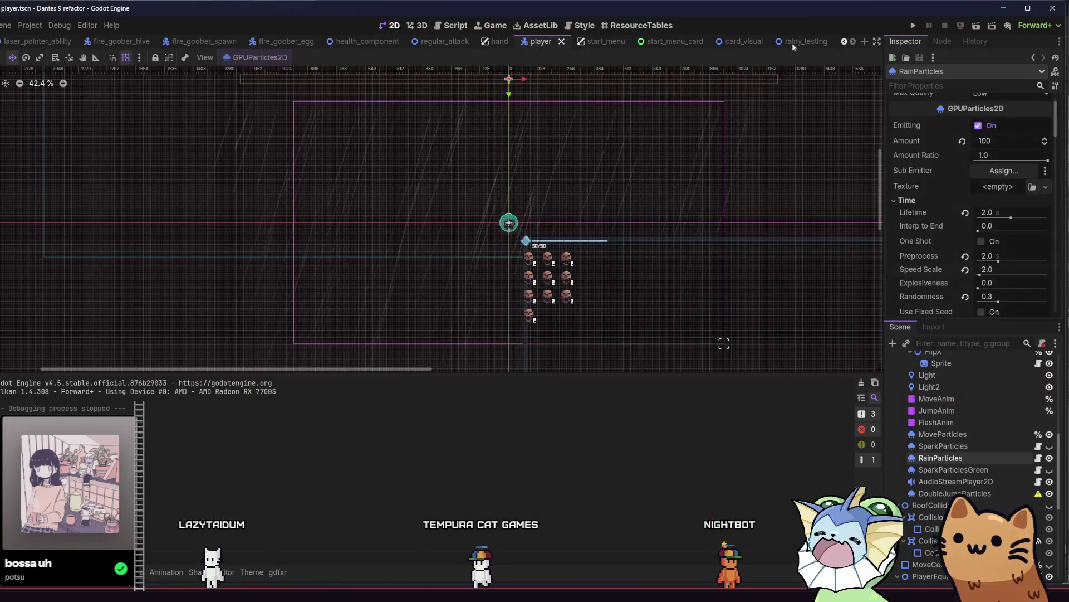
left_click(818, 46)
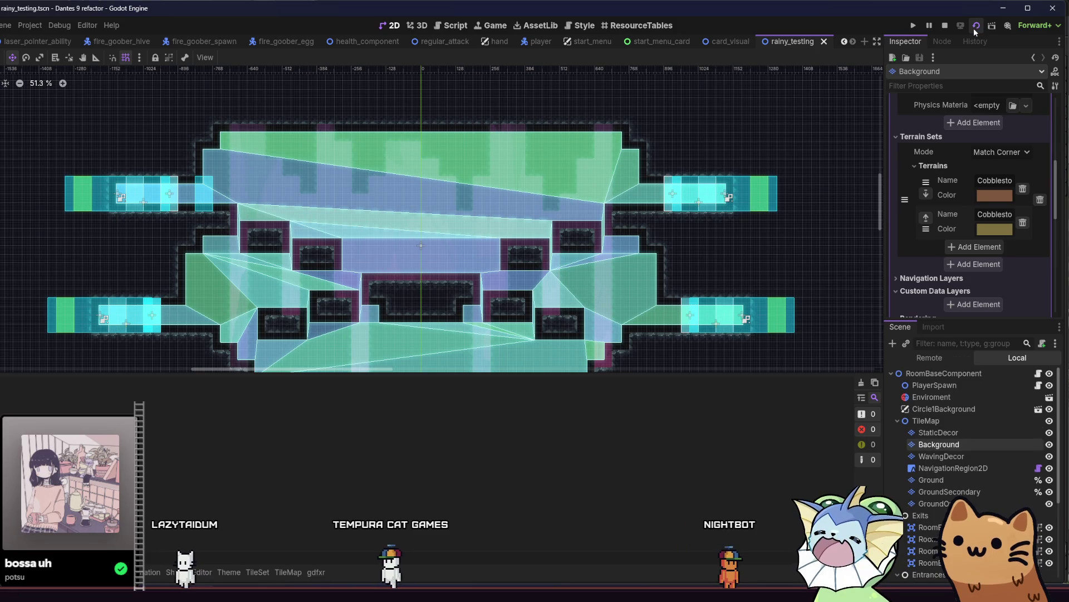
- Playtest the rainy_testing cave level with the faster slanted rain, then stop it with F8
left_click(976, 27)
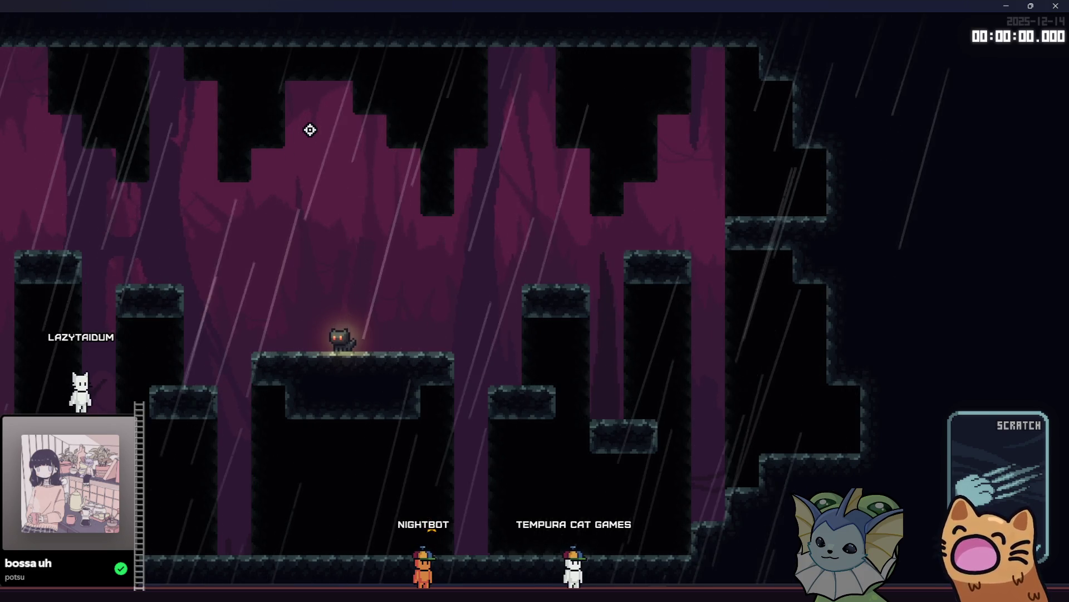
key("F8")
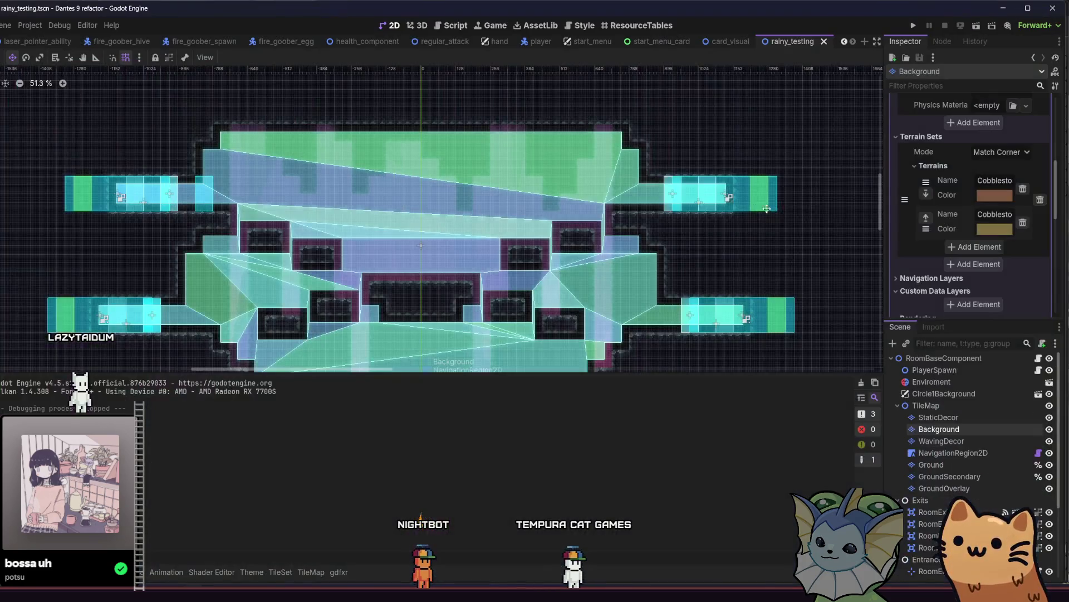
- Pan the tilemap, glance at card_visual, then go back through rainy_testing to the player scene
left_click_drag(595, 220, 618, 189)
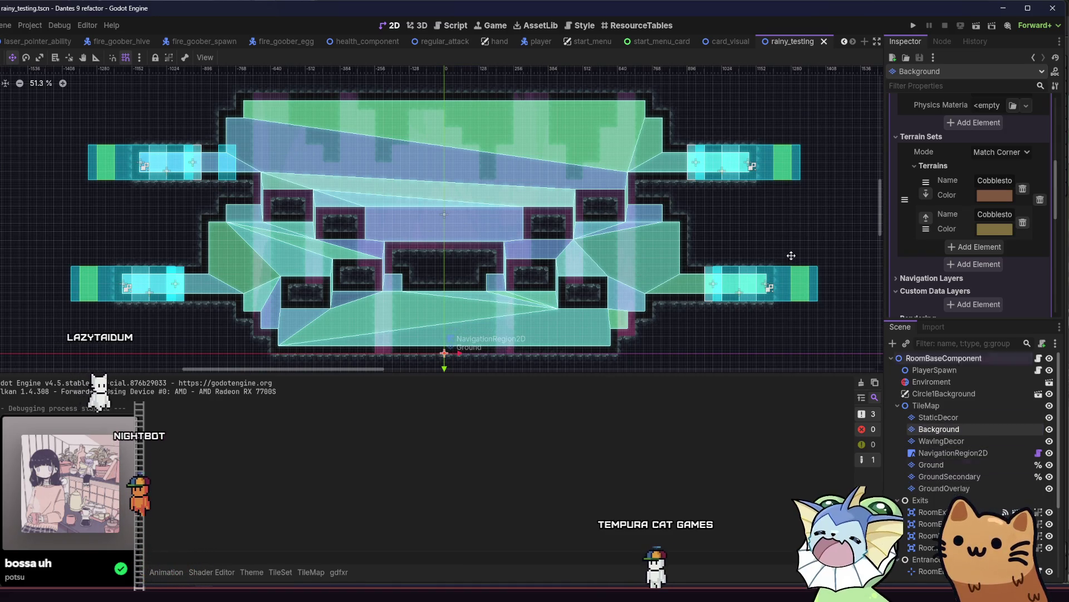
left_click(730, 42)
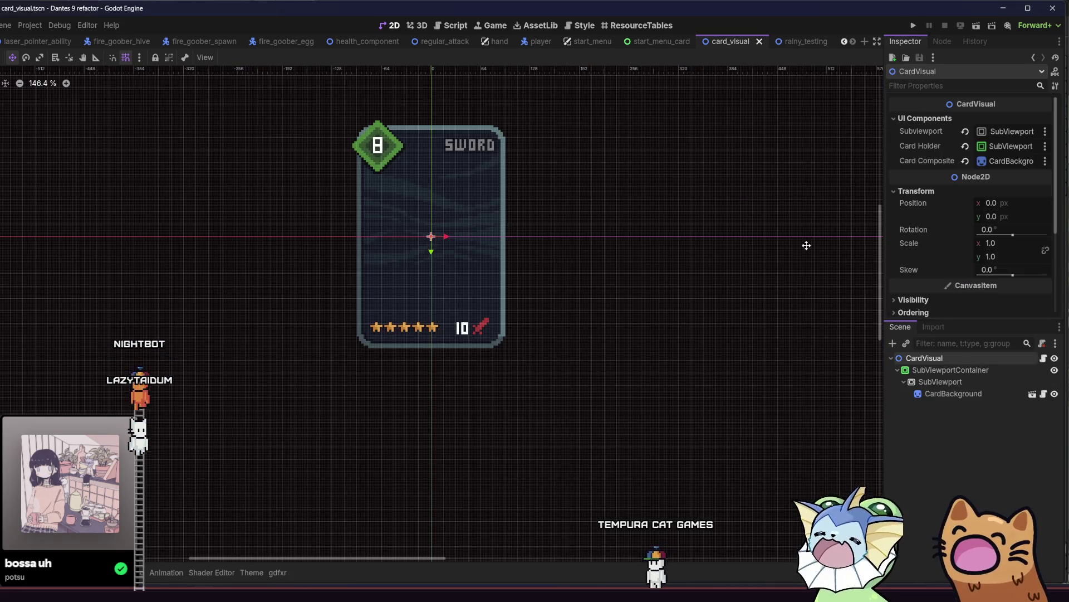
left_click(795, 42)
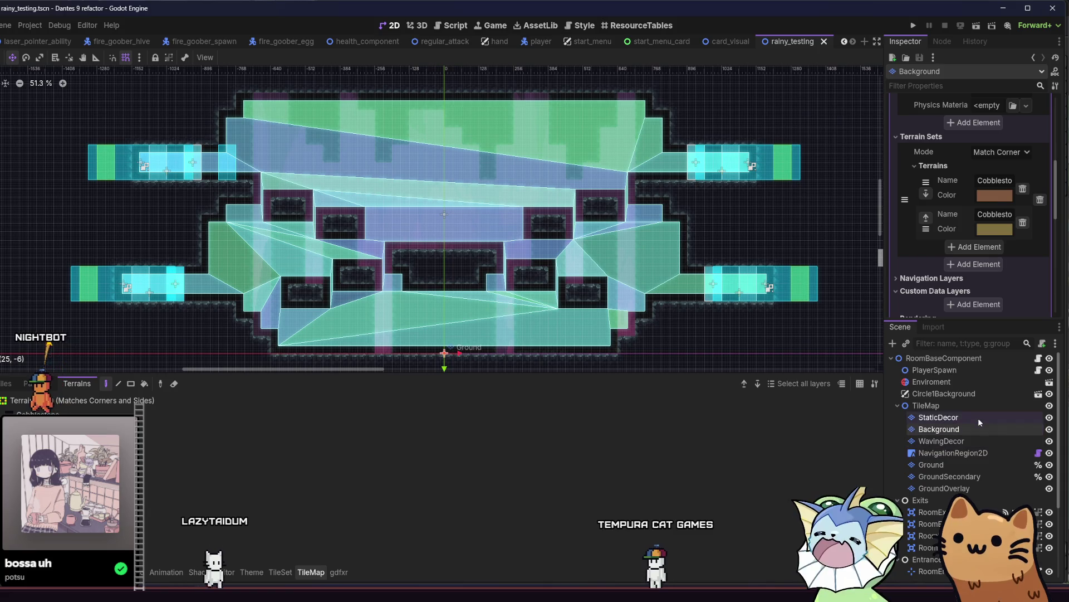
scroll(978, 418, "down", 3)
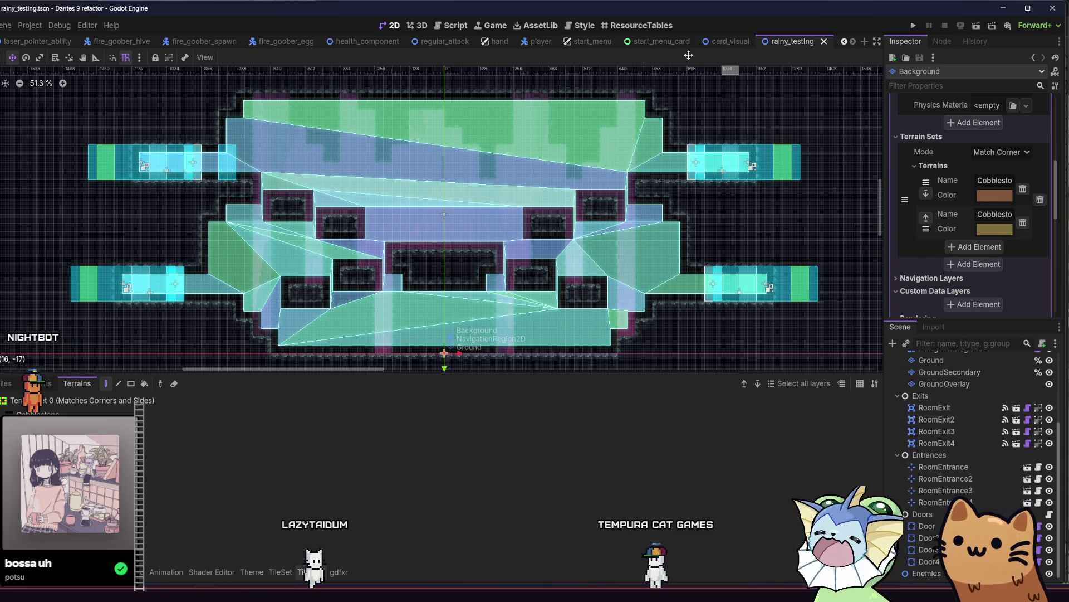
left_click(540, 41)
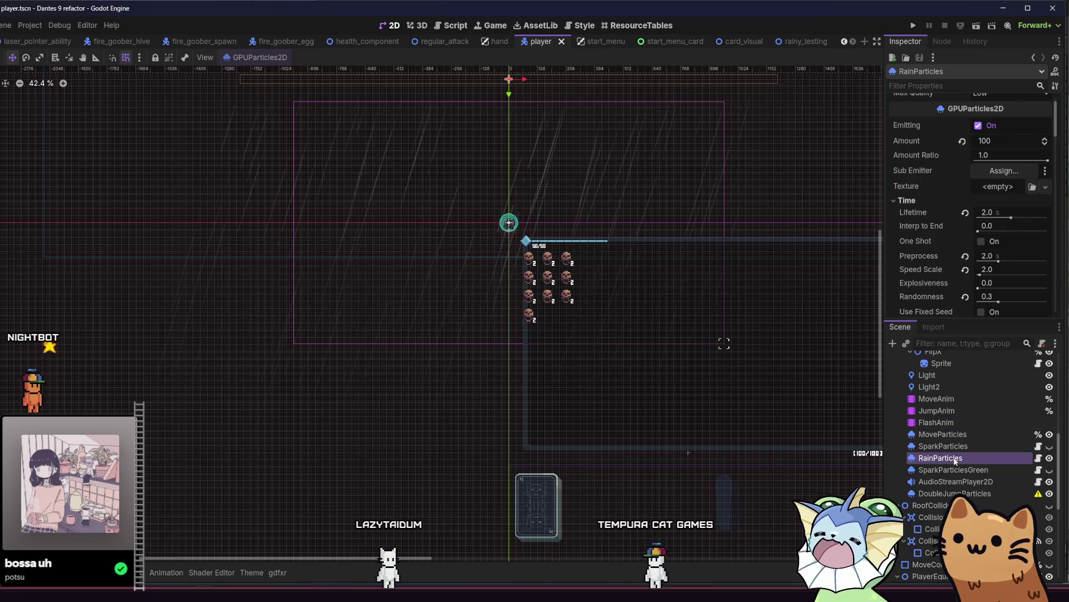
- Widen the RainParticles emission box x extent from 1200 to 1600 and save the player scene
scroll(924, 212, "up", 1)
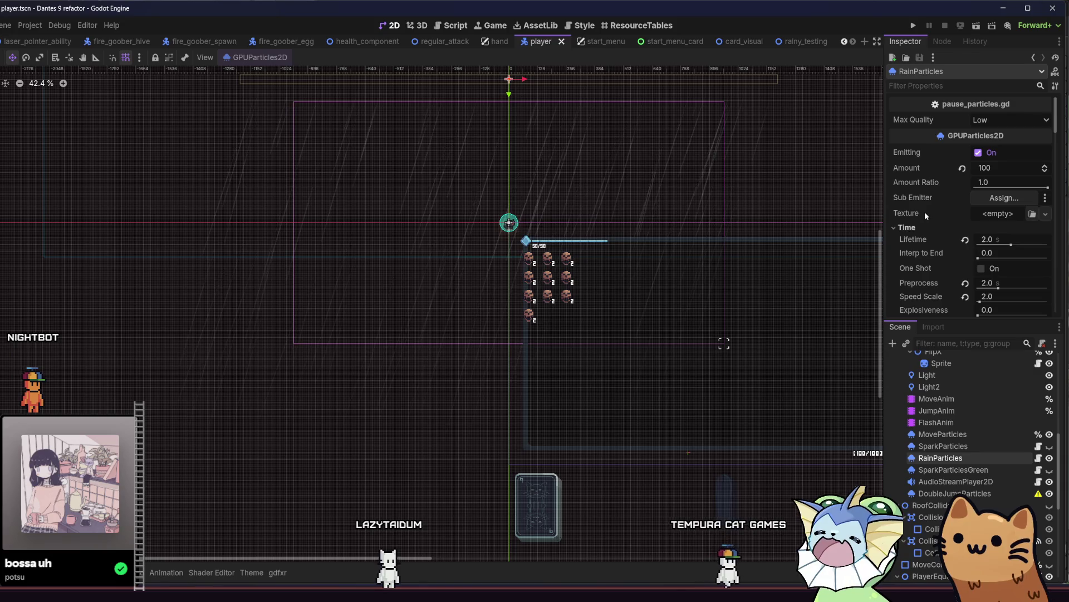
scroll(934, 228, "down", 10)
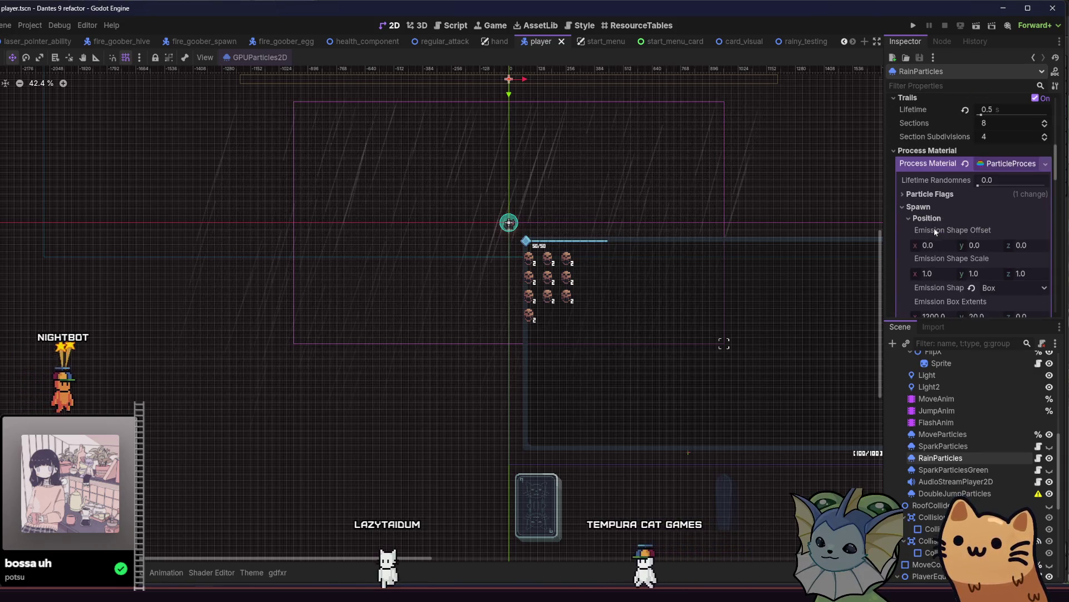
scroll(934, 228, "down", 2)
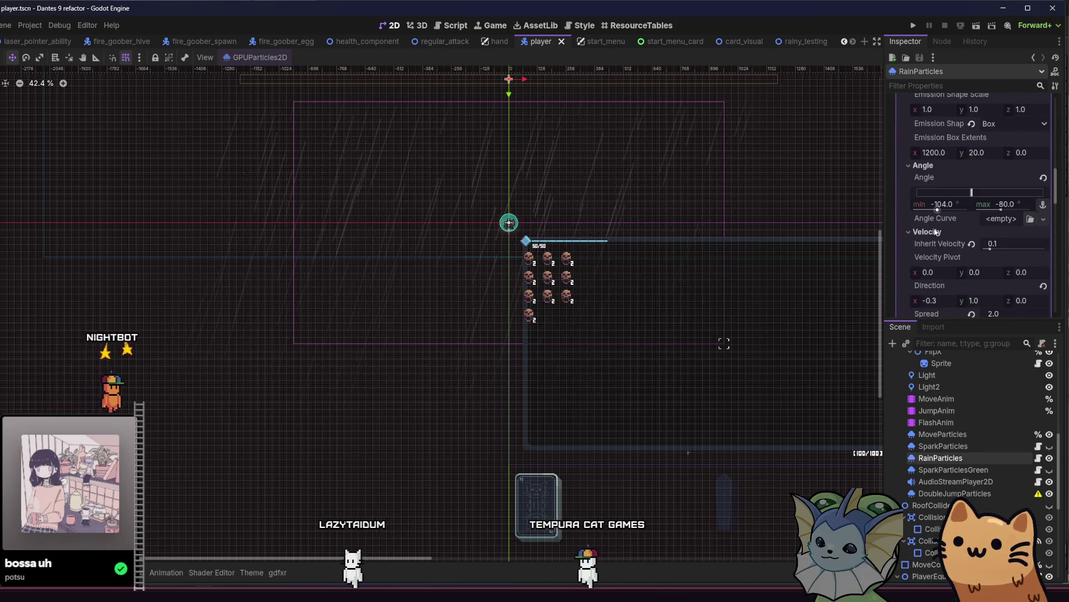
left_click(935, 153)
type("1600")
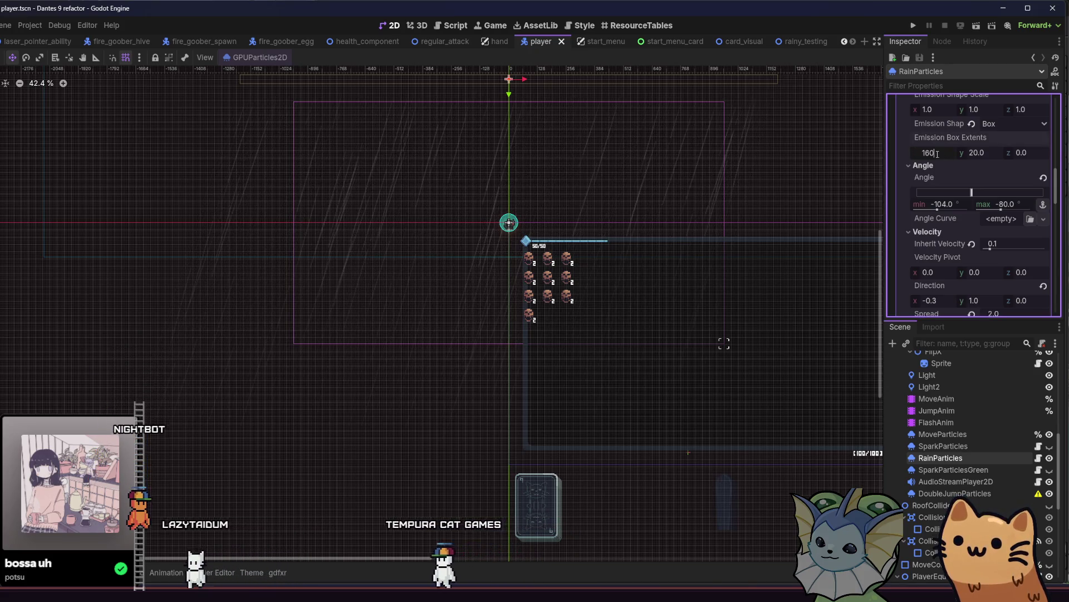
key("Return")
key("ctrl+s")
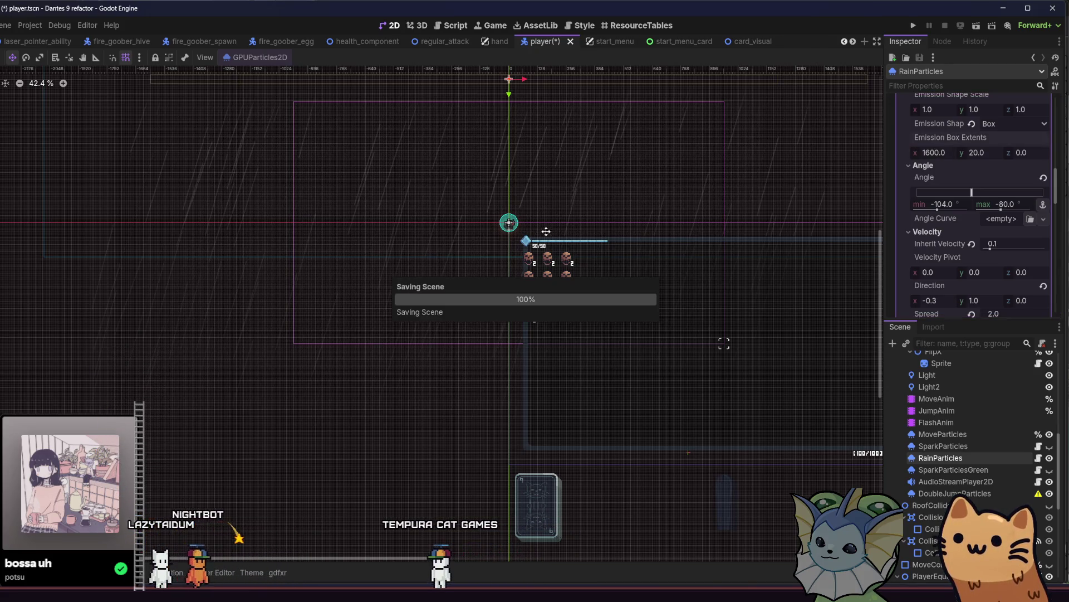
left_click_drag(508, 272, 482, 303)
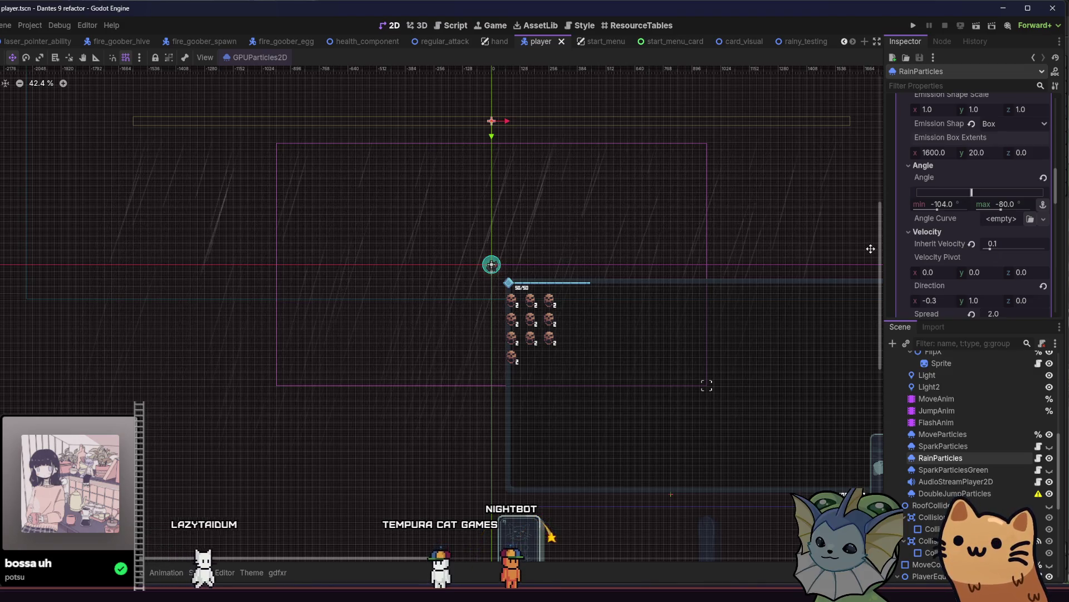
- Run the player scene, then switch to rainy_testing and run the cave level
left_click(977, 27)
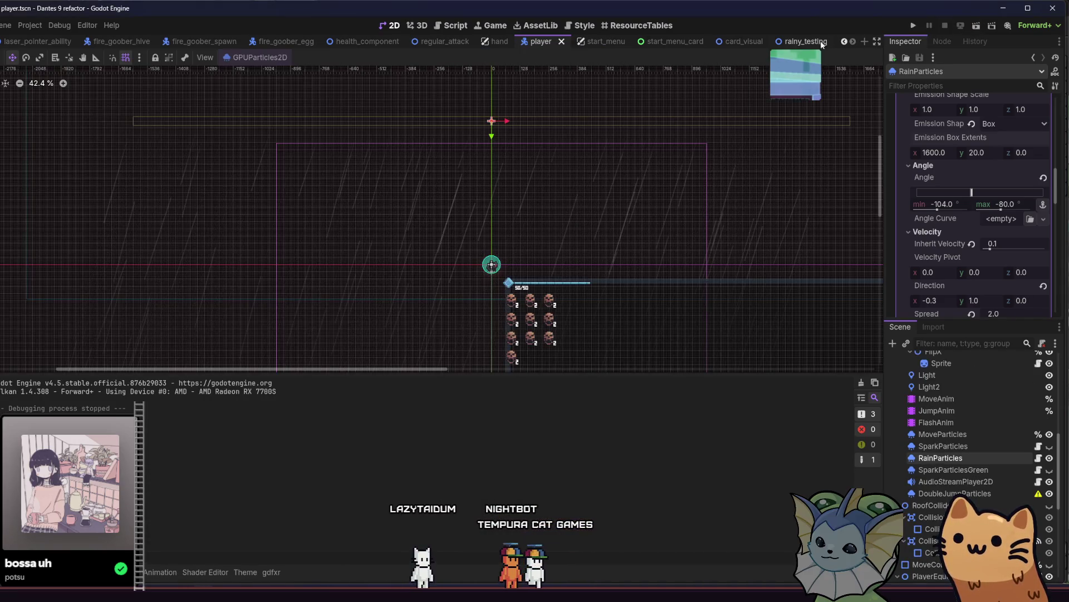
left_click(802, 41)
left_click(977, 26)
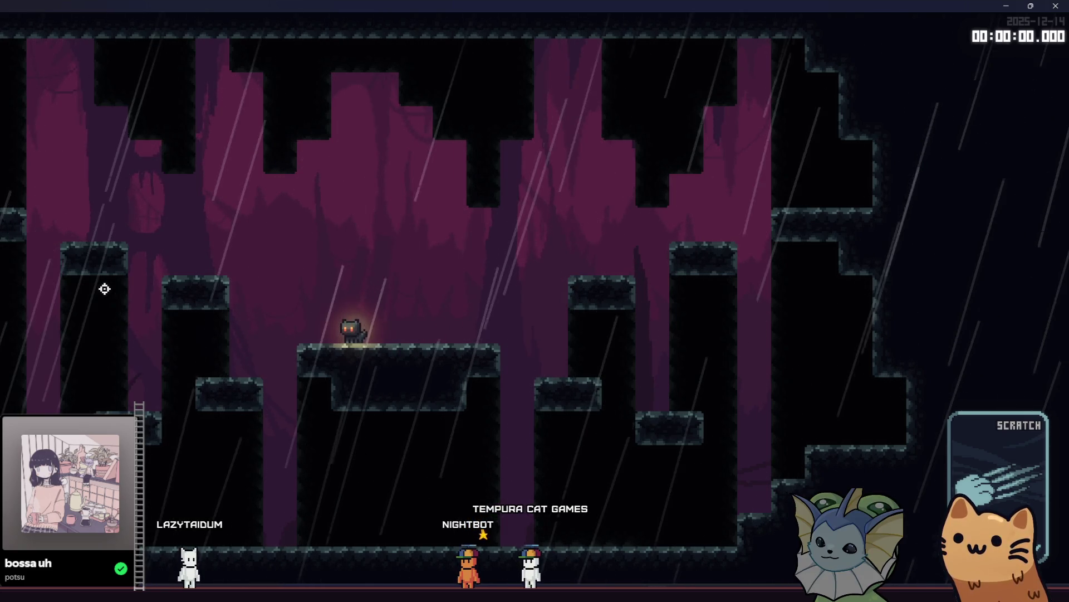
double_click(249, 8)
double_click(380, 36)
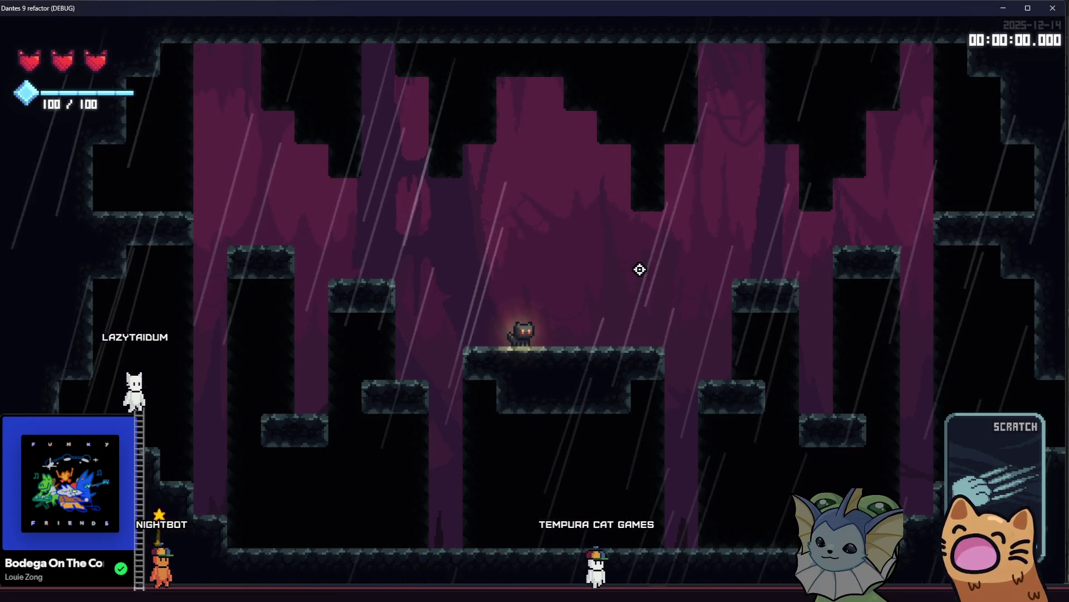
- Play the cat through the rainy cave rooms, slashing, moving left and right, and jumping platforms
left_click(425, 291)
key("a")
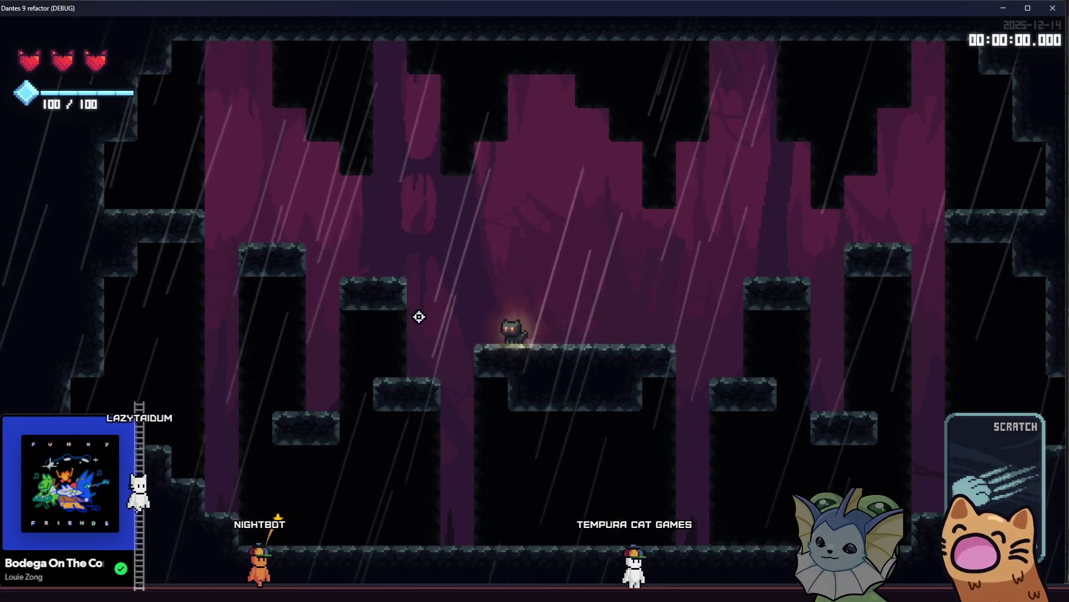
key("space")
key("space")
key("d")
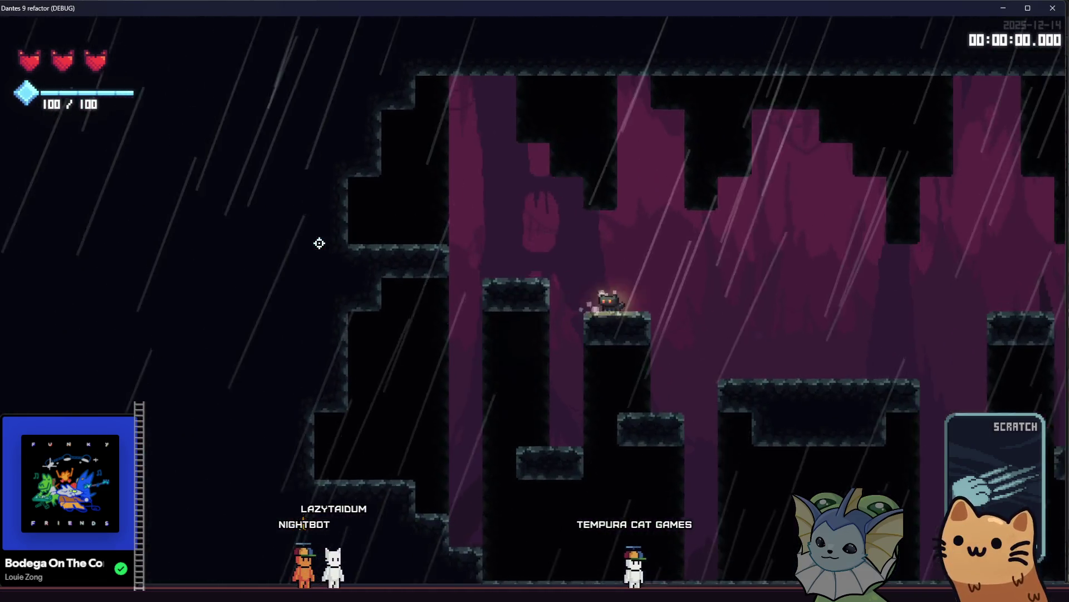
key("a")
key("space")
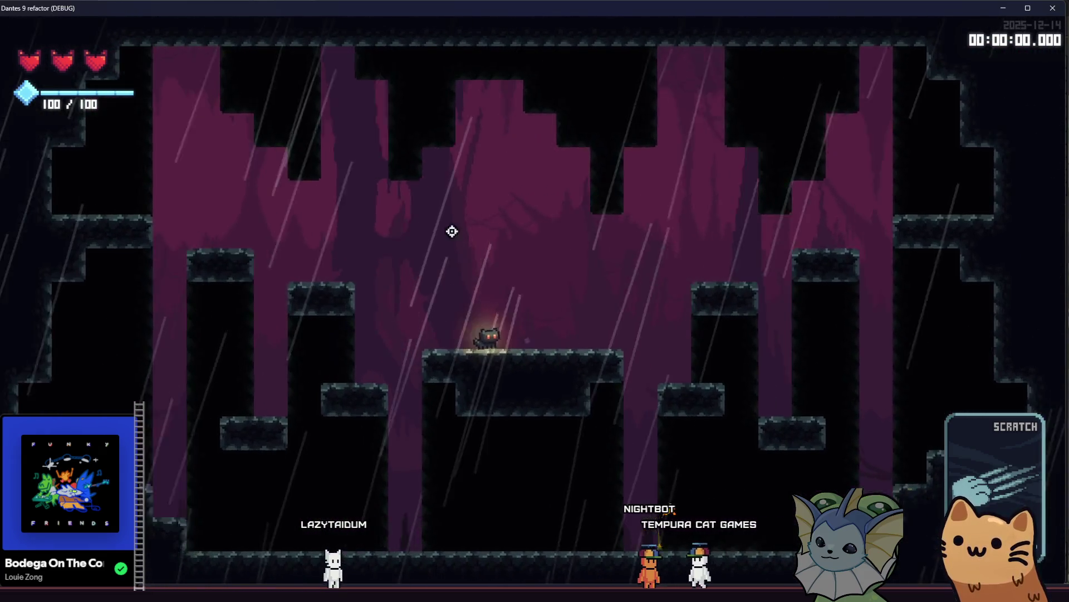
key("r")
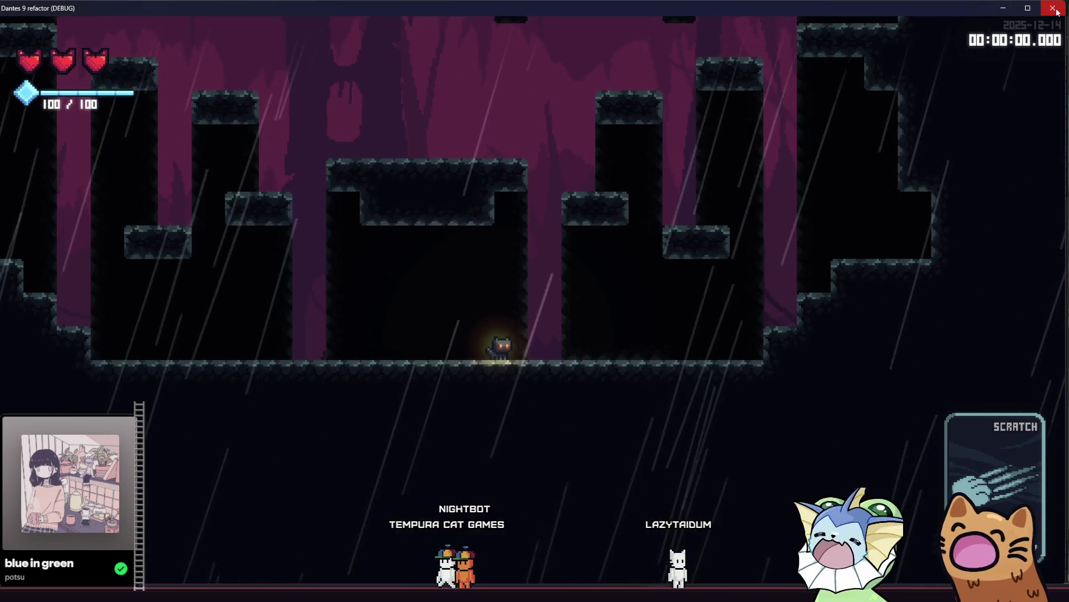
- Close the game window, return to the player scene, and open AssetLib
left_click(1057, 11)
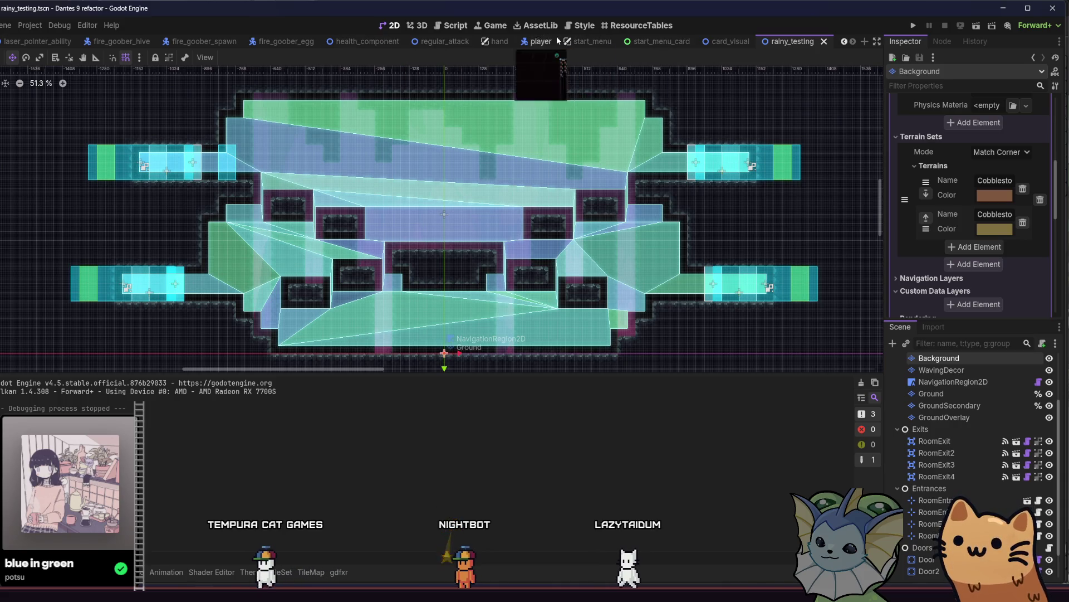
left_click(538, 25)
left_click(536, 45)
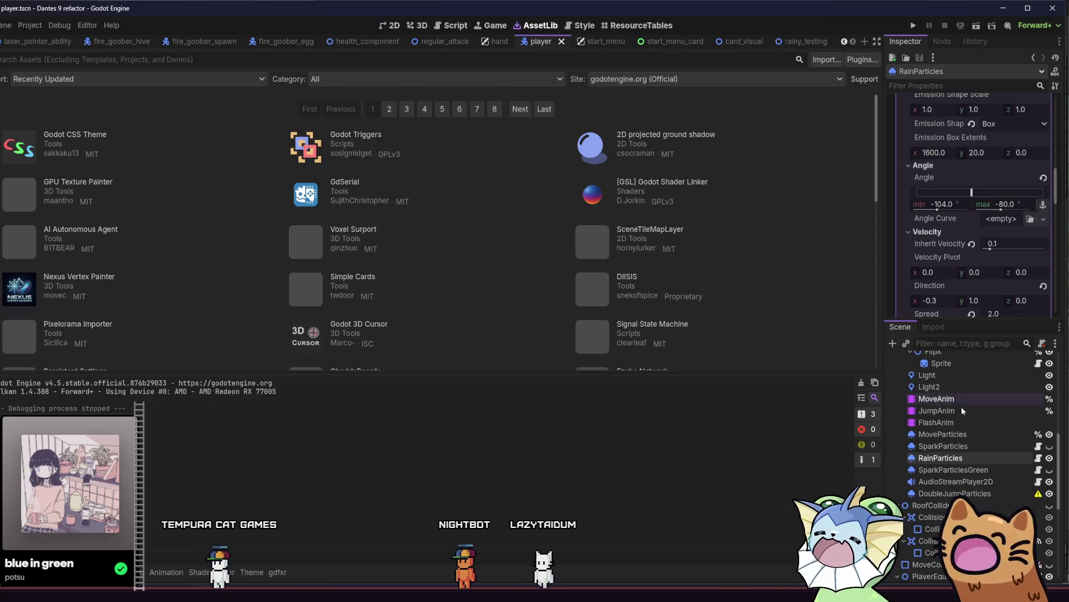
- Back in the player scene, set RainParticles' minimum display scale to 2.0
left_click(384, 25)
left_click(390, 41)
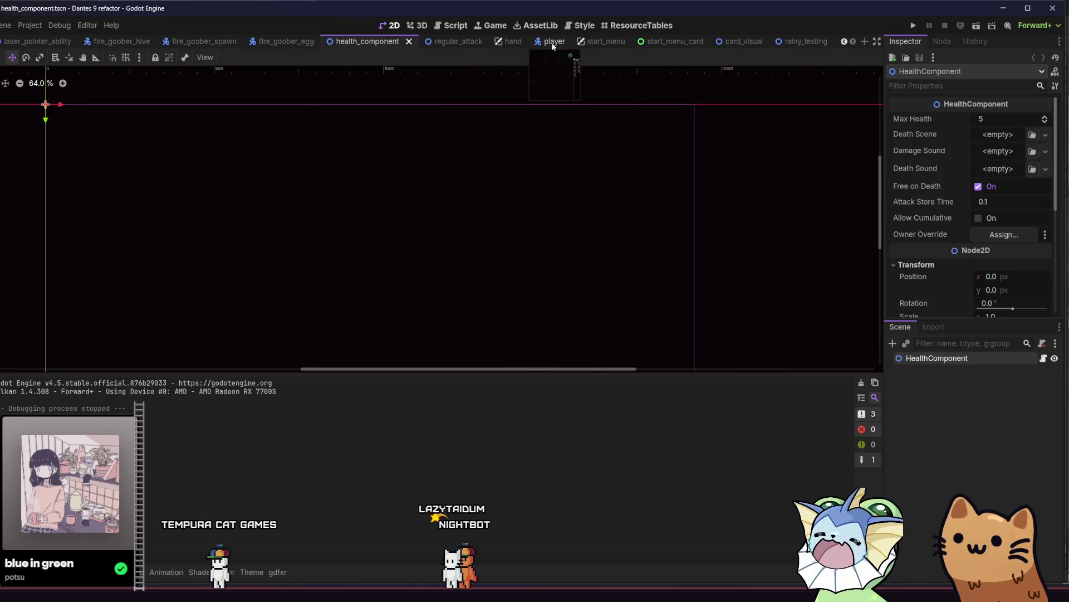
left_click(554, 44)
scroll(582, 250, "up", 1)
scroll(1033, 223, "down", 4)
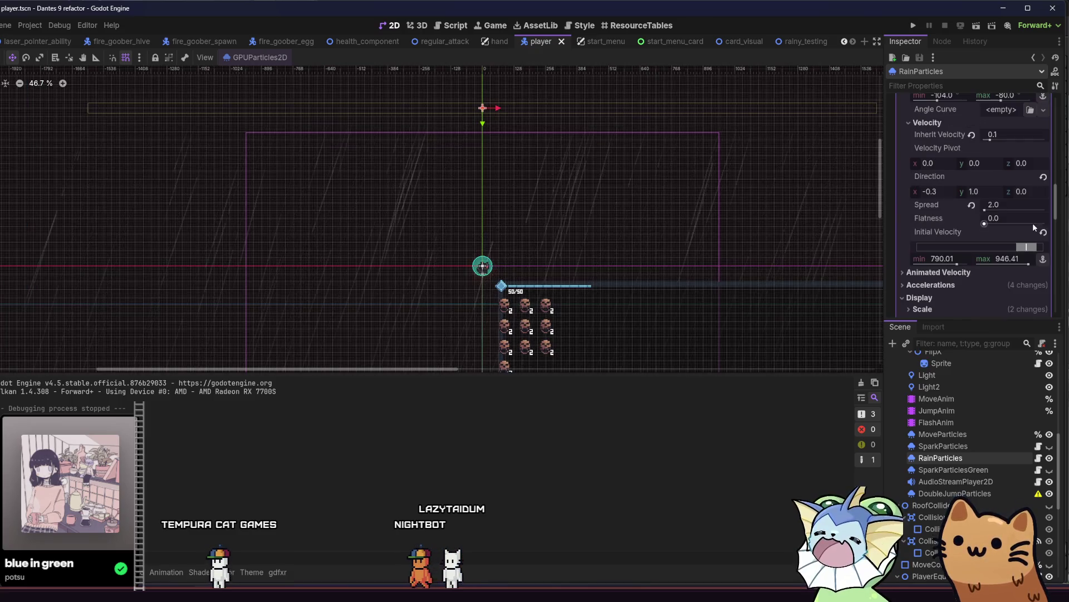
scroll(916, 223, "down", 5)
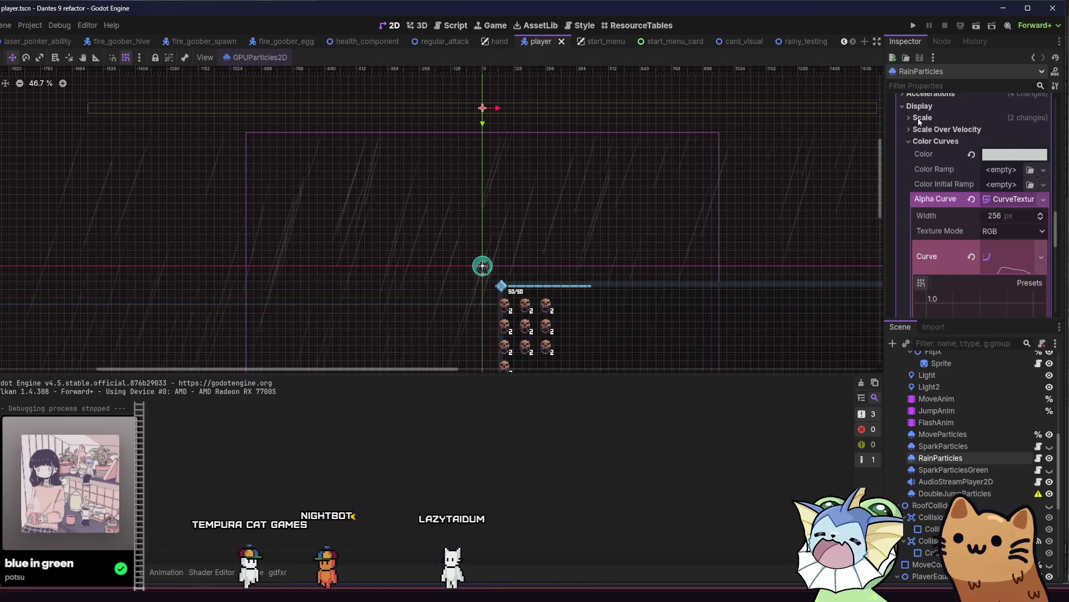
left_click(922, 117)
left_click(941, 157)
type("2")
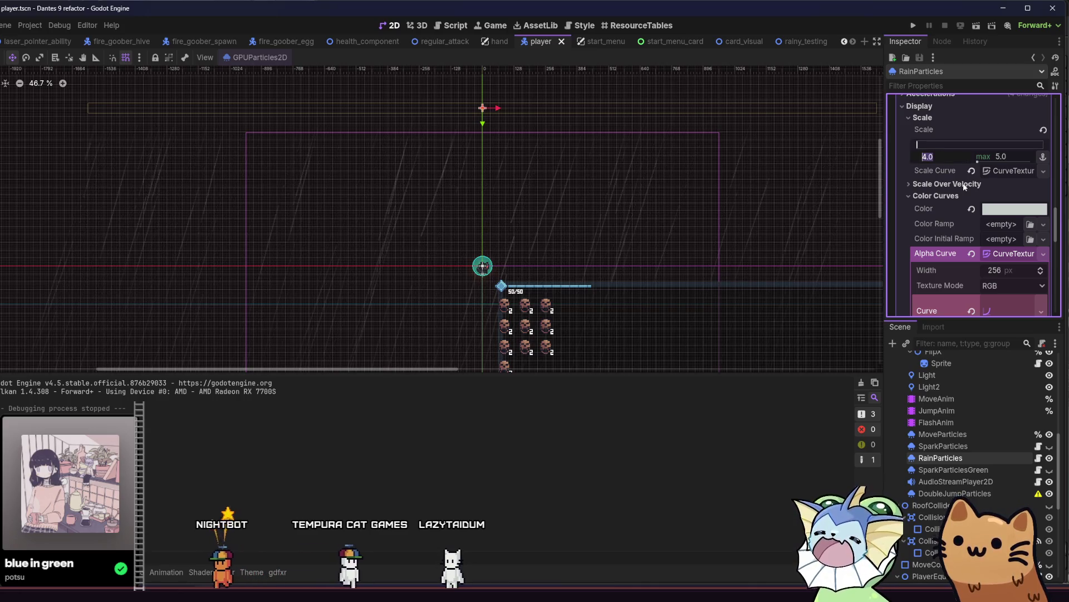
key("Return")
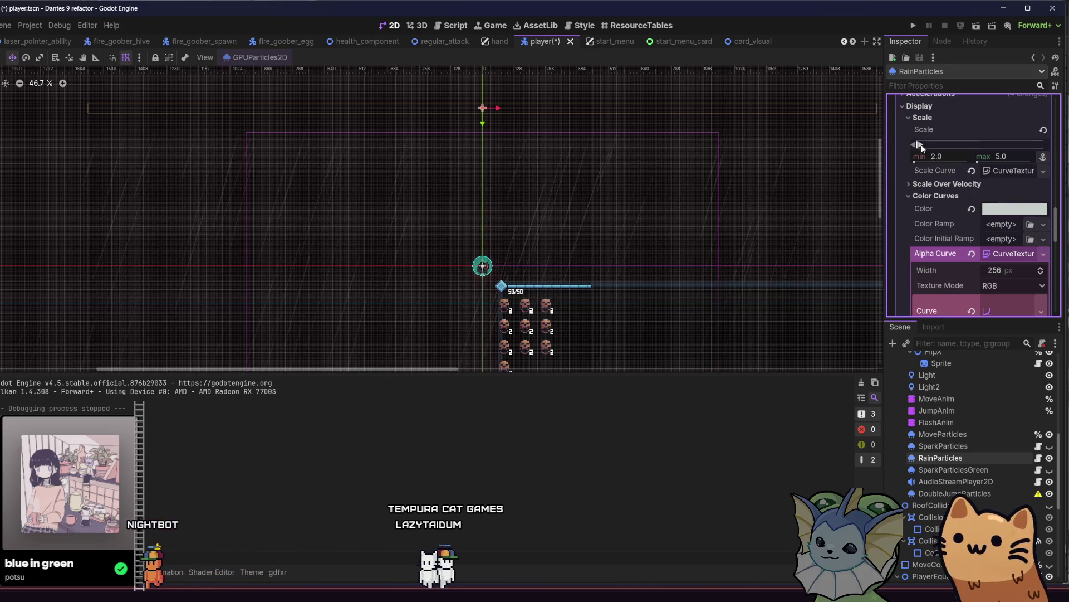
left_click(947, 160)
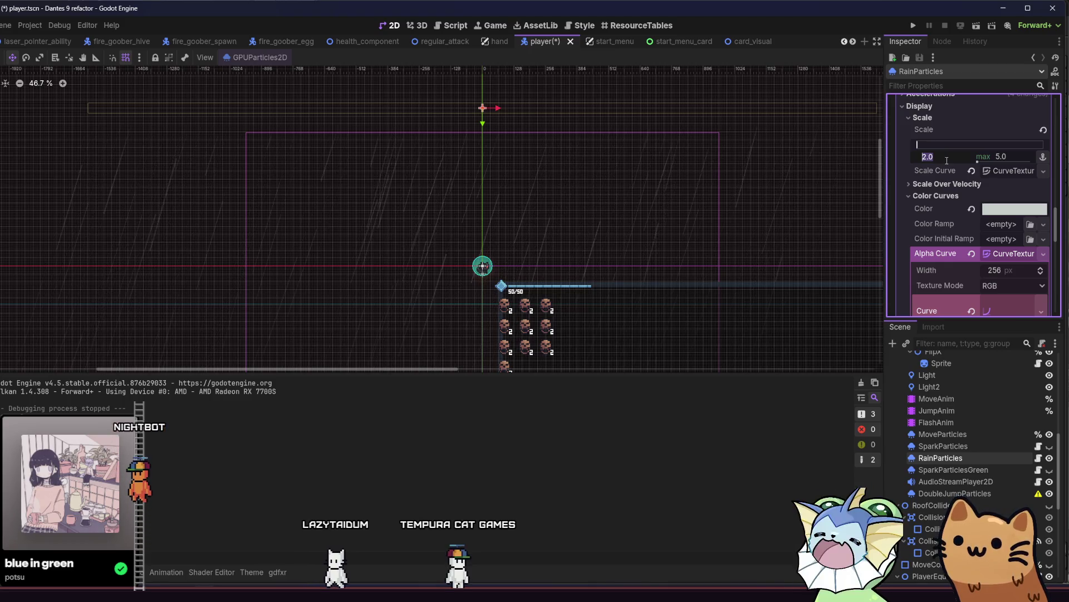
key("Return")
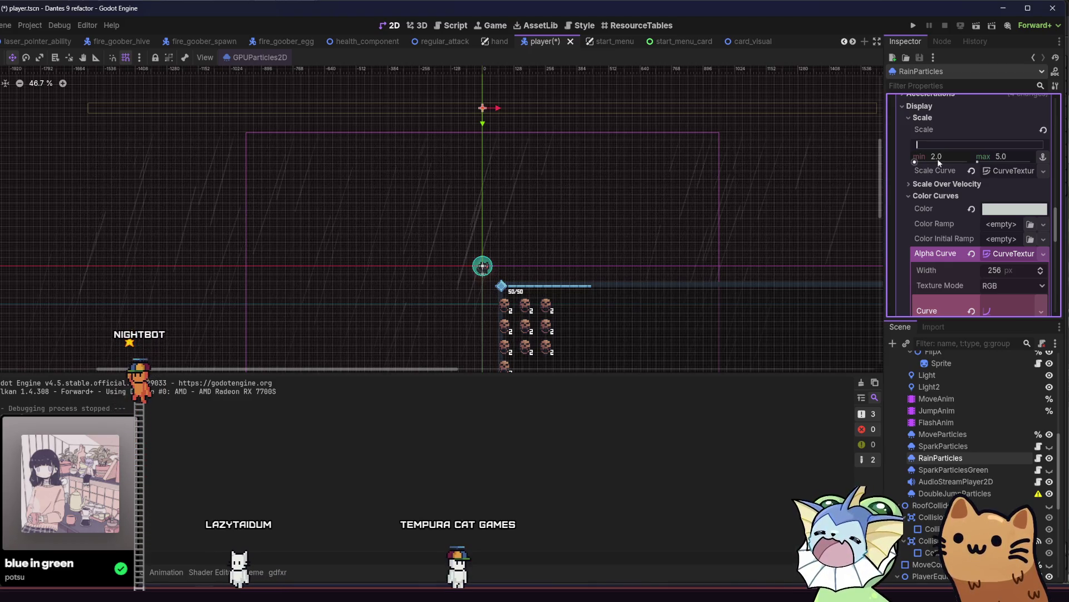
- Set the Scale Over Velocity range to 40–213.33 and assign a new CurveTexture
left_click(937, 184)
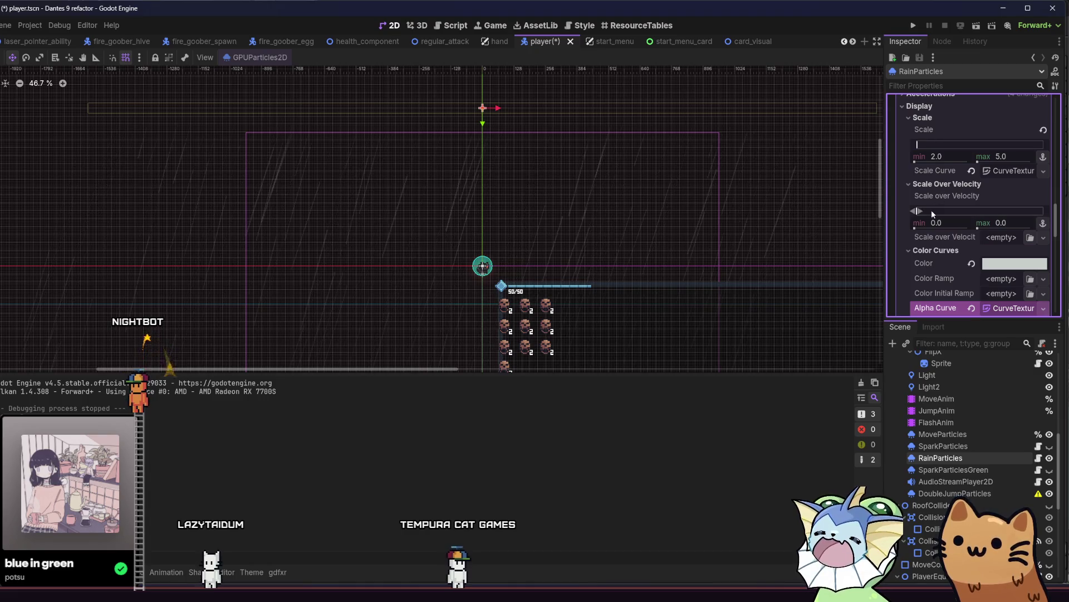
left_click_drag(924, 209, 944, 212)
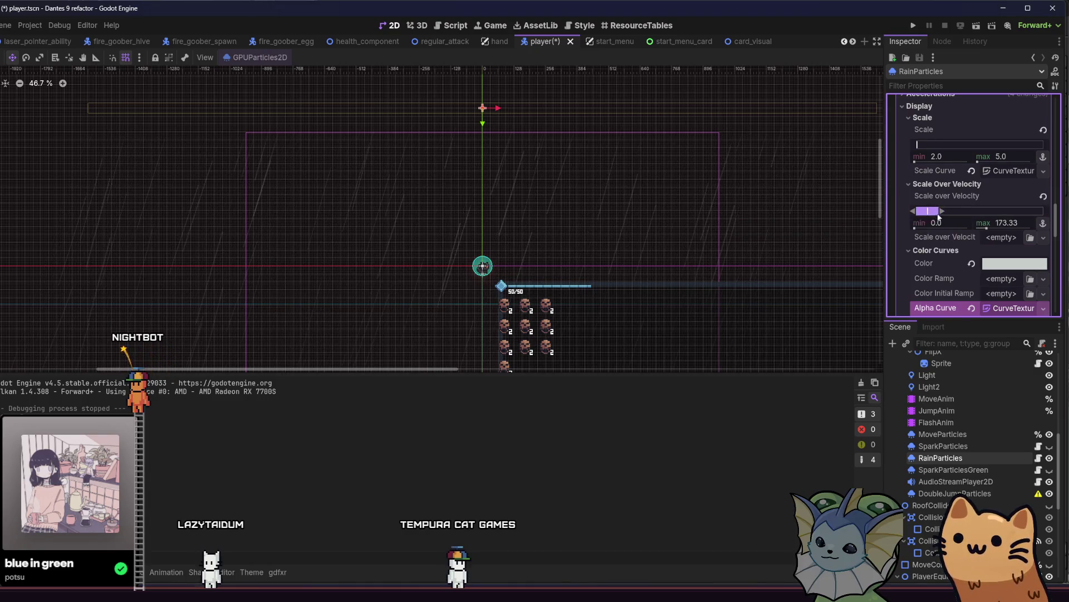
left_click_drag(1017, 216, 936, 216)
left_click(1003, 238)
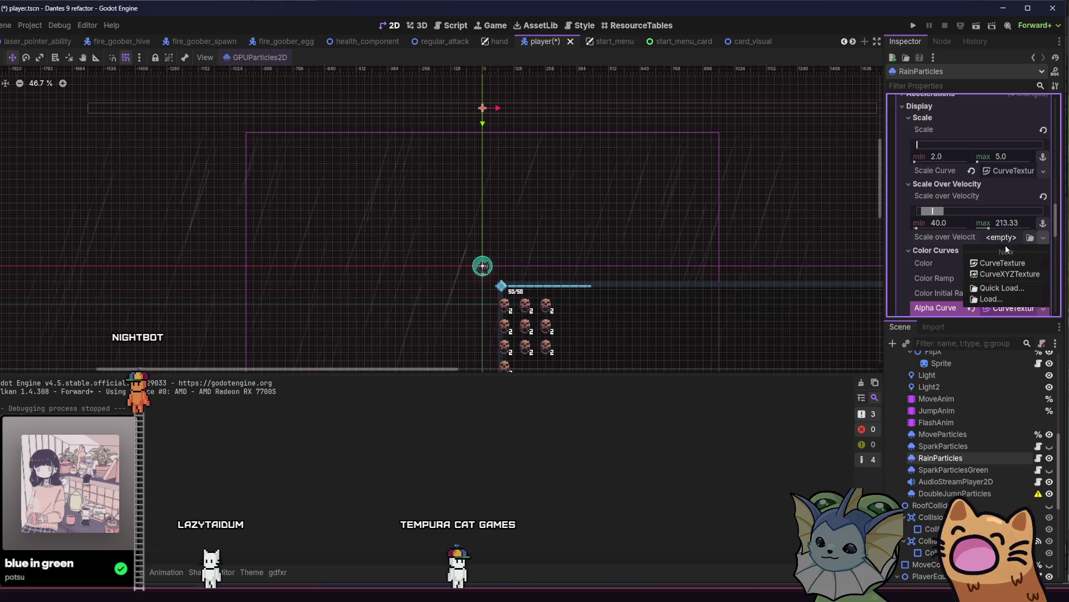
left_click(1003, 263)
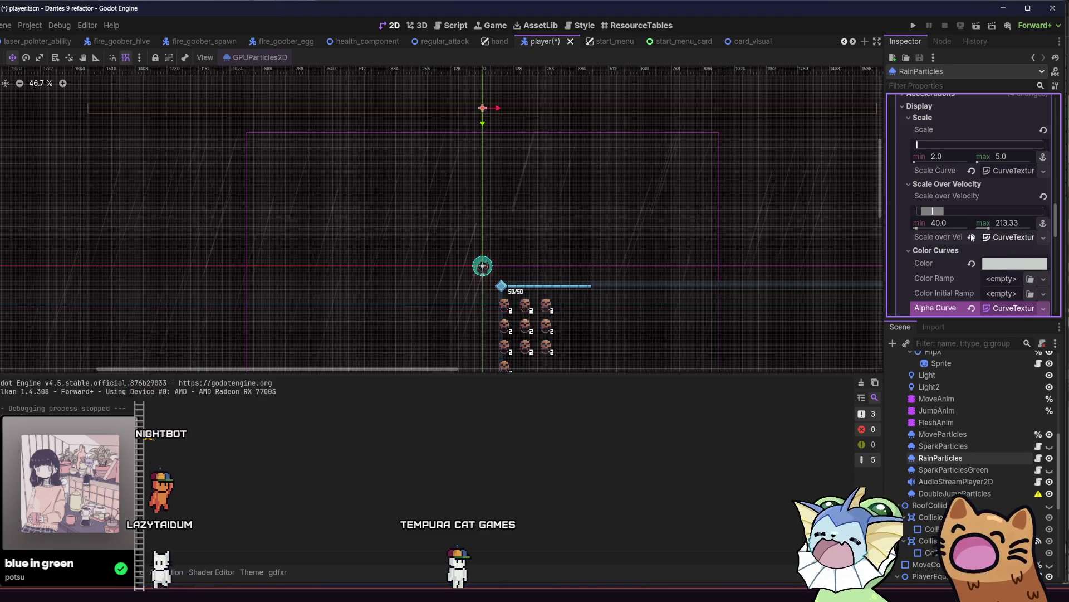
left_click(1000, 239)
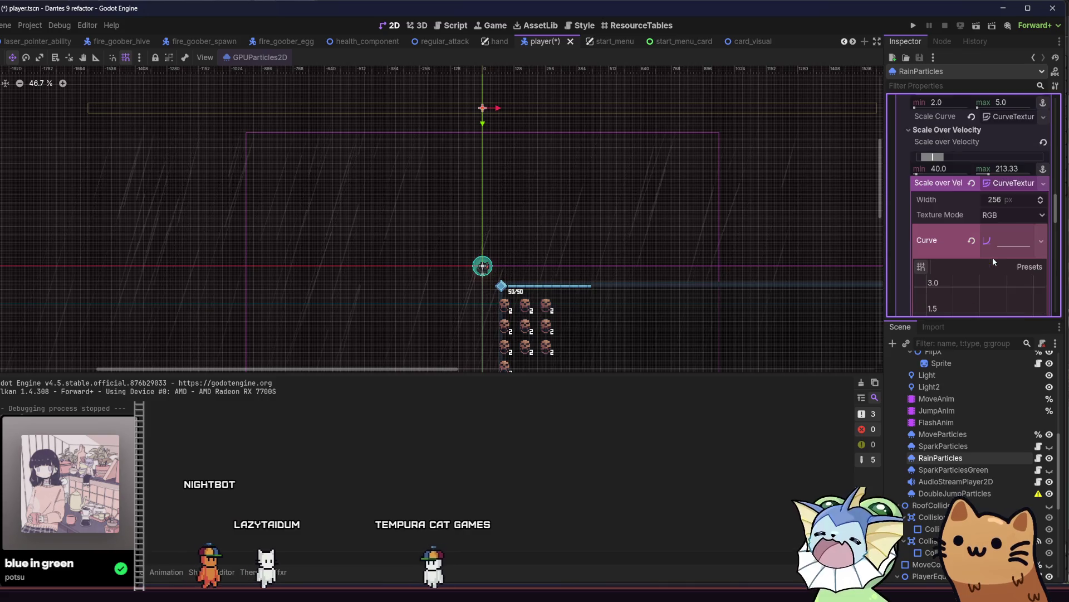
- Shape the scale-over-velocity curve to rise from (0.01, 0.00) to about (1.00, 0.96)
scroll(992, 257, "down", 2)
scroll(947, 245, "down", 1)
scroll(960, 252, "up", 1)
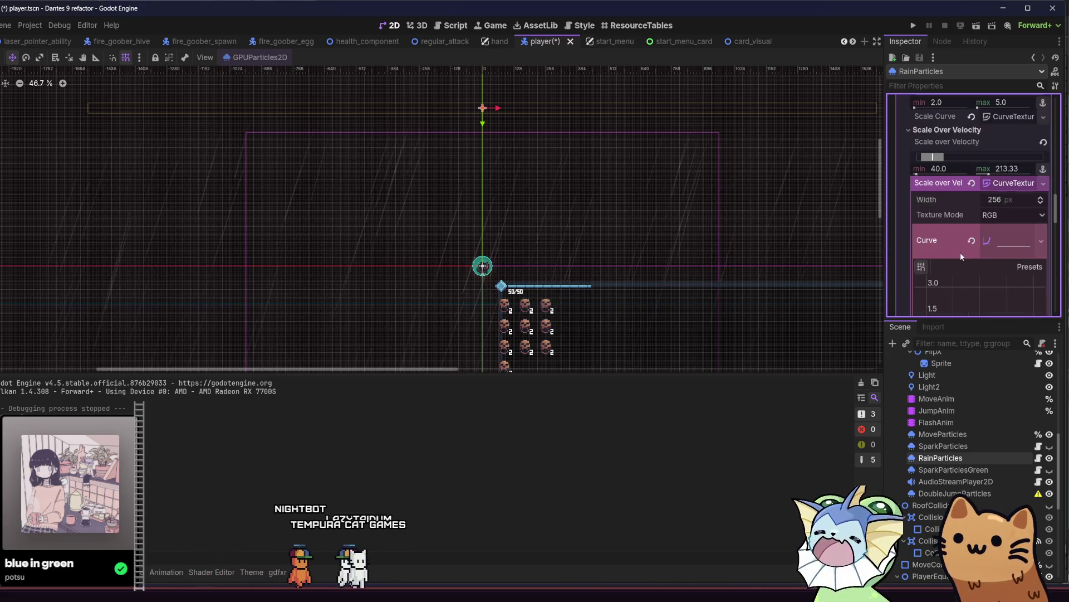
scroll(1015, 289, "down", 1)
scroll(1015, 290, "down", 2)
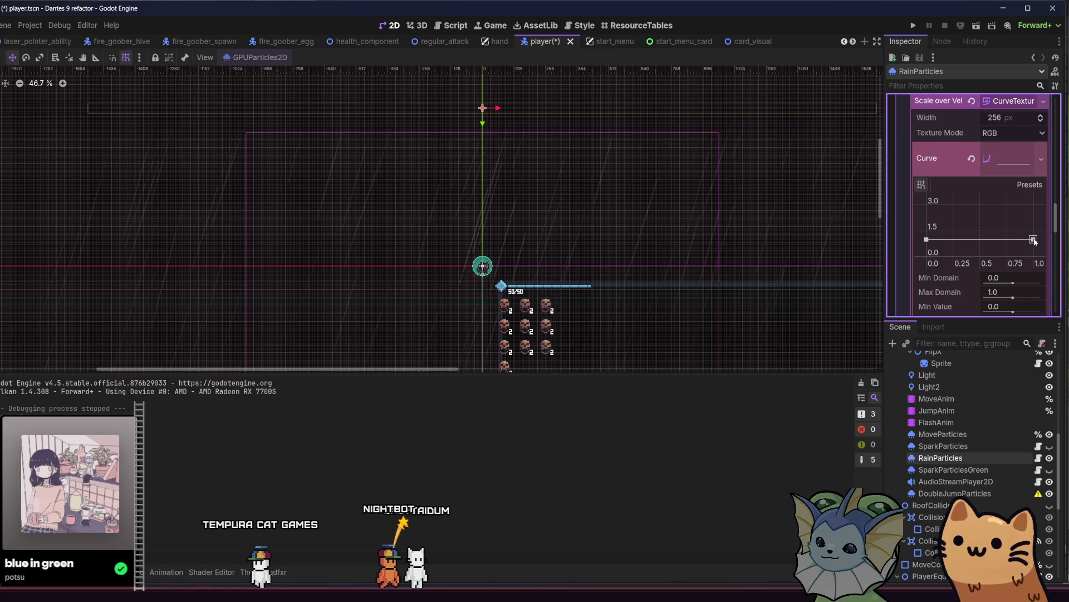
mouse_move(1035, 239)
left_mouse_down()
mouse_move(1037, 210)
mouse_move(1046, 242)
left_mouse_up()
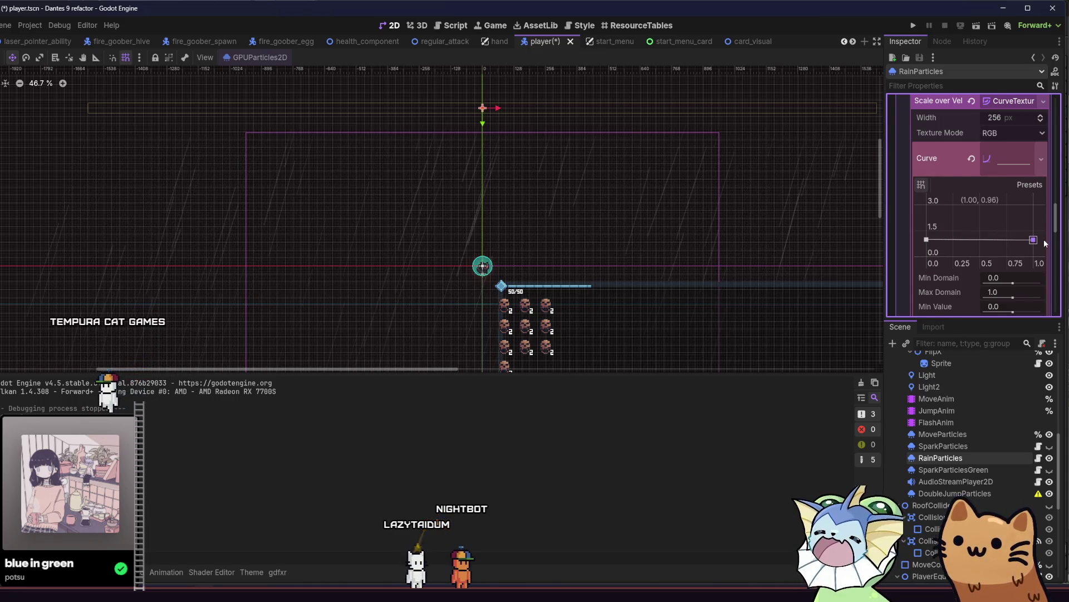
left_click_drag(926, 240, 928, 265)
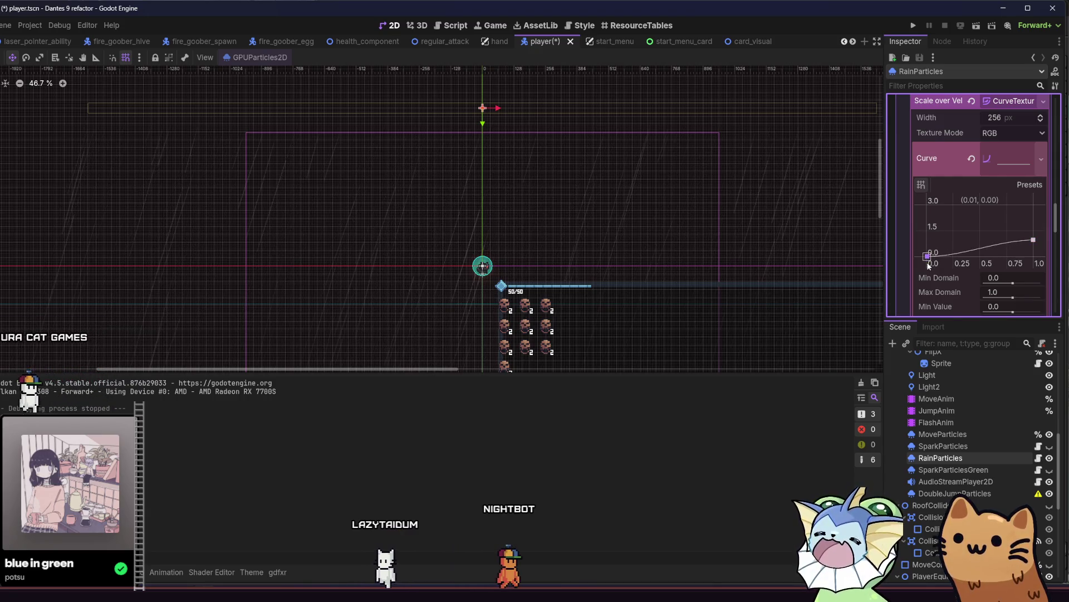
scroll(436, 276, "up", 3)
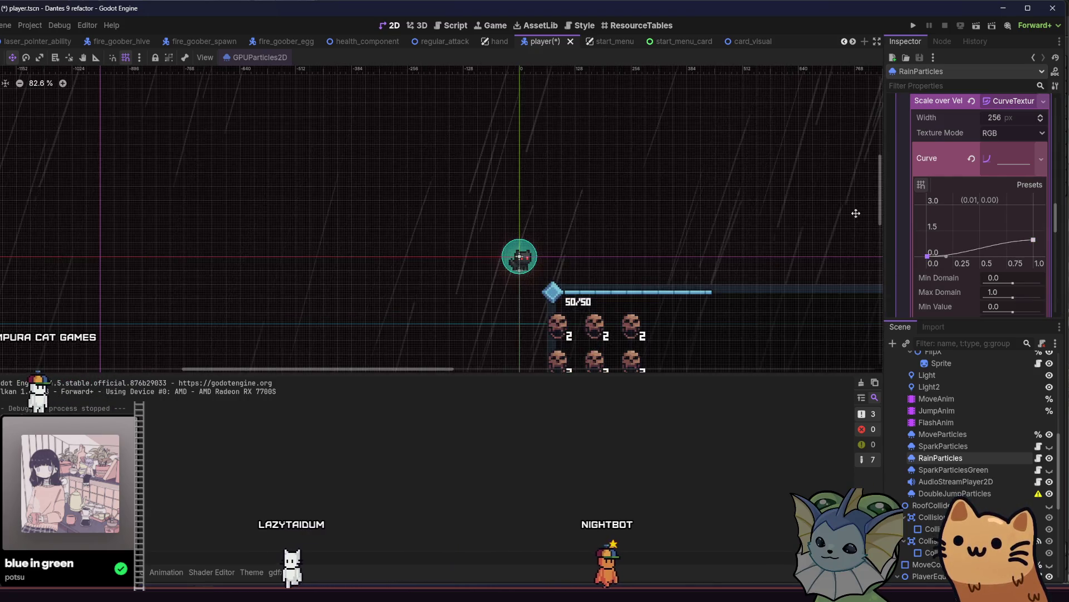
scroll(929, 177, "up", 5)
scroll(928, 177, "up", 5)
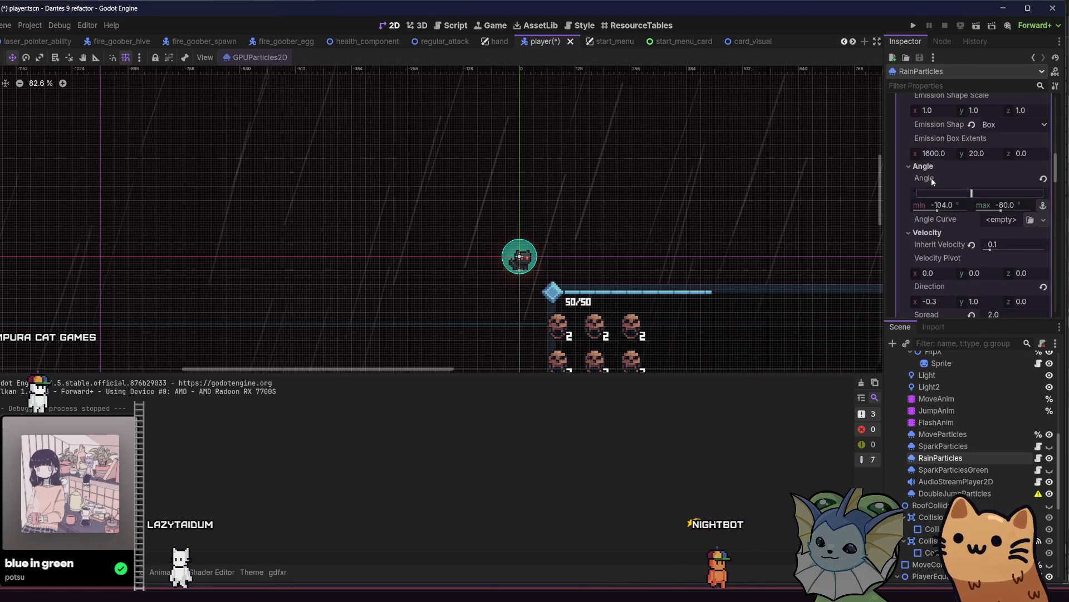
- Set the Scale Over Velocity minimum to 2 and maximum to 8
scroll(934, 242, "down", 1)
left_click_drag(1006, 247, 928, 255)
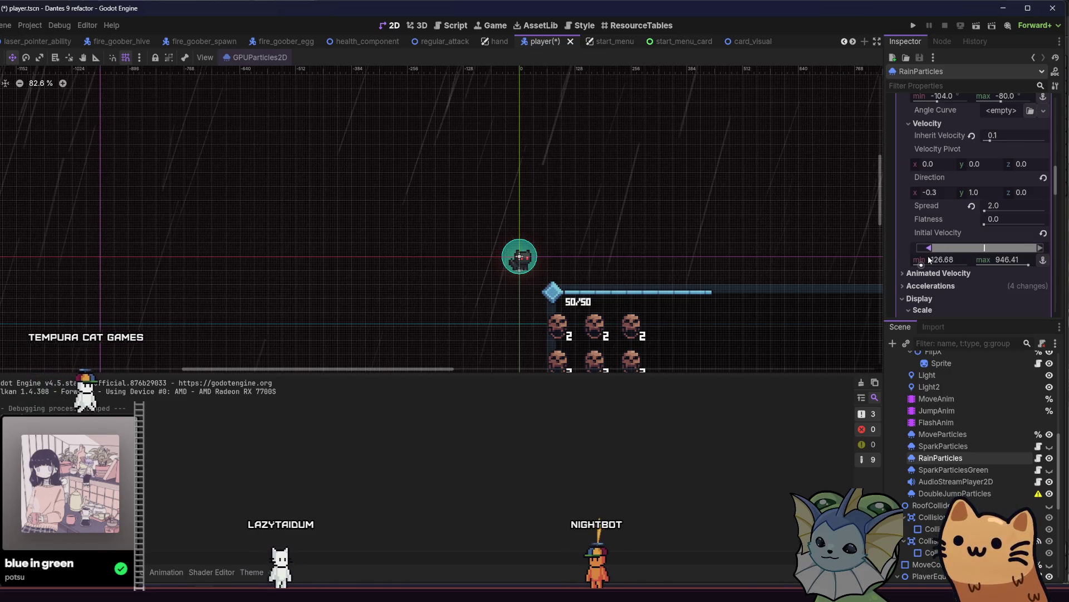
scroll(640, 238, "down", 3)
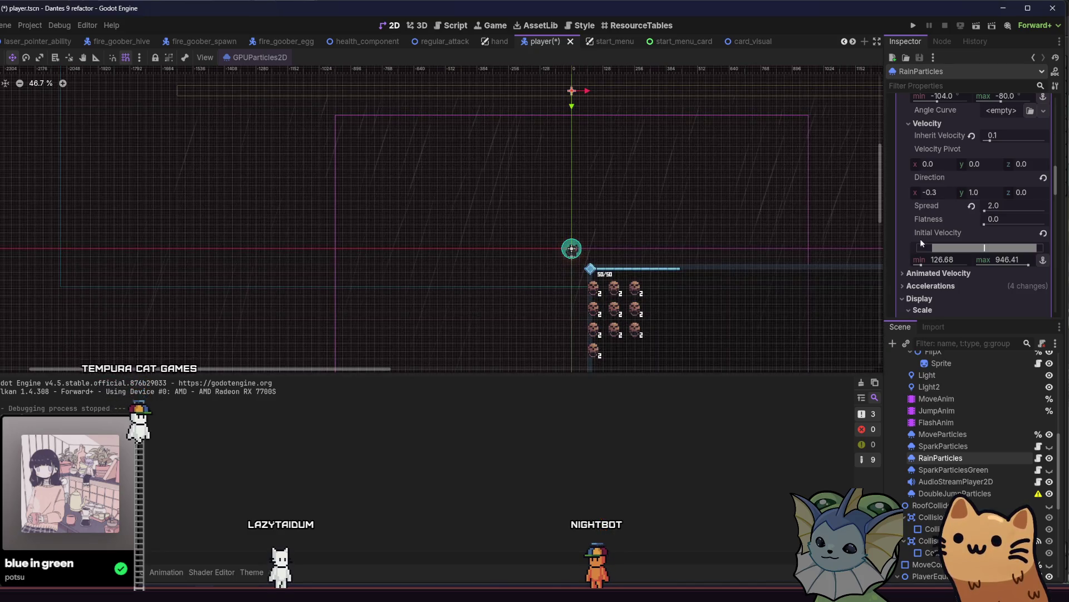
scroll(941, 222, "down", 4)
scroll(947, 203, "down", 3)
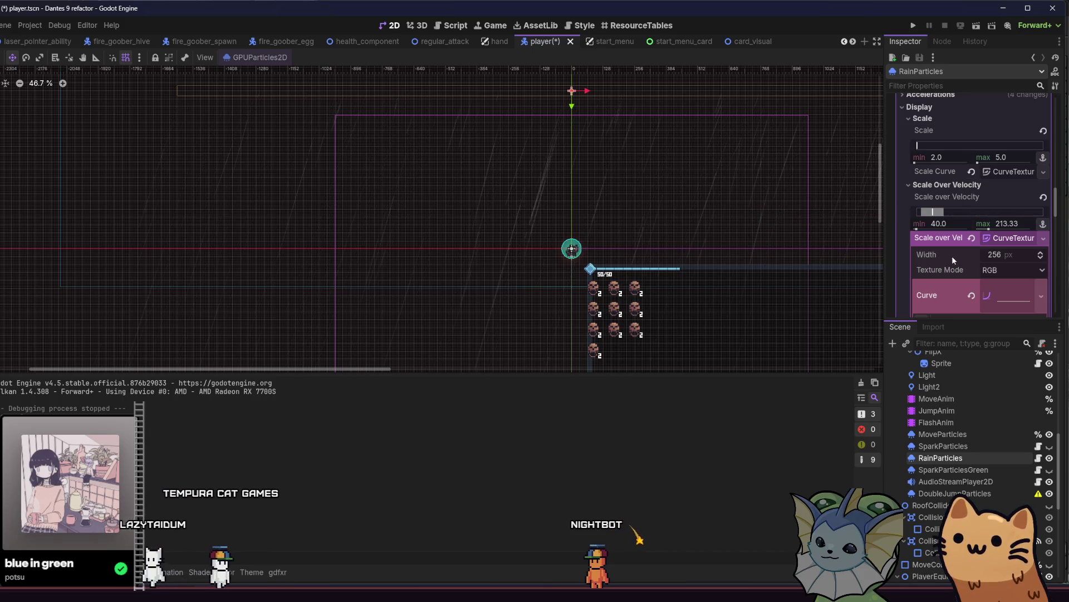
scroll(950, 234, "down", 1)
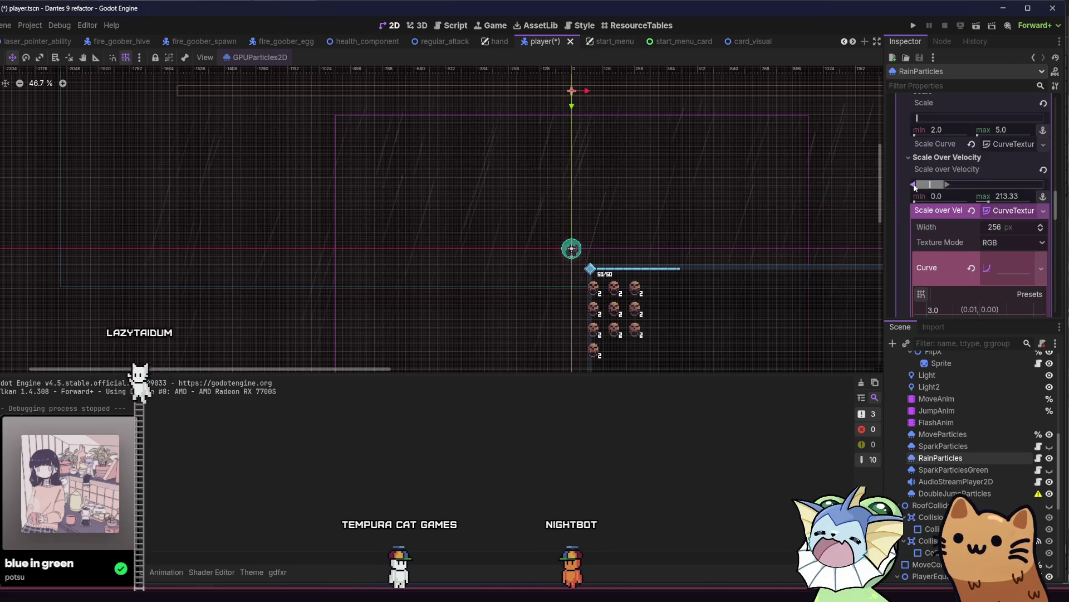
left_click(930, 192)
type("2")
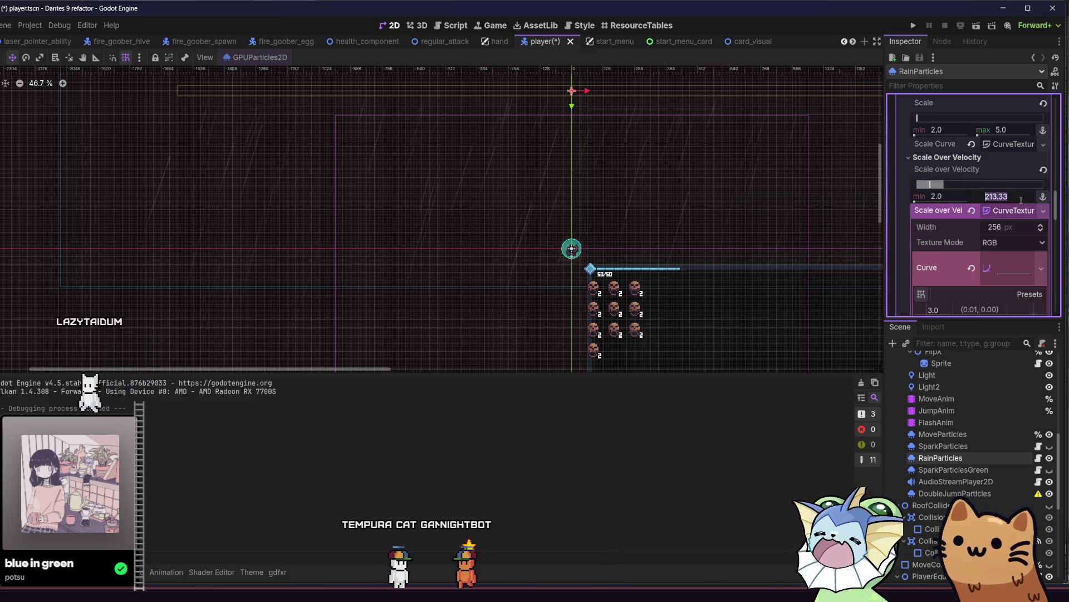
left_click(1019, 198)
type("8")
key("Return")
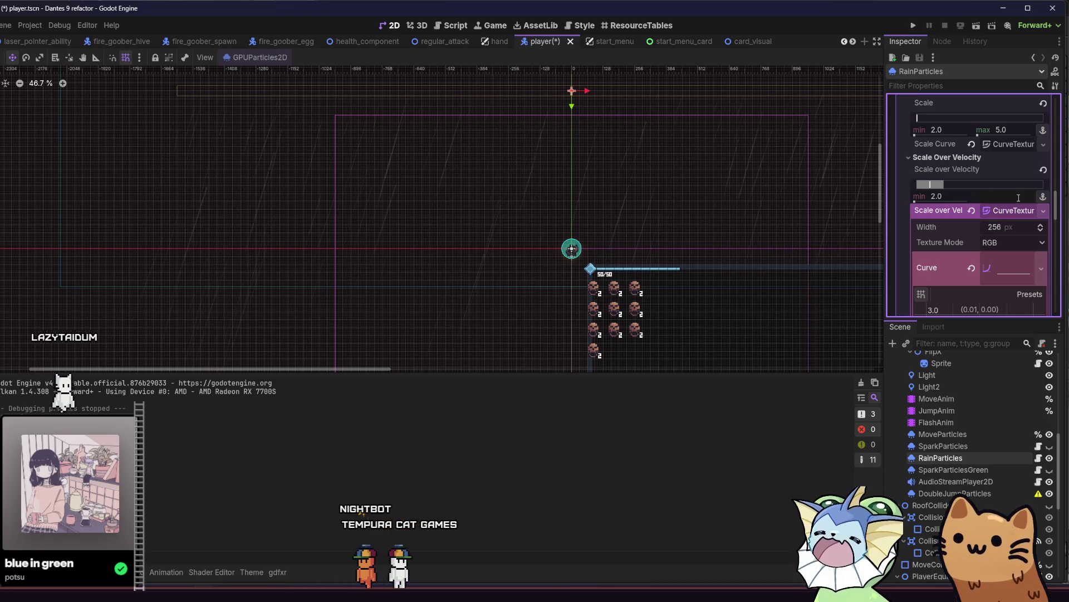
- Raise the curve's first point to 3.0, then lower it back down
scroll(1011, 222, "down", 3)
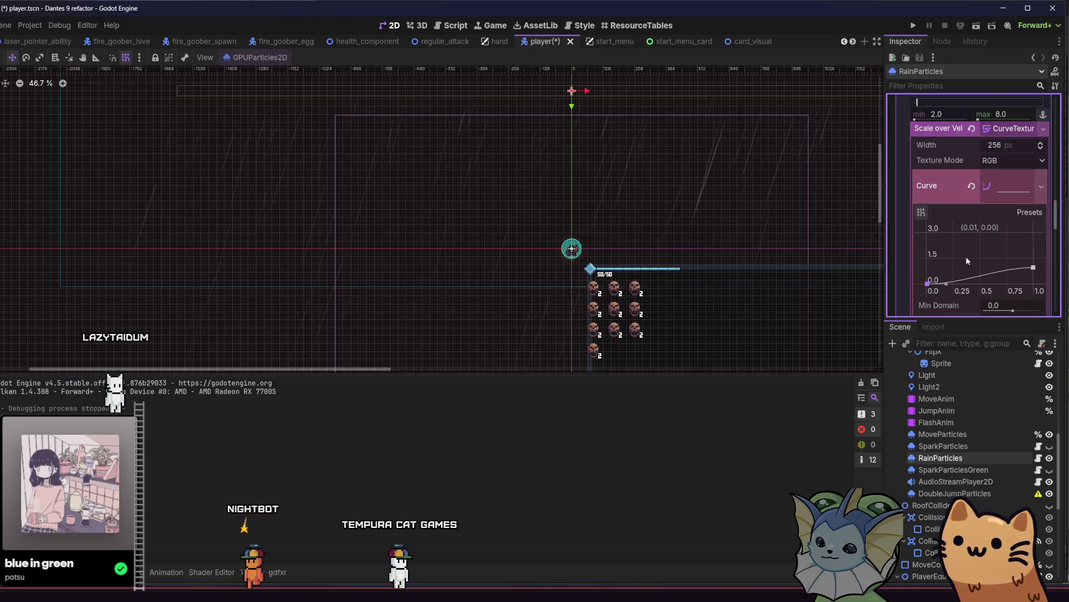
left_click_drag(923, 243, 923, 199)
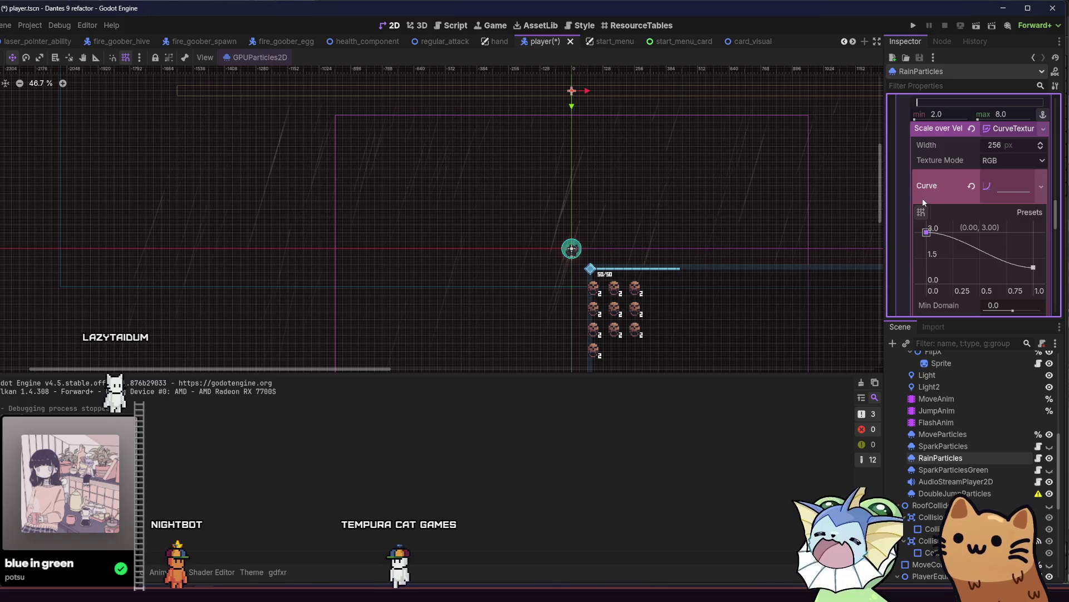
left_click_drag(922, 198, 926, 282)
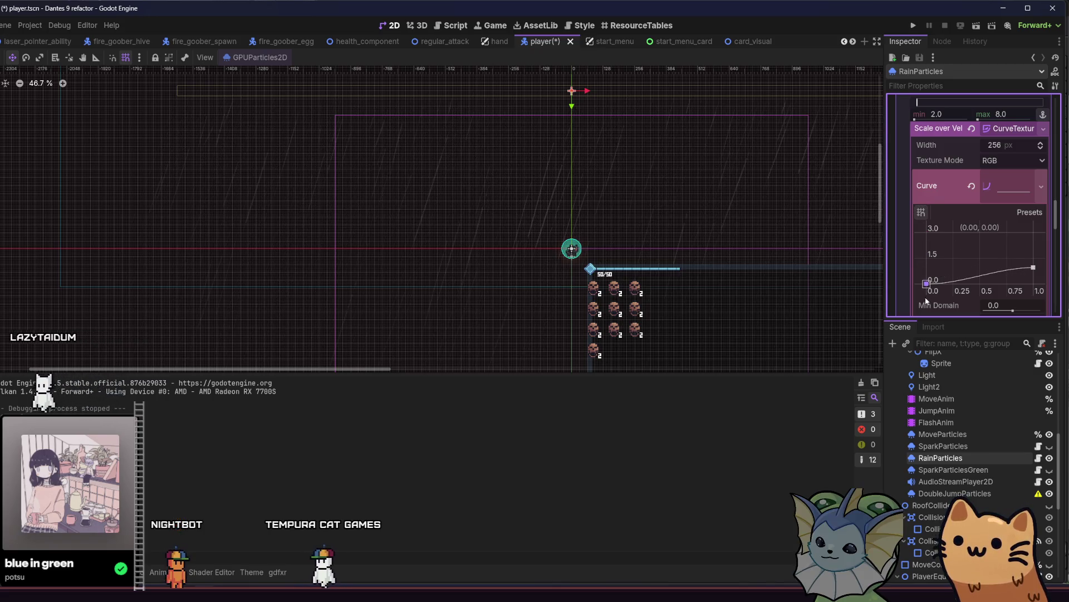
- Raise the rain's initial velocity range to 706.94–920.0 and save the player scene
scroll(623, 168, "up", 1)
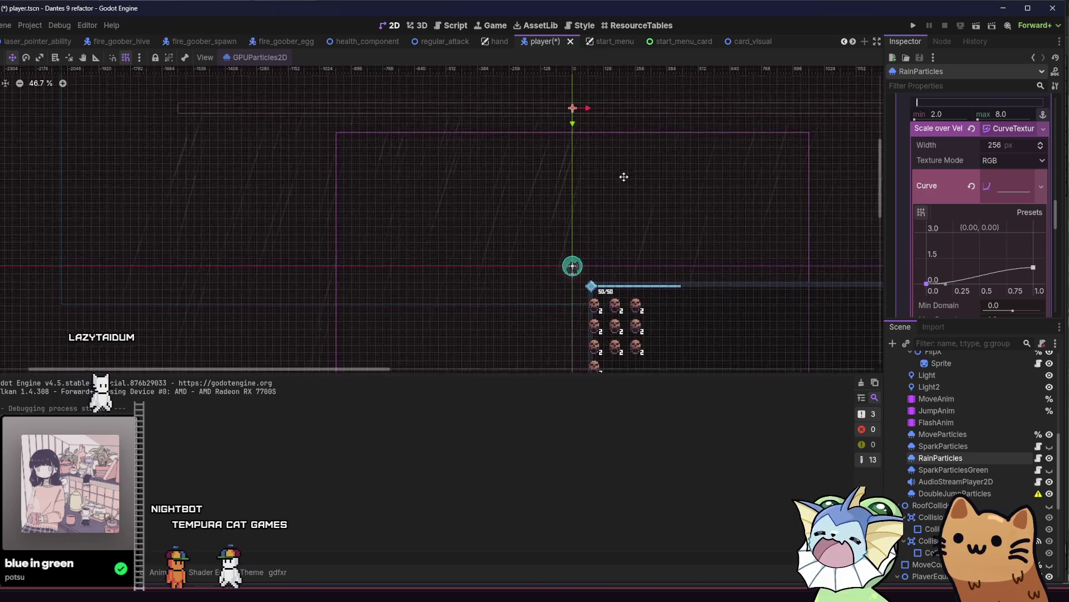
scroll(975, 169, "up", 5)
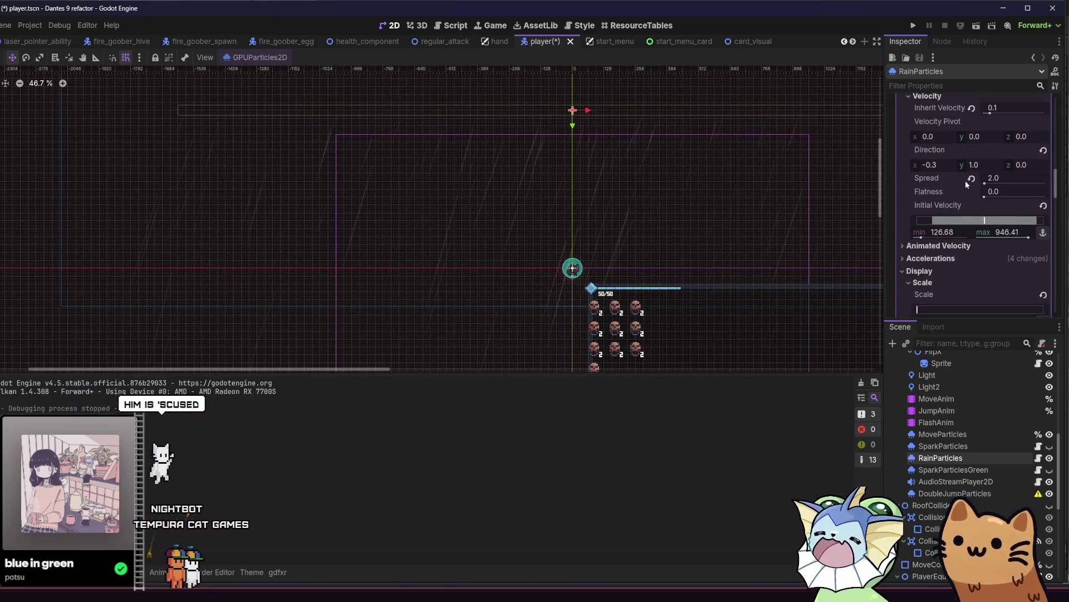
mouse_move(933, 221)
left_mouse_down()
mouse_move(1012, 225)
mouse_move(1002, 223)
left_mouse_up()
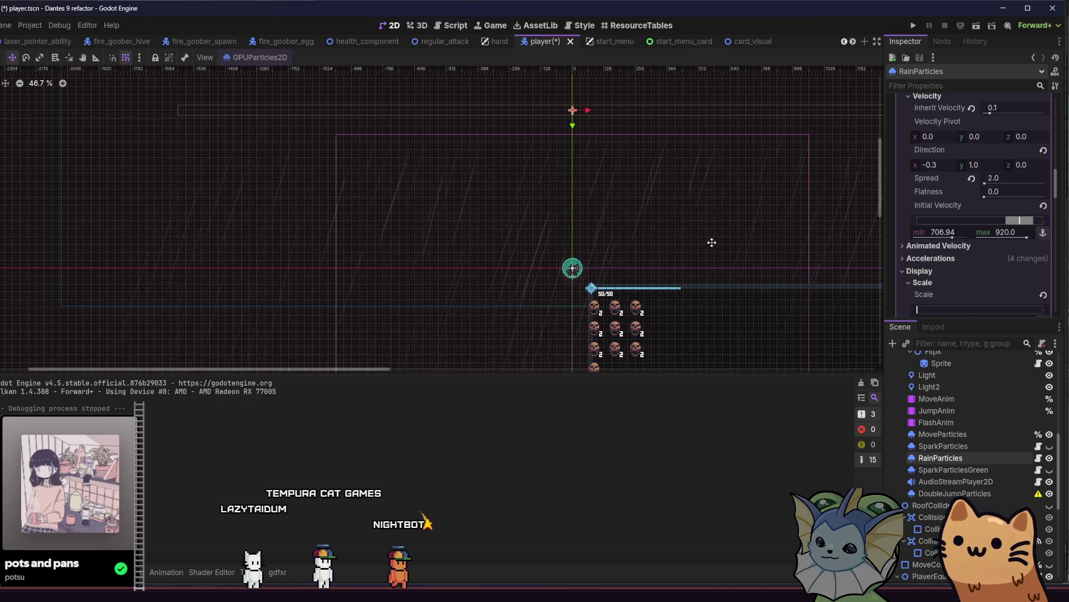
left_click_drag(704, 225, 688, 168)
key("ctrl+s")
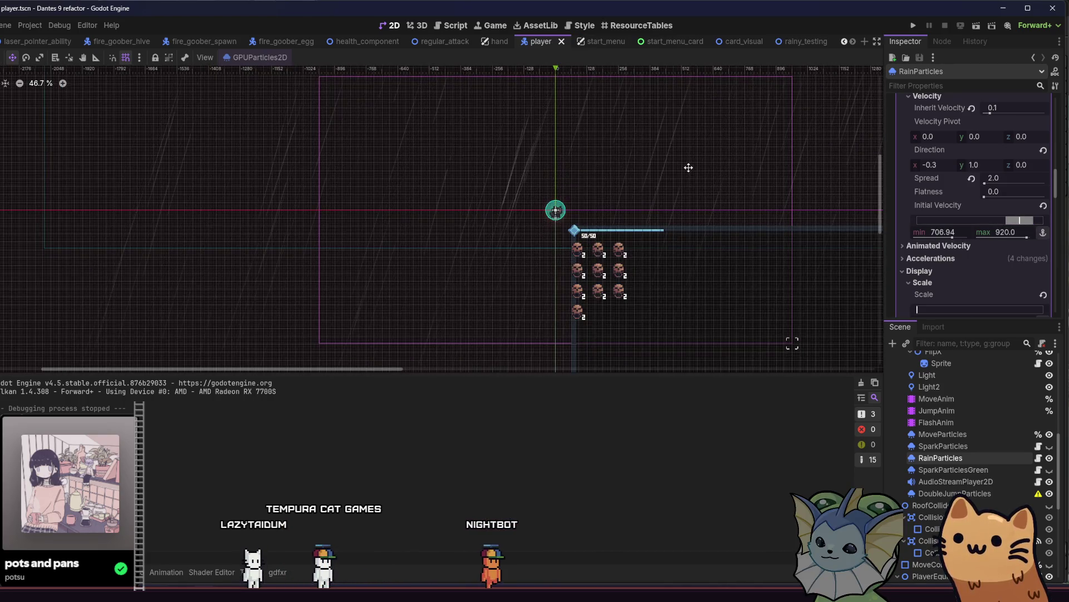
- Briefly run the game to check the new rain, close it, then run rainy_testing
left_click(976, 25)
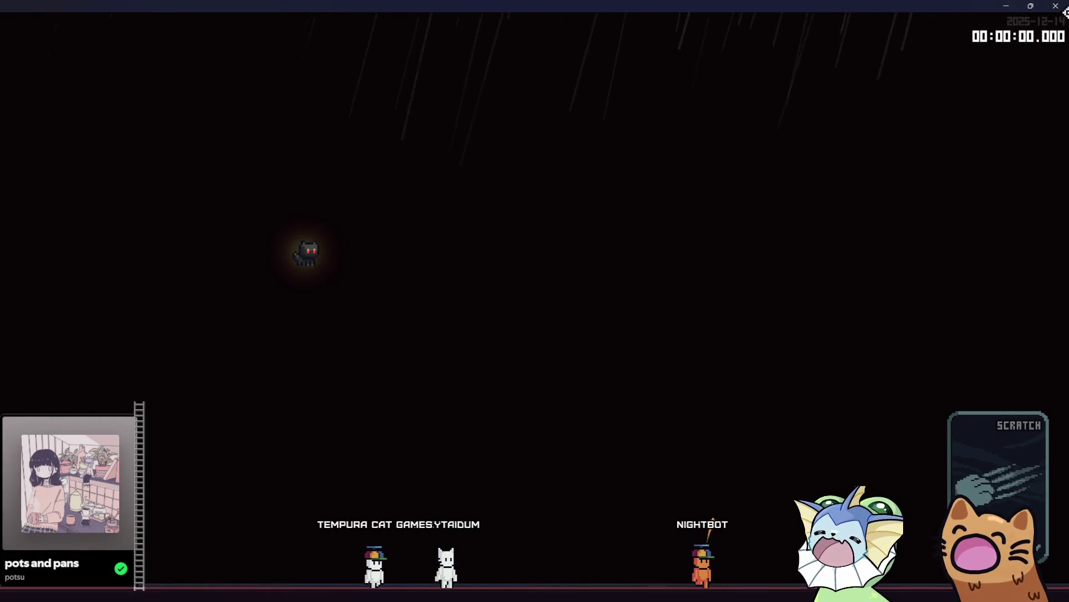
left_click(1056, 5)
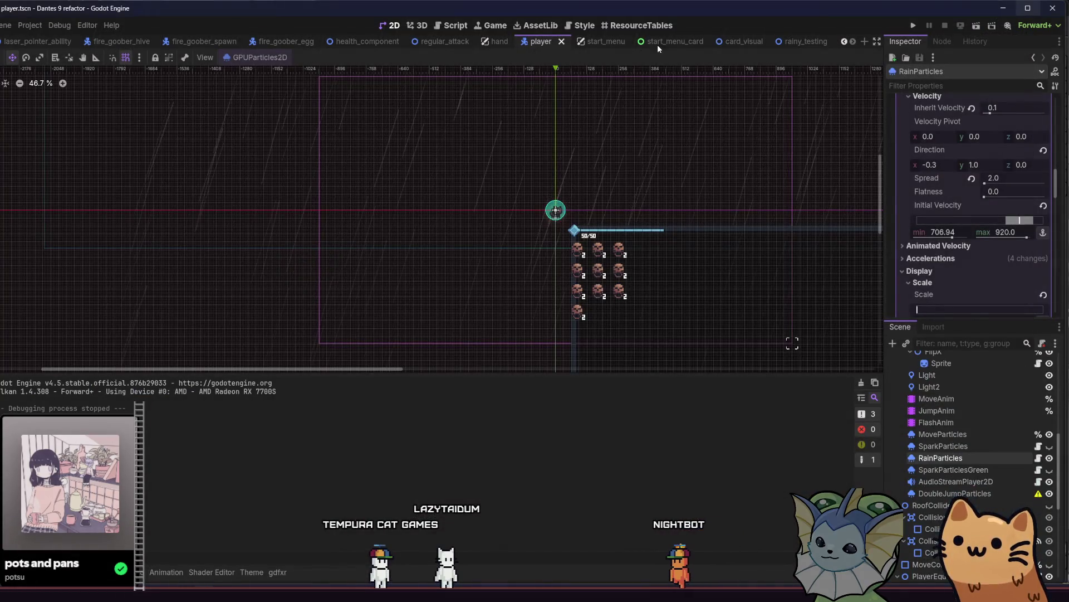
left_click(796, 41)
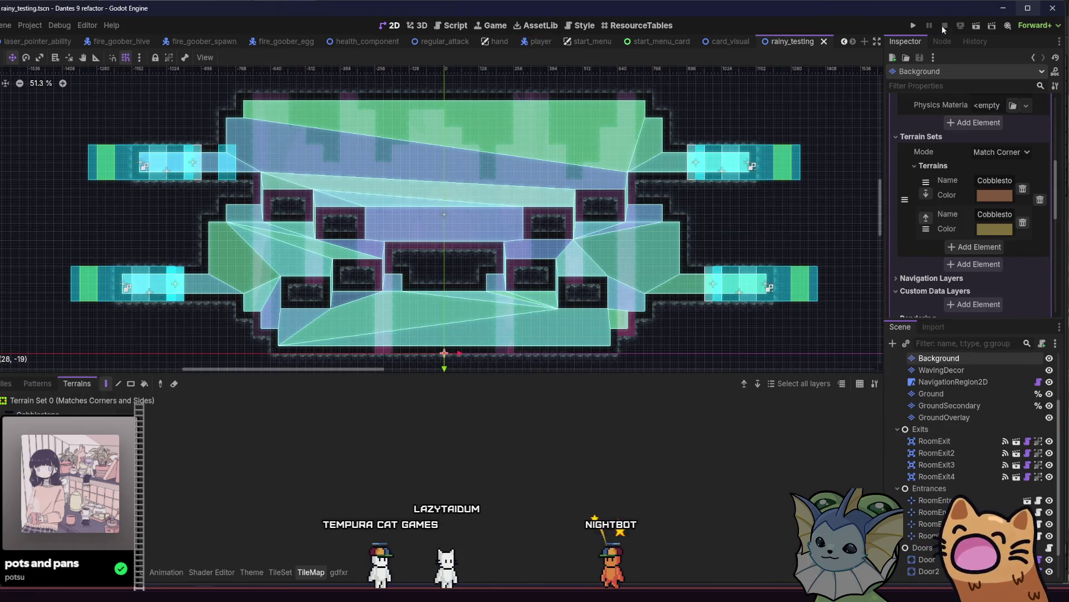
left_click(976, 25)
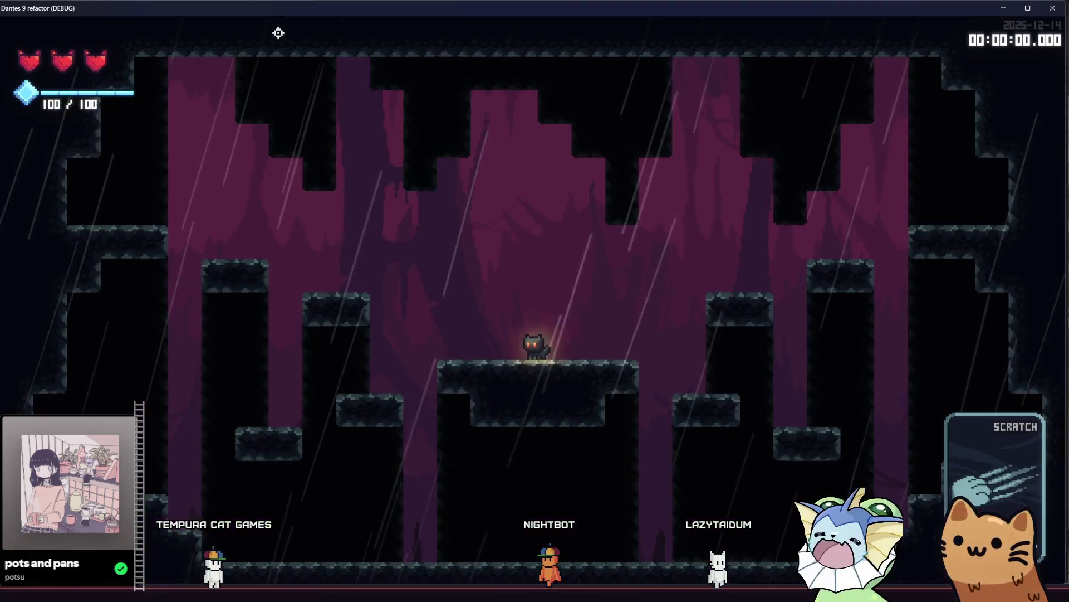
key("space")
key("a")
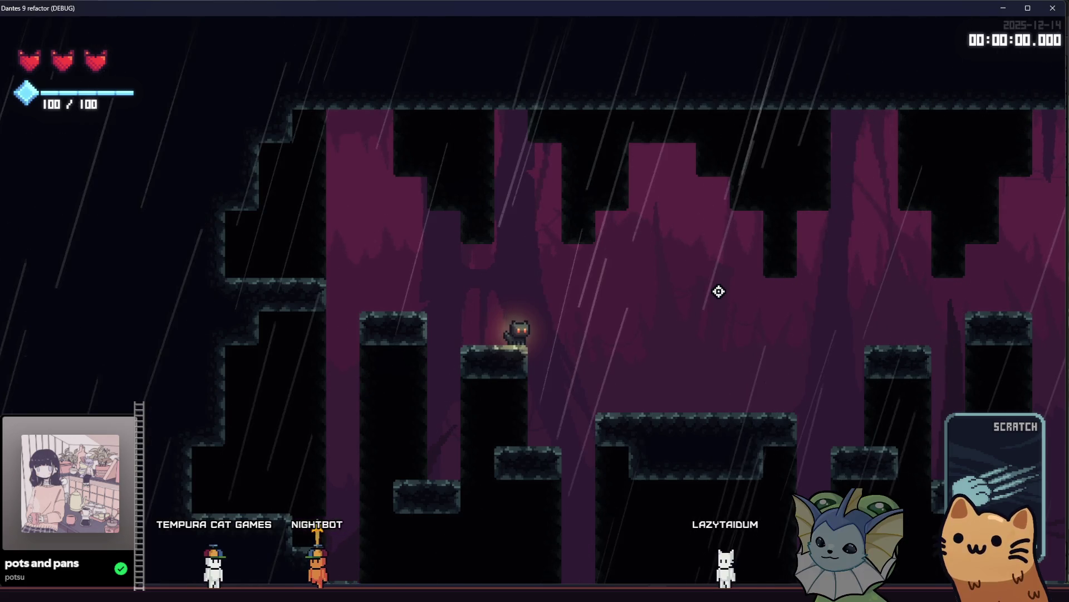
key("r")
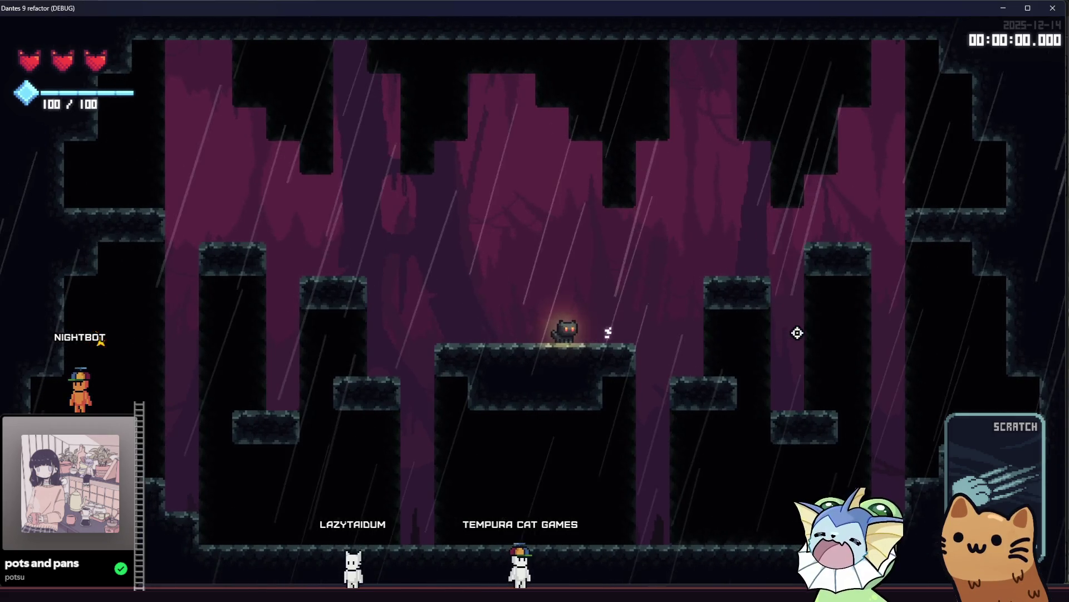
key("a")
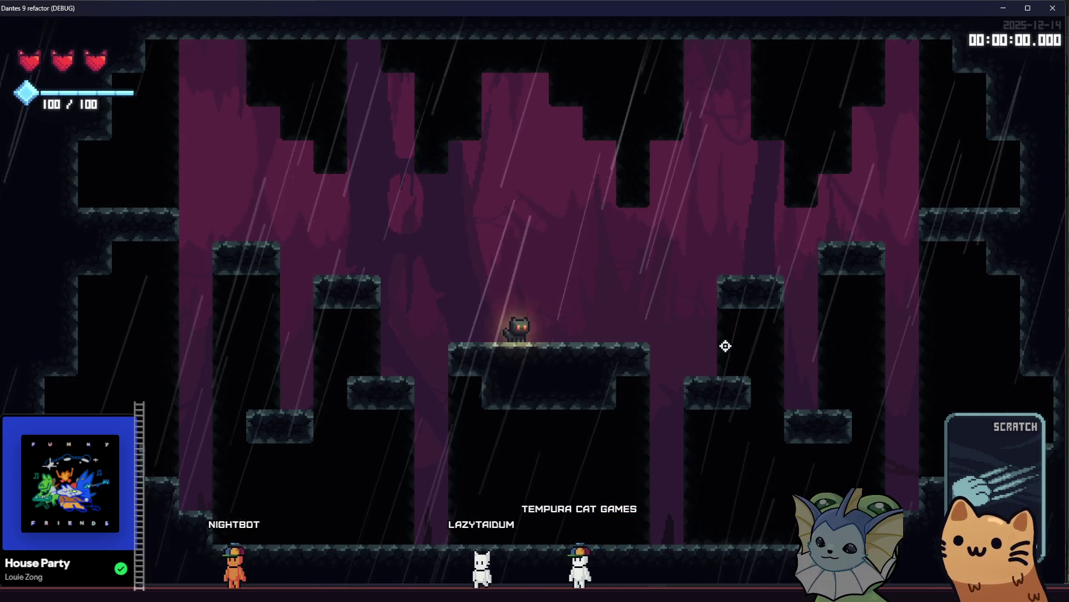
key("d")
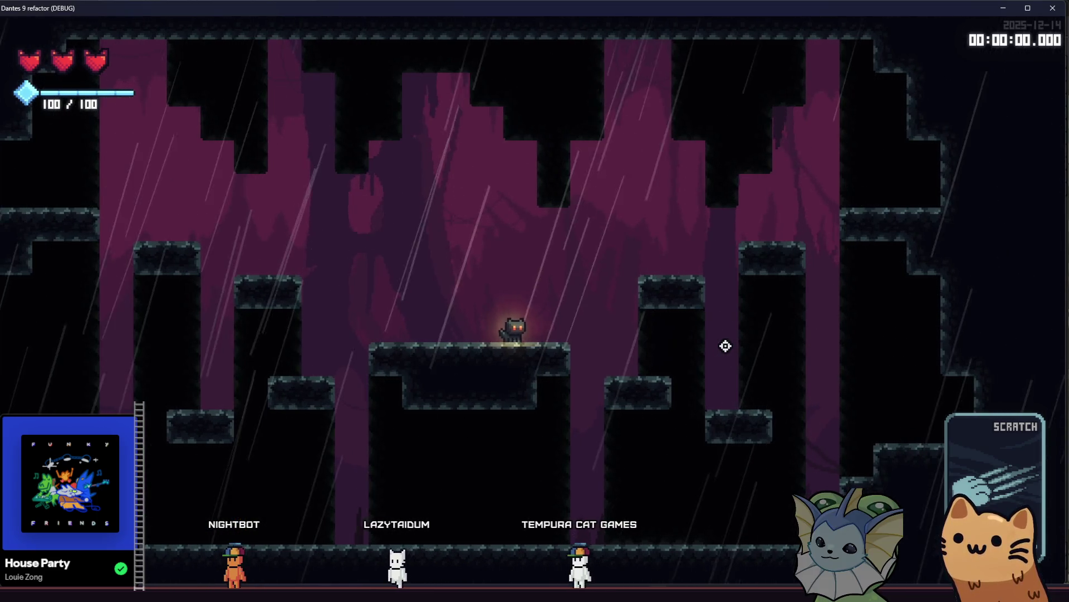
key("a")
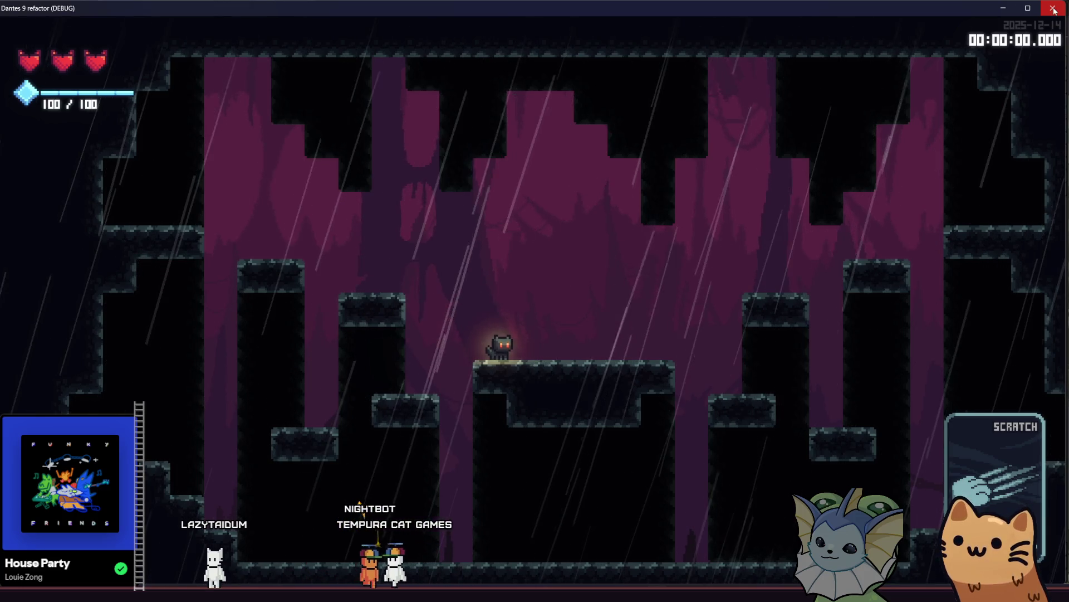
left_click(1053, 8)
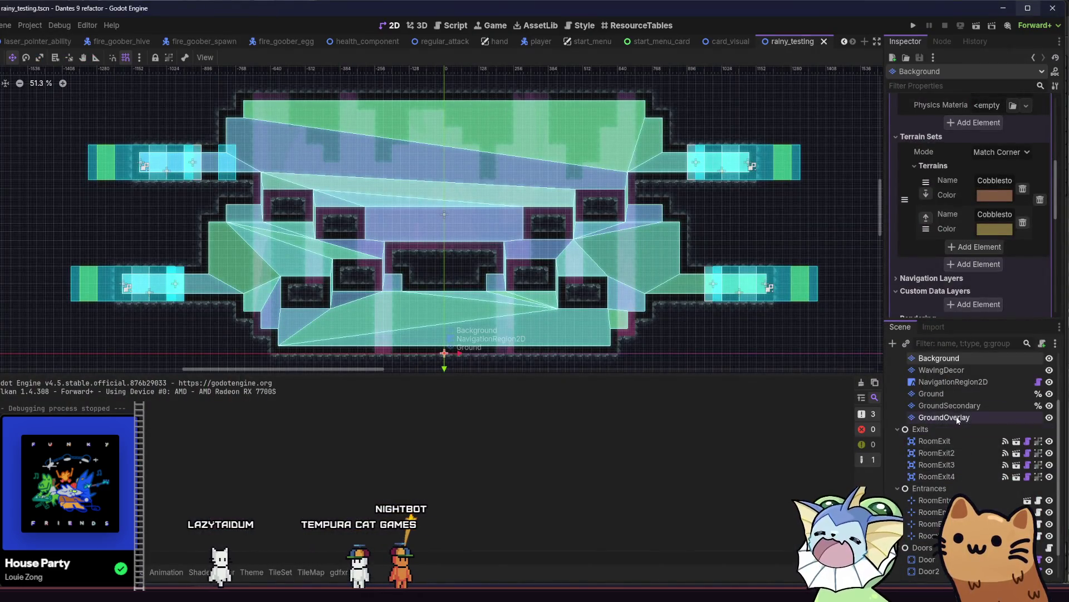
- Raise RainParticles' Speed Scale from 2.0 to 3.0, save the player scene, and relaunch rainy_testing
left_click(533, 44)
scroll(935, 187, "up", 10)
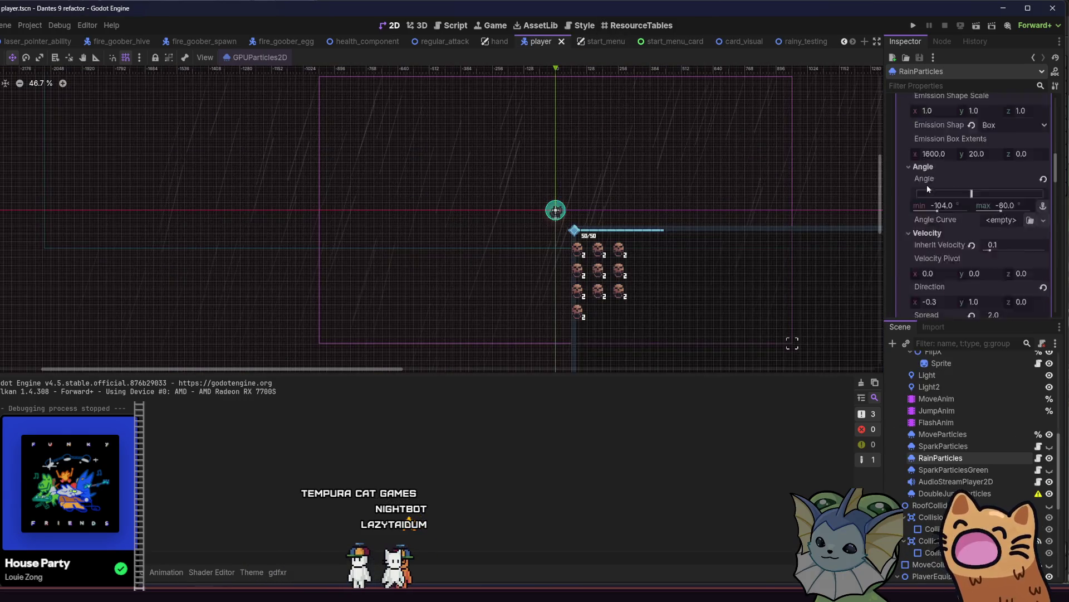
scroll(929, 194, "up", 8)
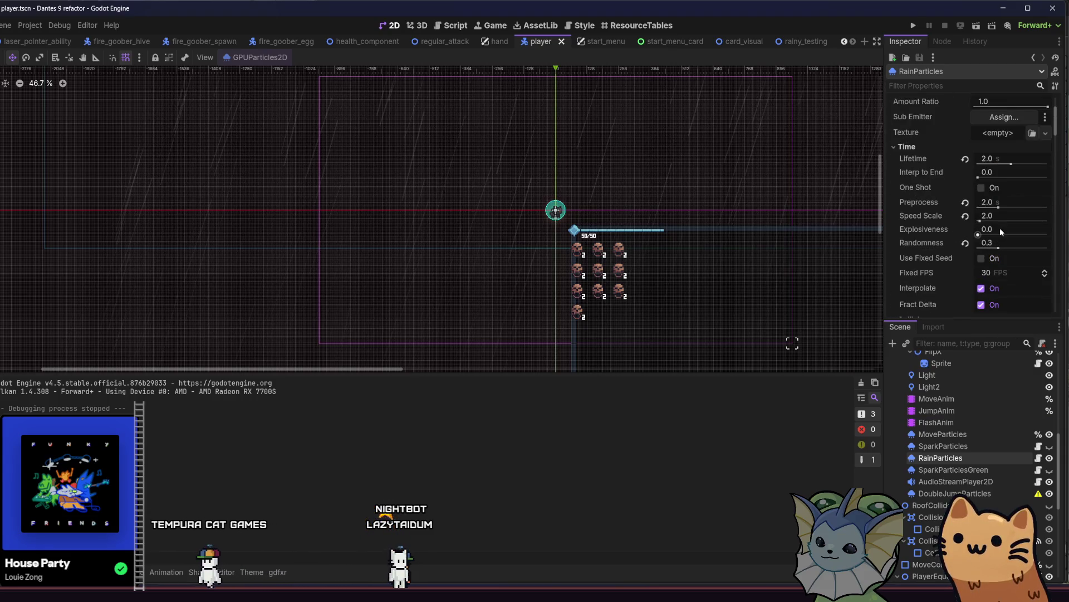
left_click(1007, 215)
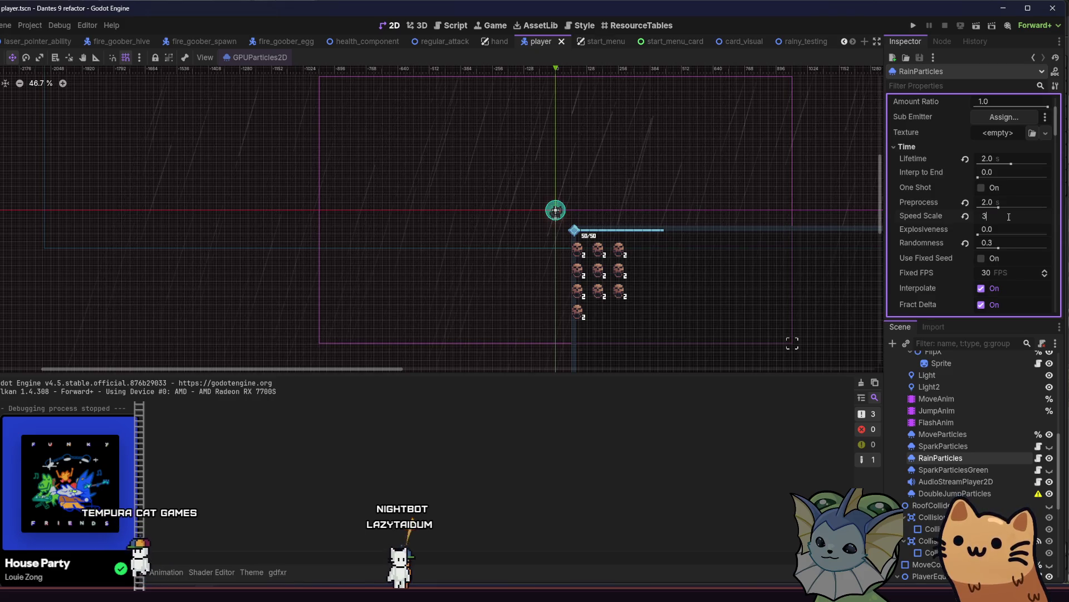
type("3")
key("Return")
key("ctrl+s")
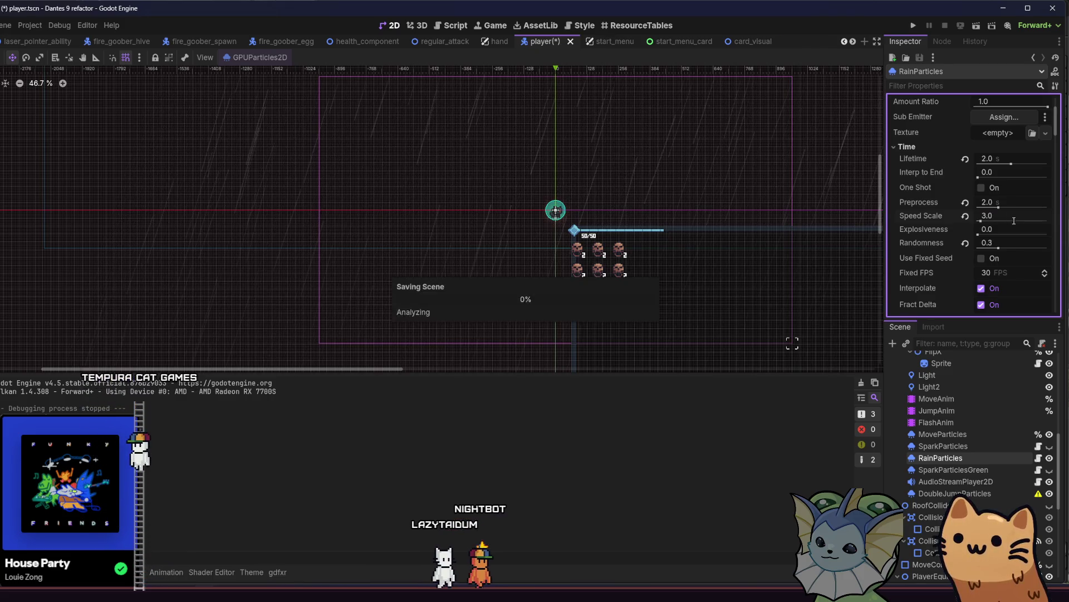
left_click(808, 41)
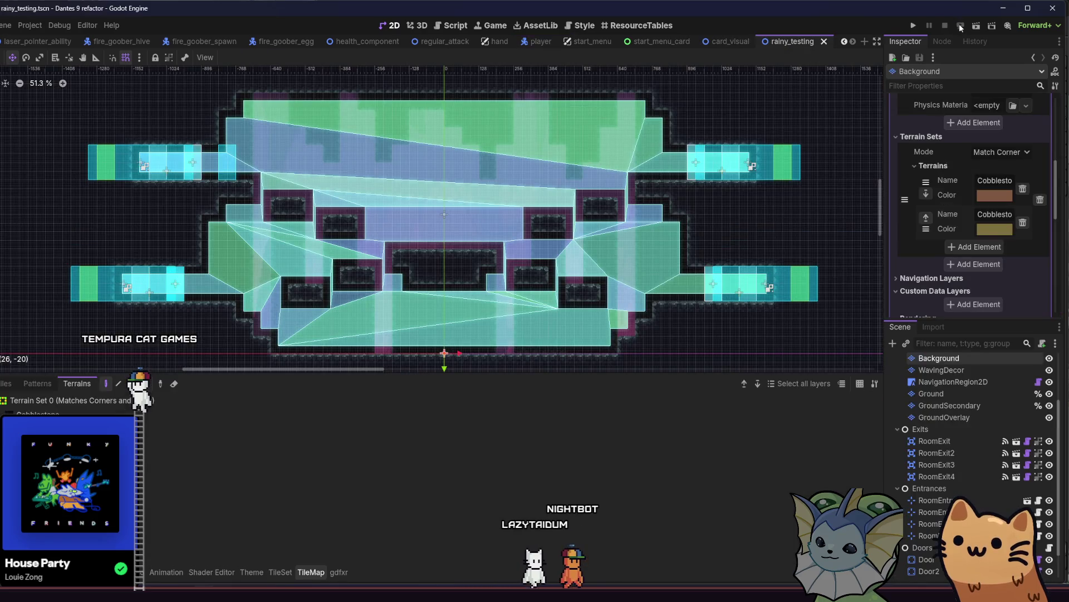
left_click(976, 25)
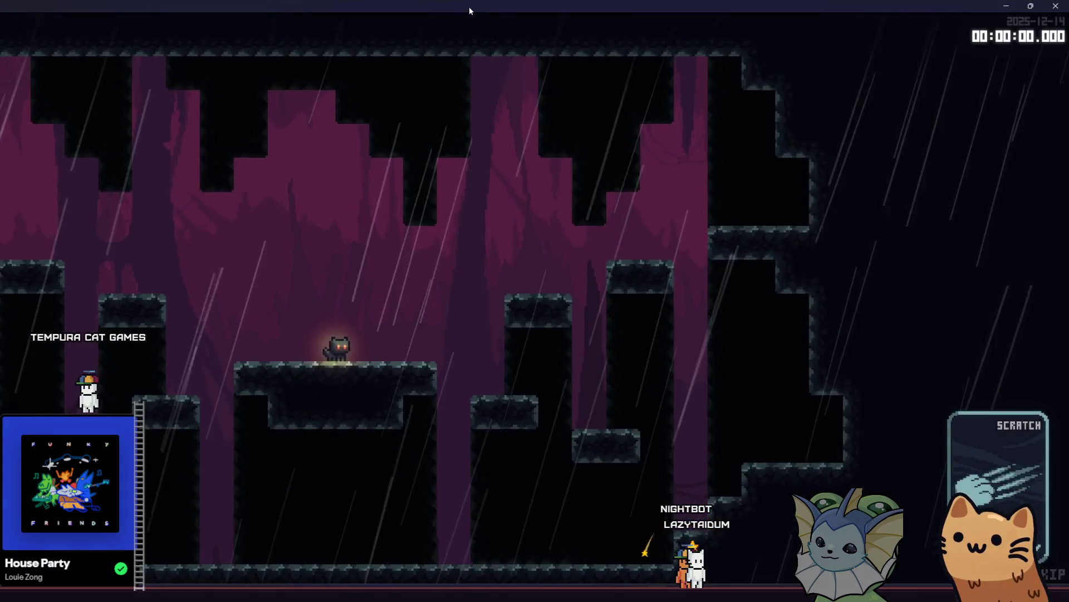
double_click(470, 8)
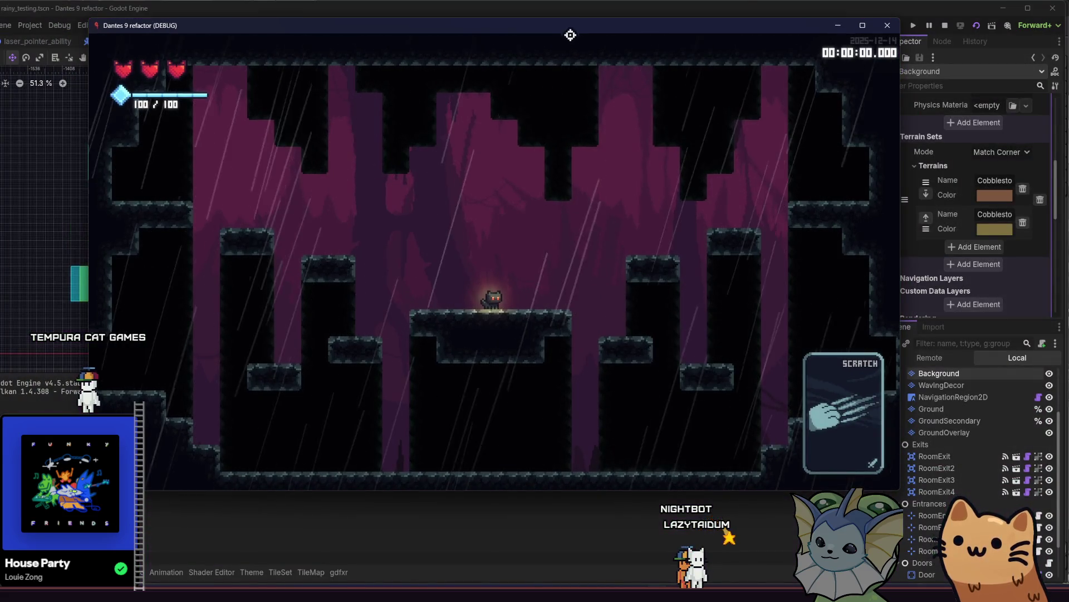
double_click(571, 25)
double_click(481, 8)
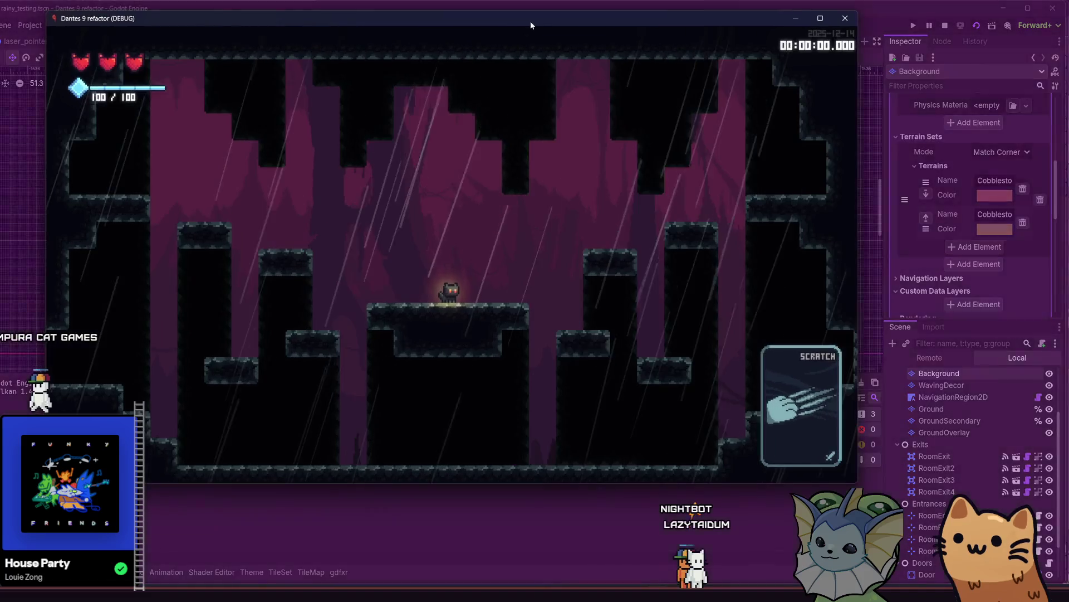
double_click(530, 21)
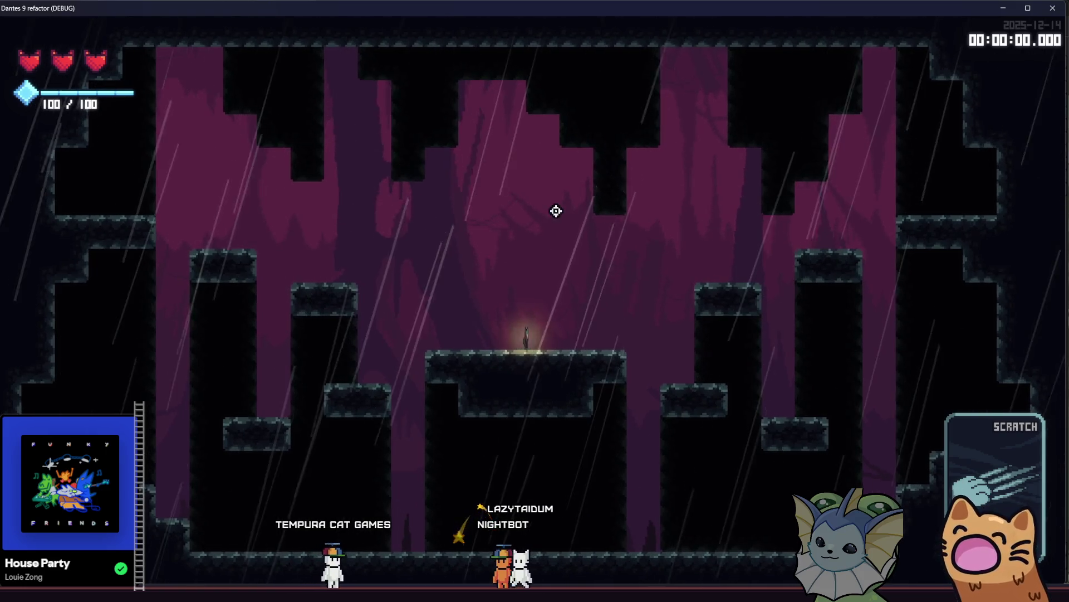
key("a")
key("space")
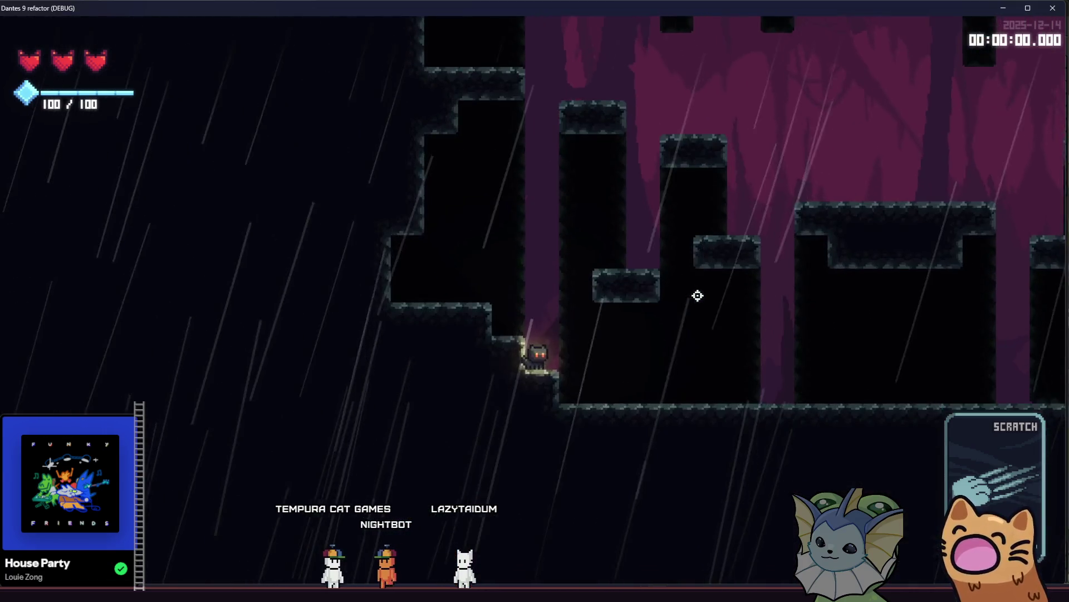
key("space")
key("d")
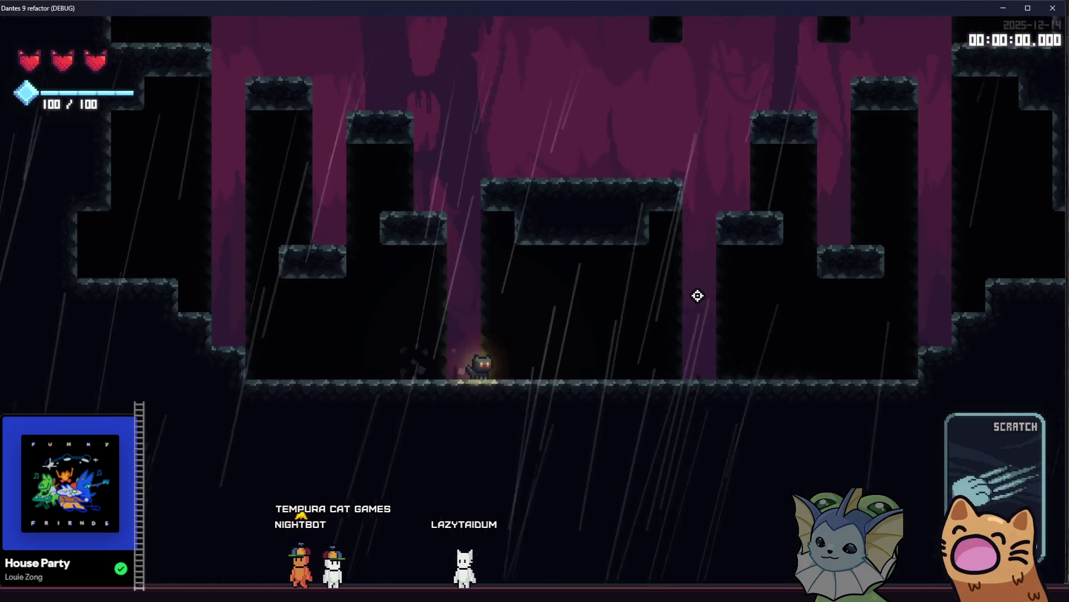
key("d")
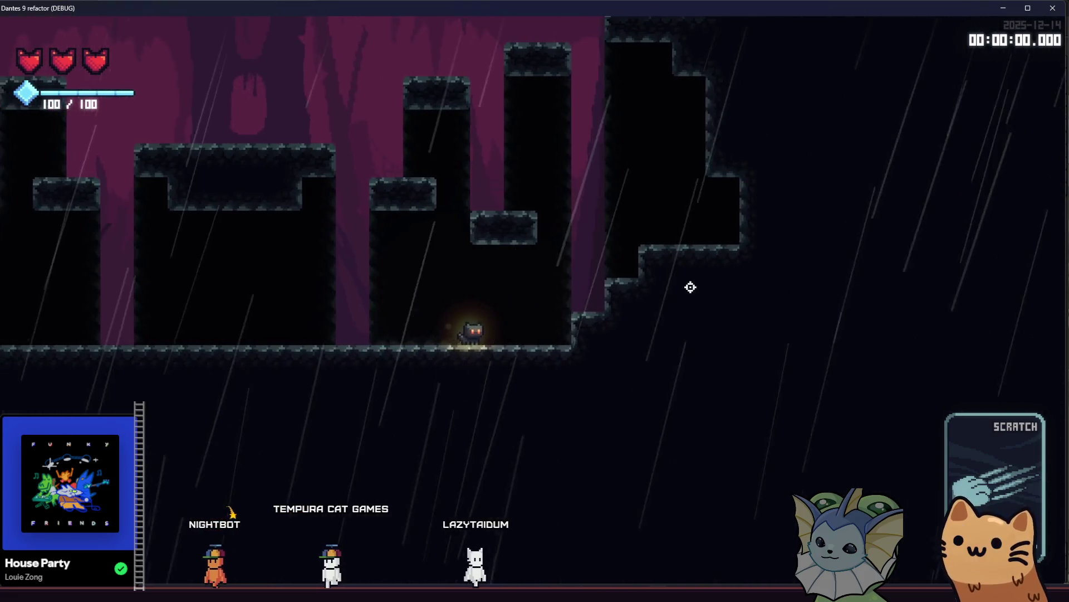
key("d")
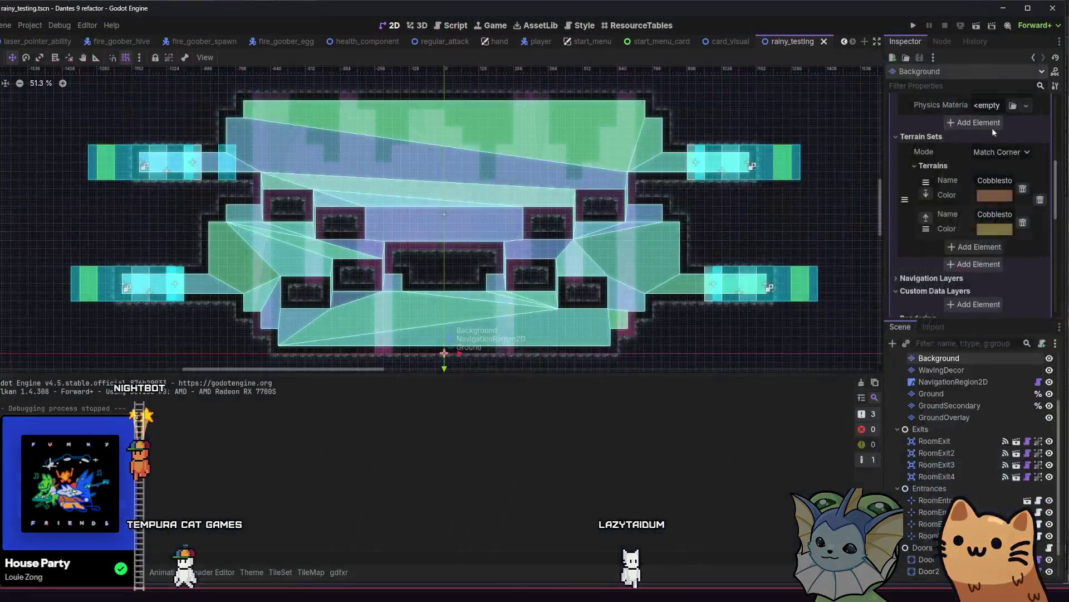
- Stop the game, revert RainParticles' Inherit Velocity from 0.1 to 0.0, and run rainy_testing
key("F8")
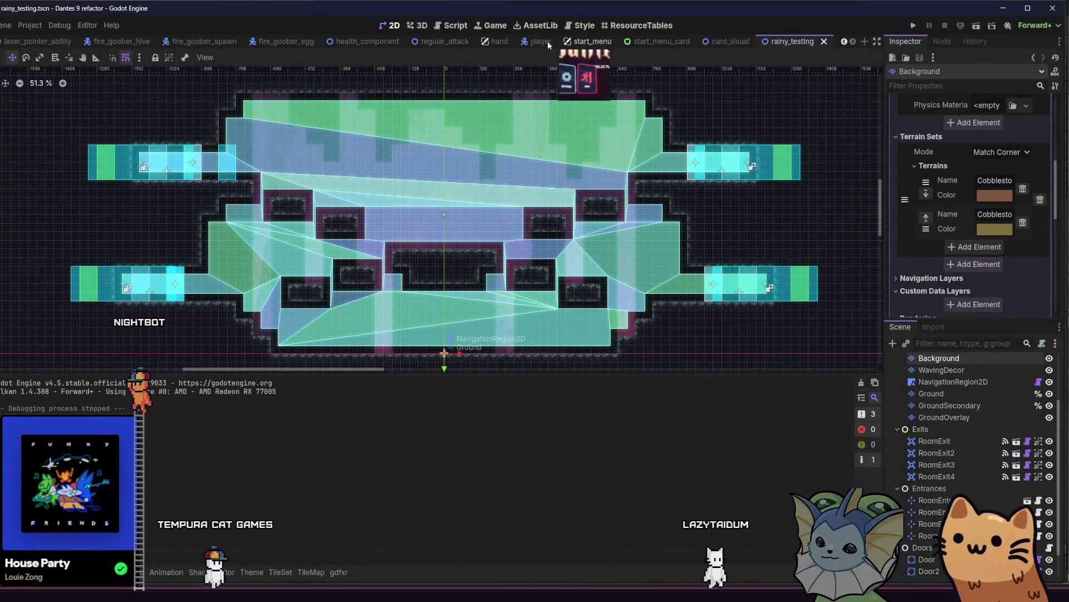
left_click(541, 41)
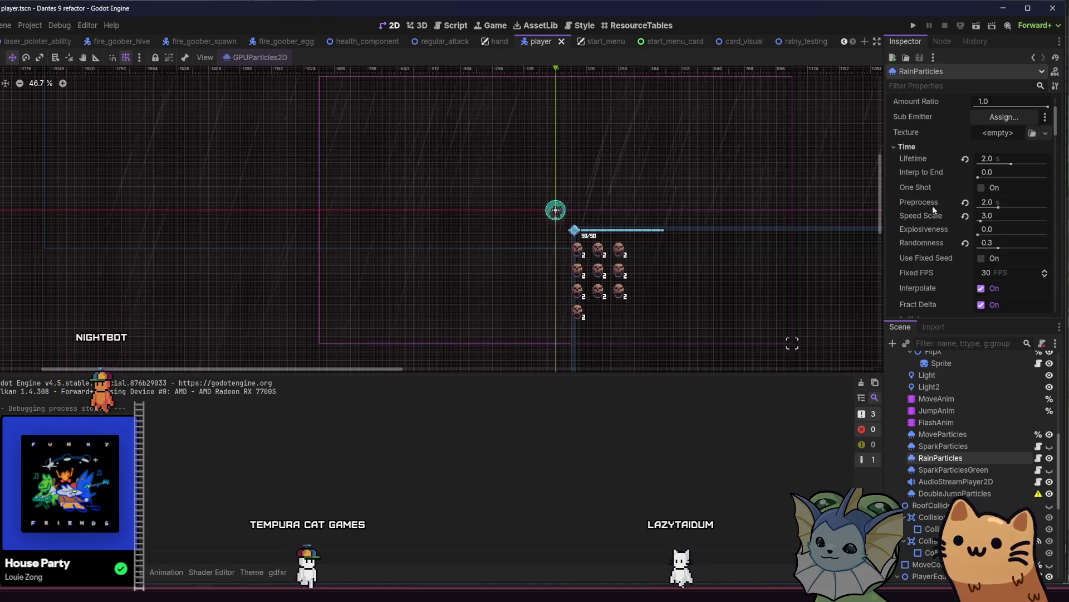
scroll(931, 218, "down", 10)
scroll(931, 225, "down", 5)
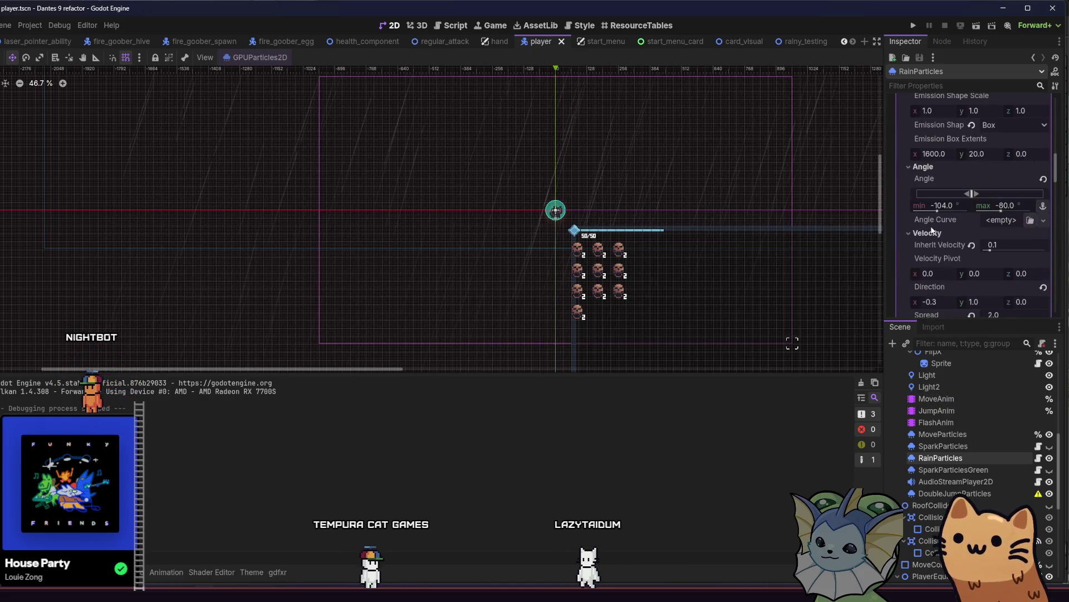
left_click(972, 246)
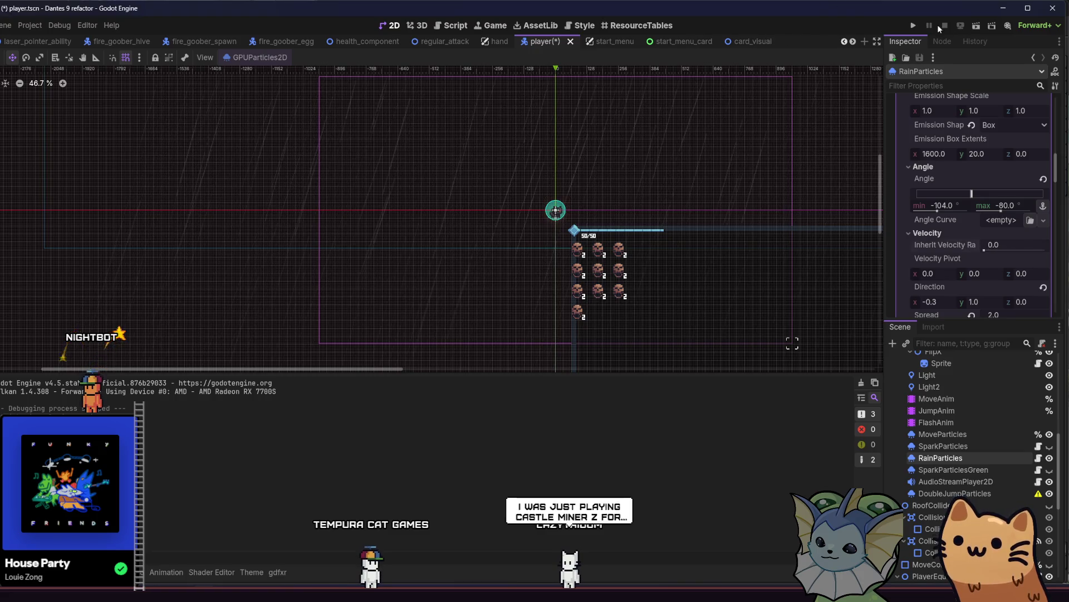
scroll(771, 41, "down", 1)
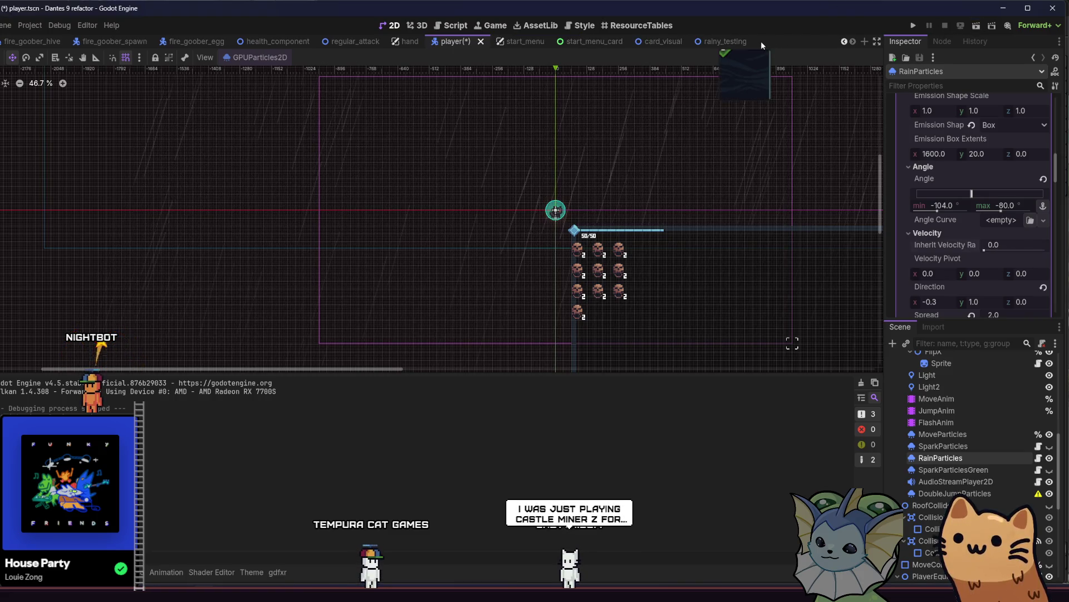
left_click(719, 42)
left_click(976, 26)
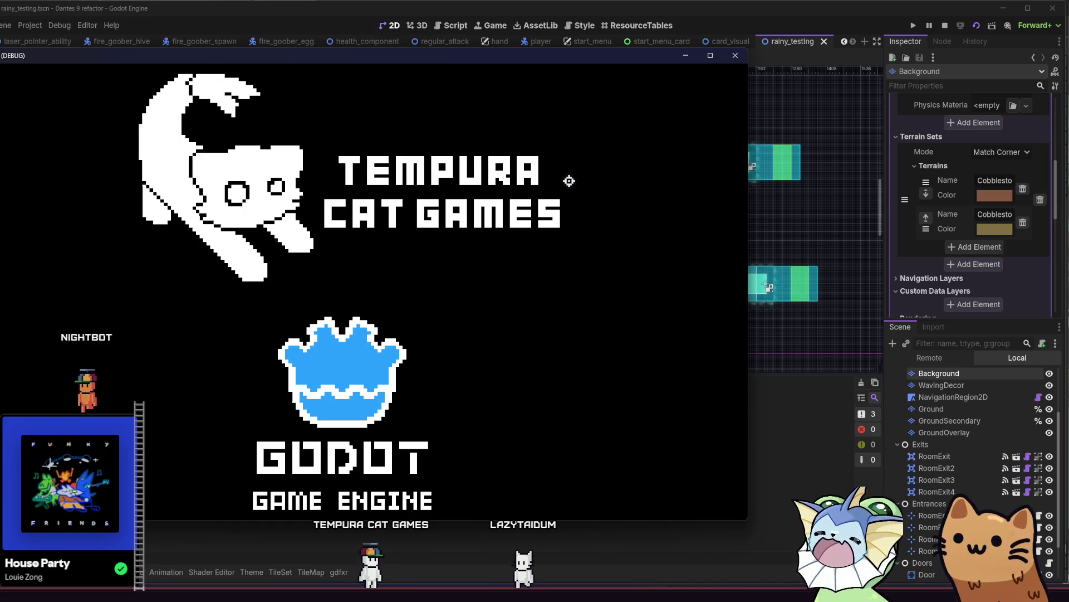
- Maximize the game window, jump the cat left onto a higher platform, walk right, then switch to Obsidian
left_click_drag(348, 55, 347, 6)
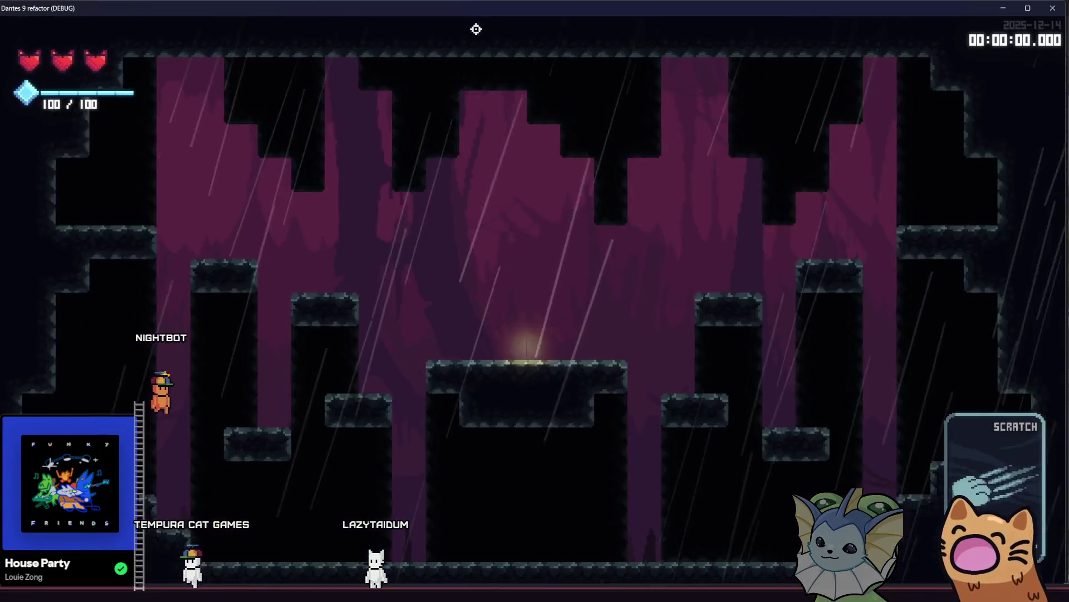
key("space")
key("a")
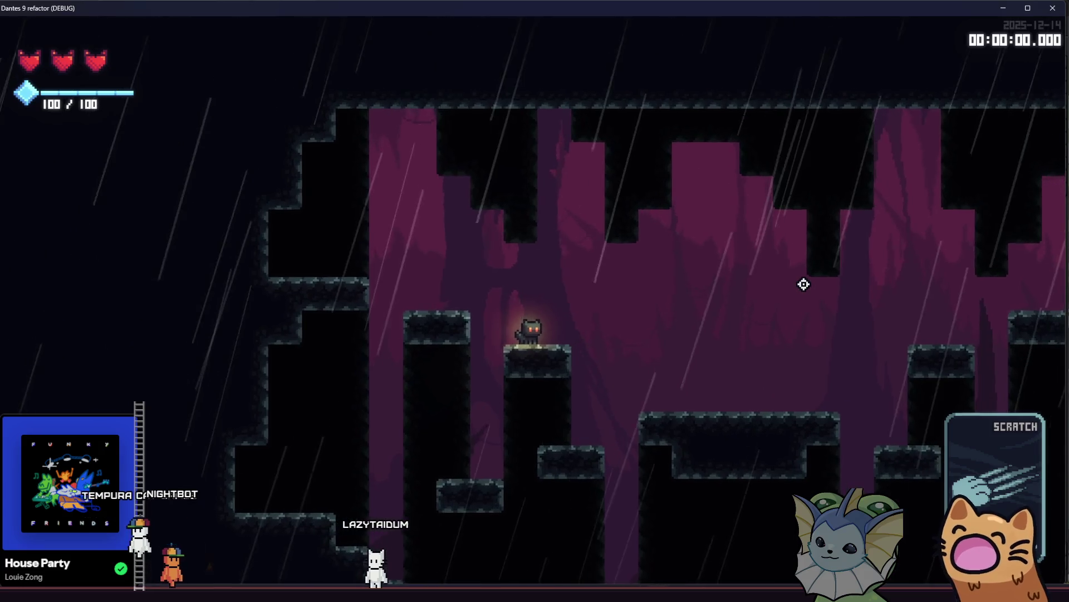
key("d")
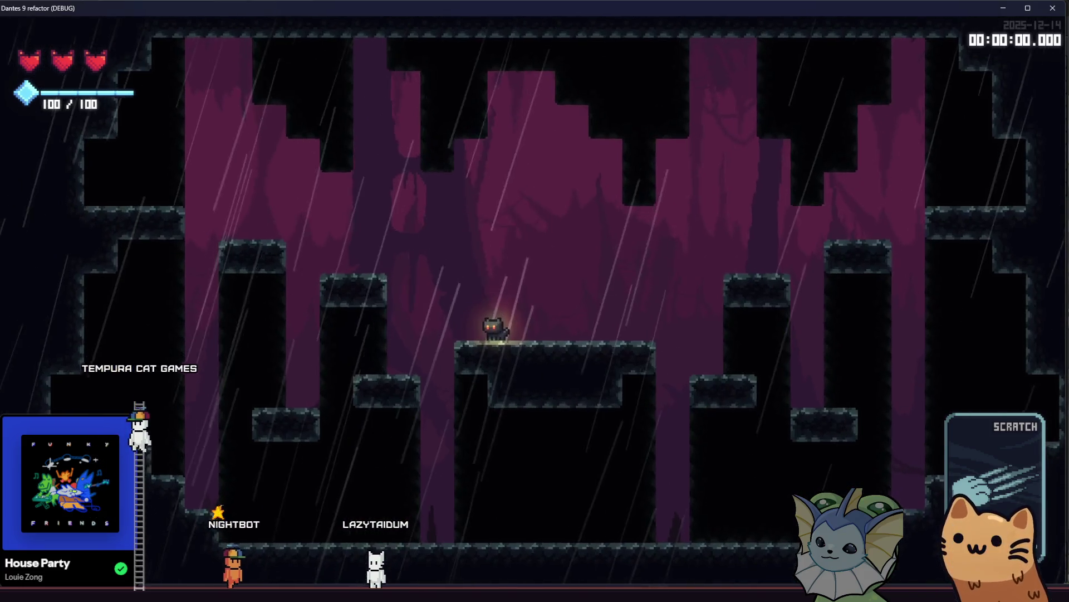
key("alt+Tab")
scroll(398, 254, "up", 3)
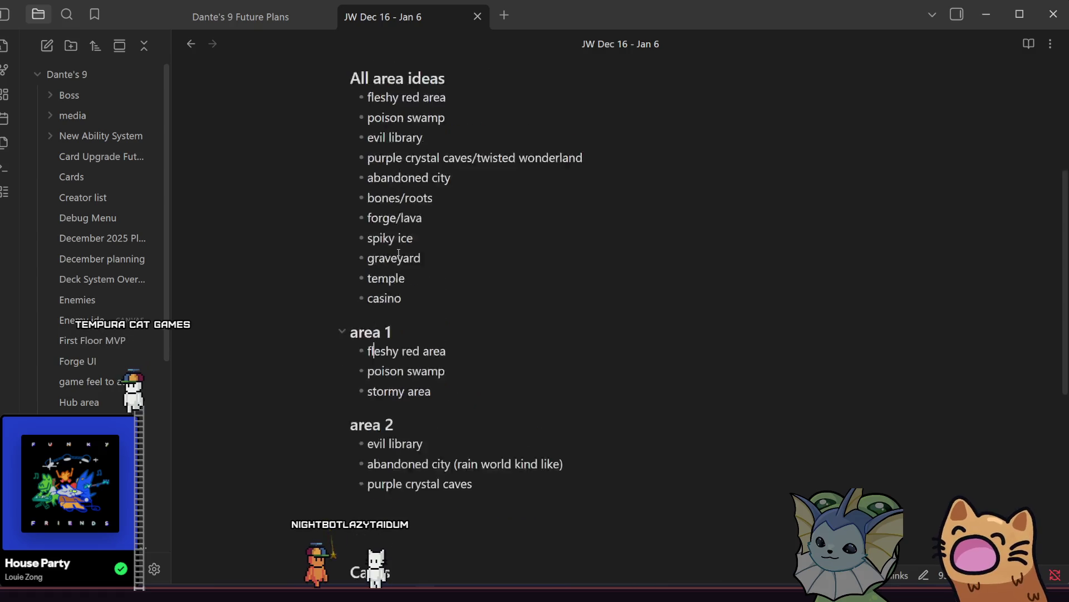
- Review the area 1 bullets (fleshy red area, poison swamp, stormy area) in the Level Themes note
scroll(399, 253, "up", 2)
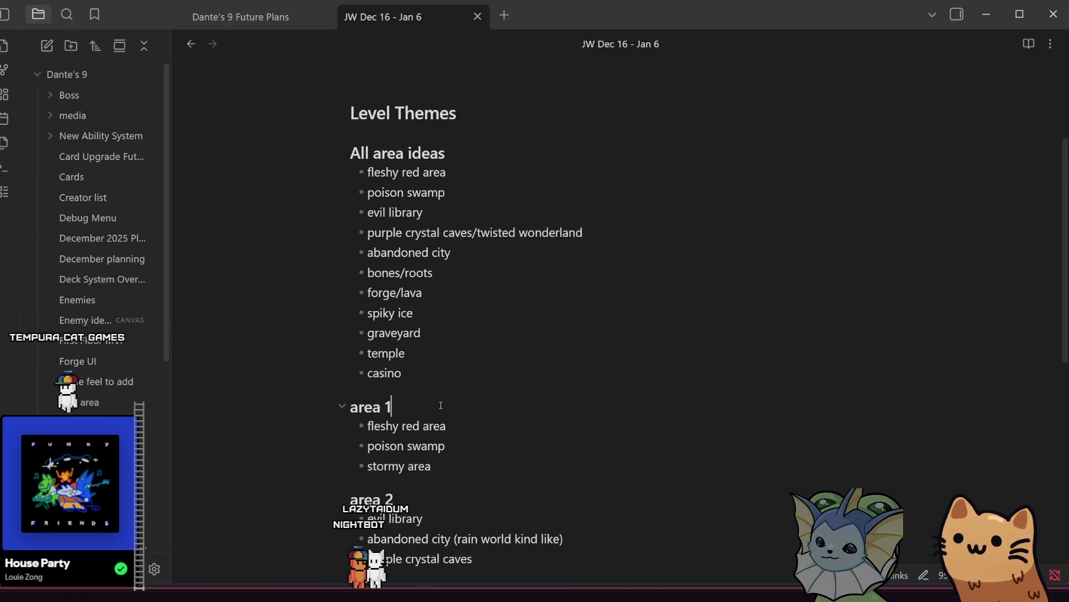
mouse_move(447, 426)
left_mouse_down()
mouse_move(386, 427)
mouse_move(446, 445)
mouse_move(432, 467)
mouse_move(374, 430)
left_mouse_up()
left_click(407, 448)
left_click(380, 427)
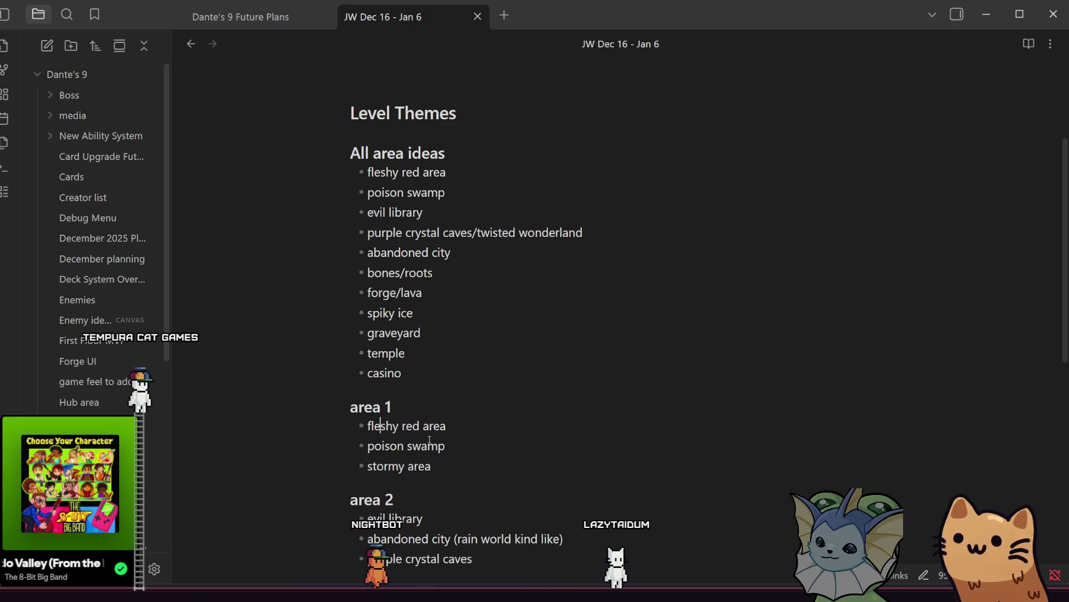
left_click(457, 427)
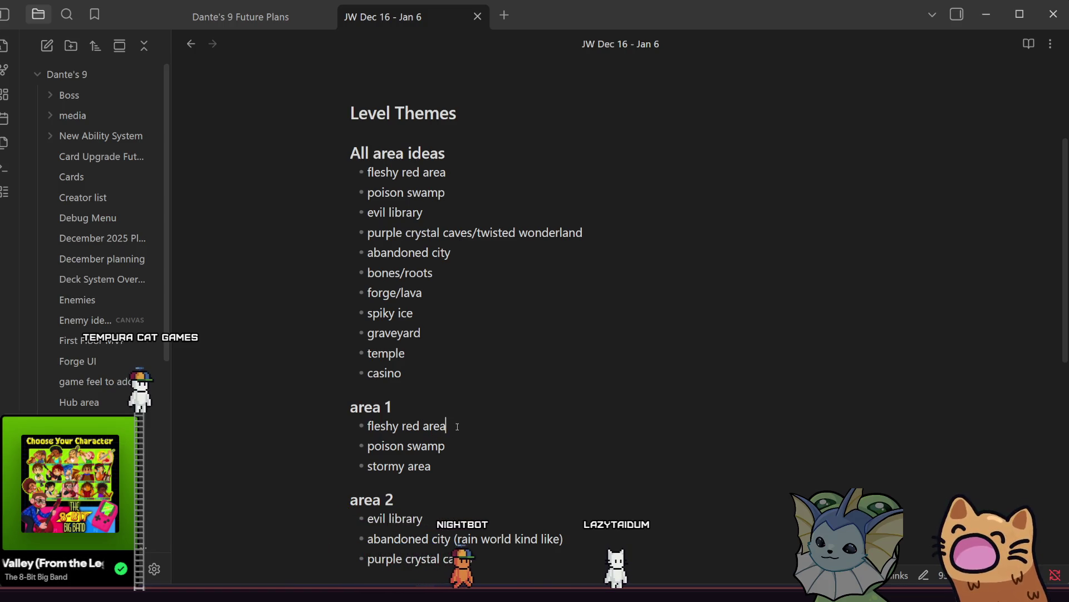
mouse_move(458, 427)
left_mouse_down()
mouse_move(365, 427)
mouse_move(407, 446)
mouse_move(447, 446)
left_mouse_up()
left_click(381, 427)
left_click(445, 466)
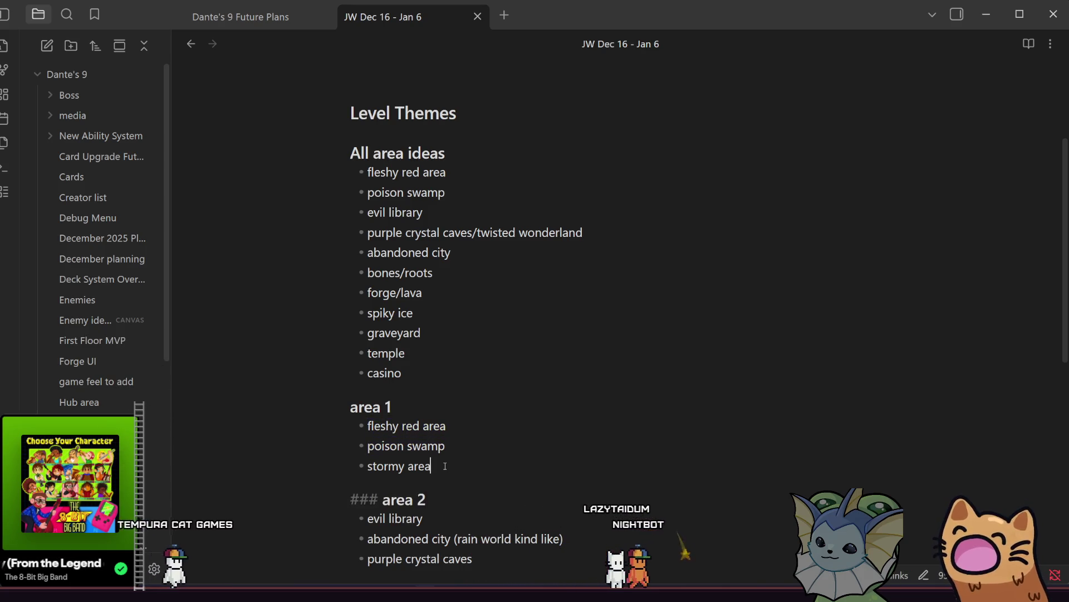
- Look over the area 2 list and area headings, then return to the running game
scroll(446, 466, "down", 1)
mouse_move(473, 505)
left_mouse_down()
mouse_move(369, 465)
mouse_move(494, 504)
left_mouse_up()
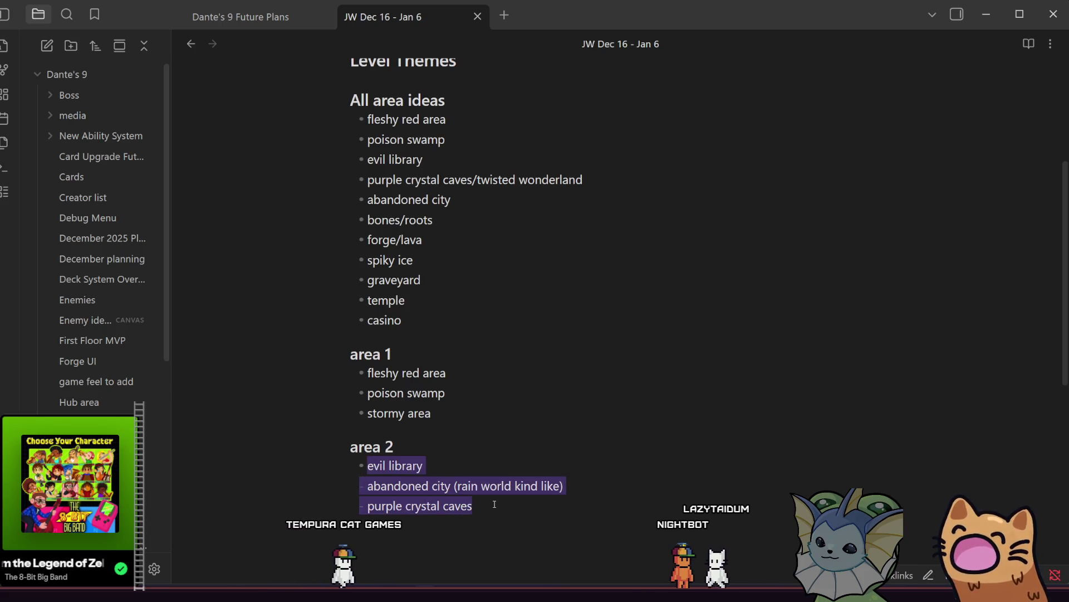
left_click(494, 504)
scroll(493, 491, "down", 2)
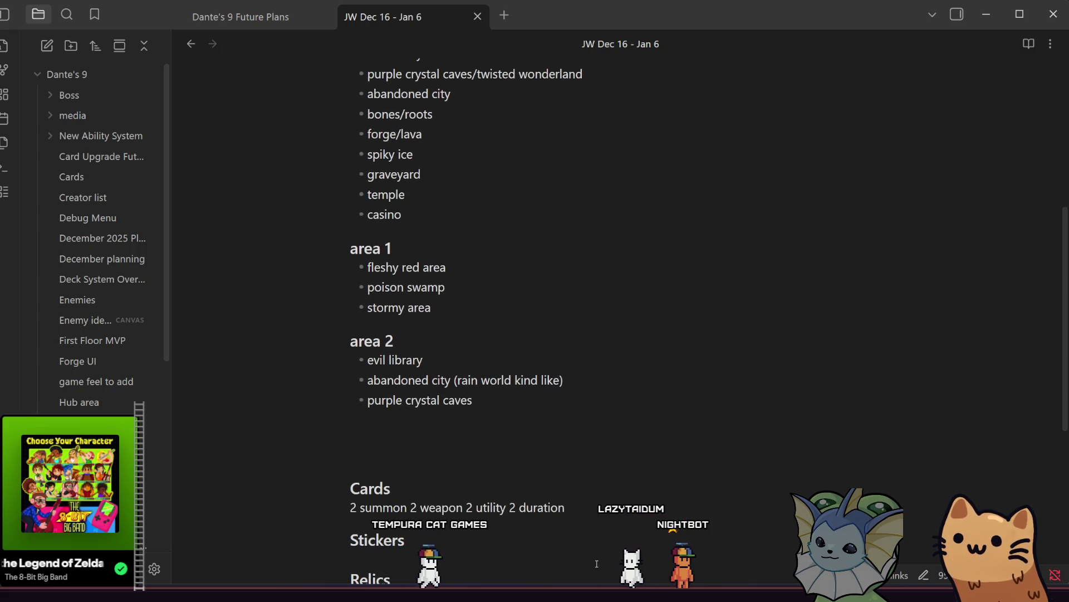
key("Down")
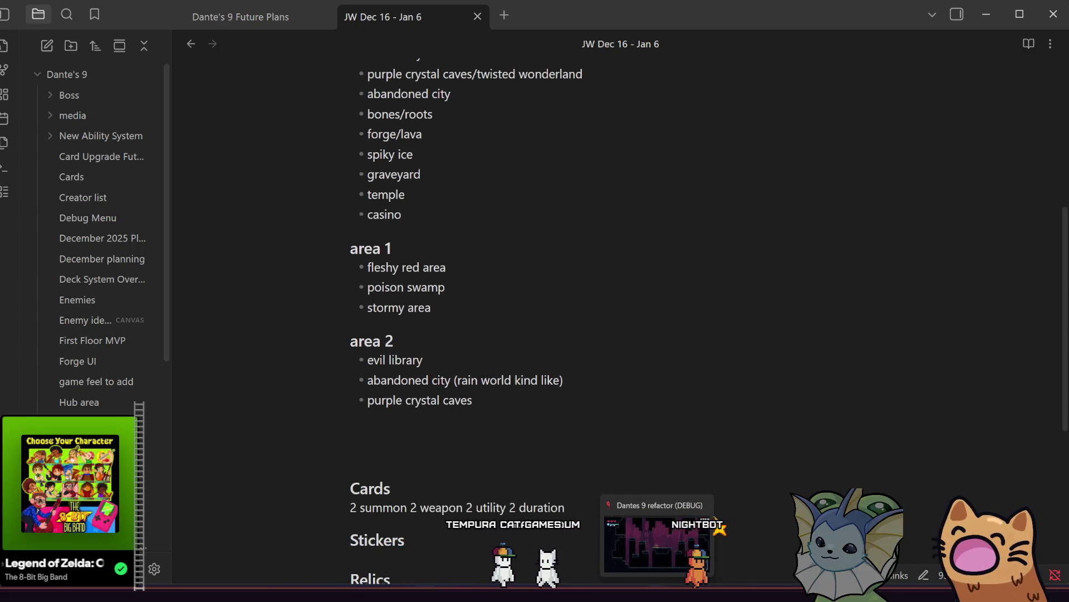
left_click(440, 330)
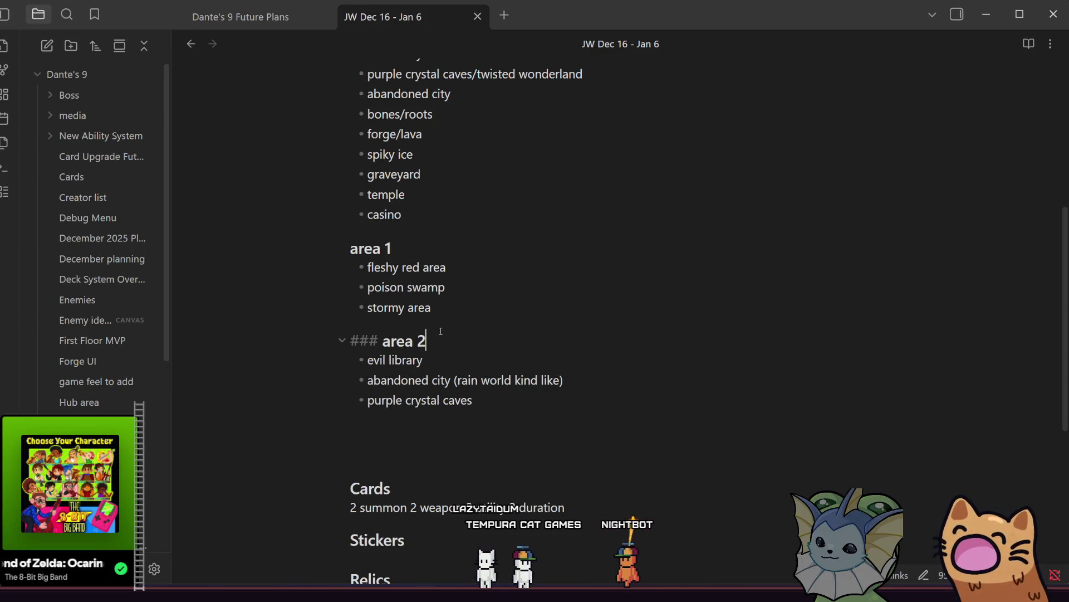
scroll(477, 352, "up", 1)
left_click_drag(467, 359, 405, 320)
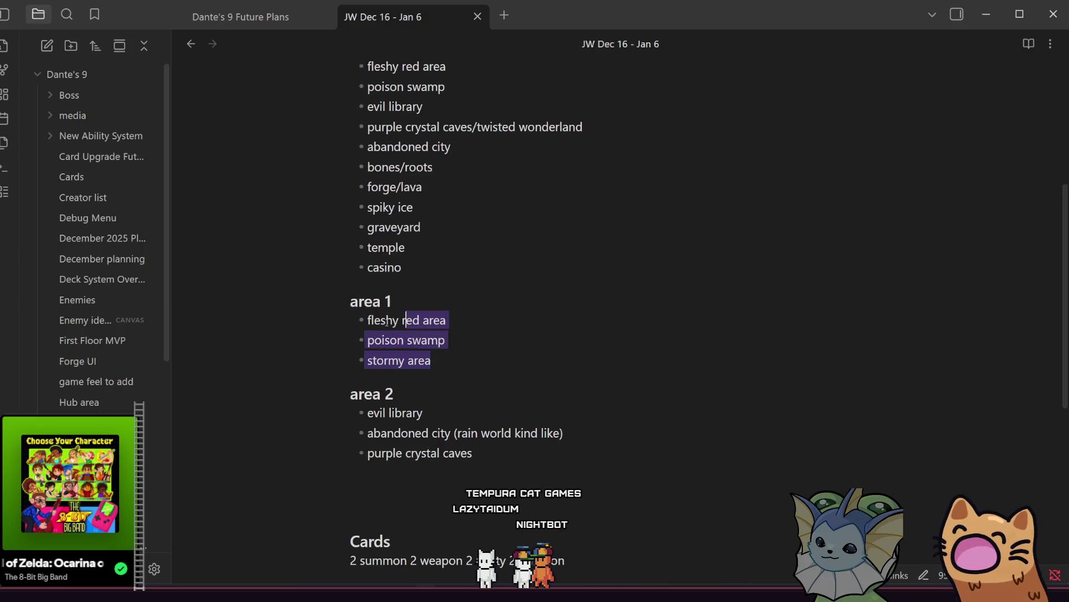
left_click(420, 337)
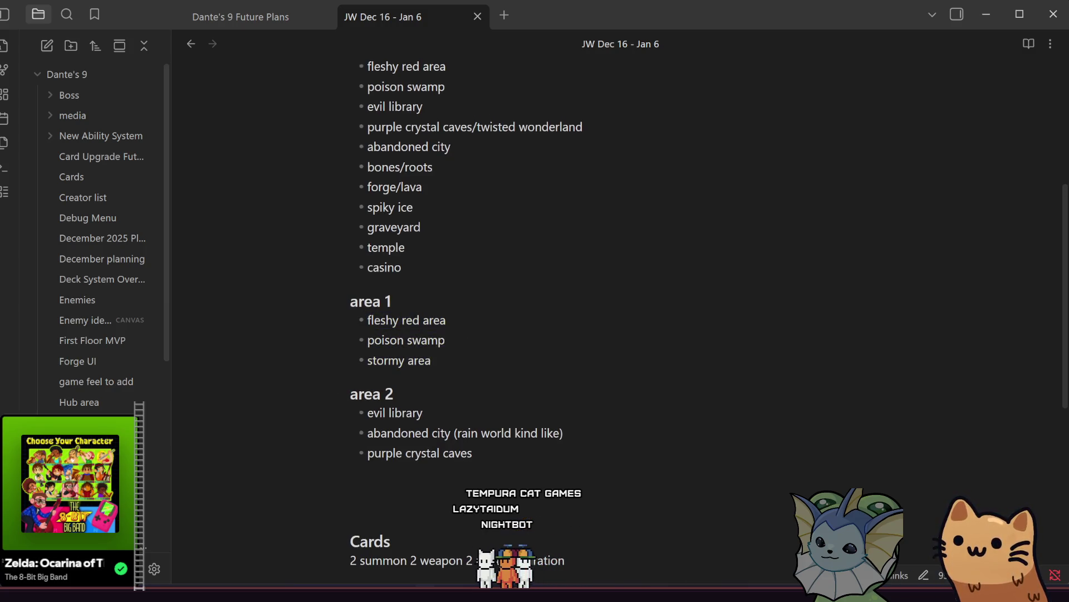
key("alt+Tab")
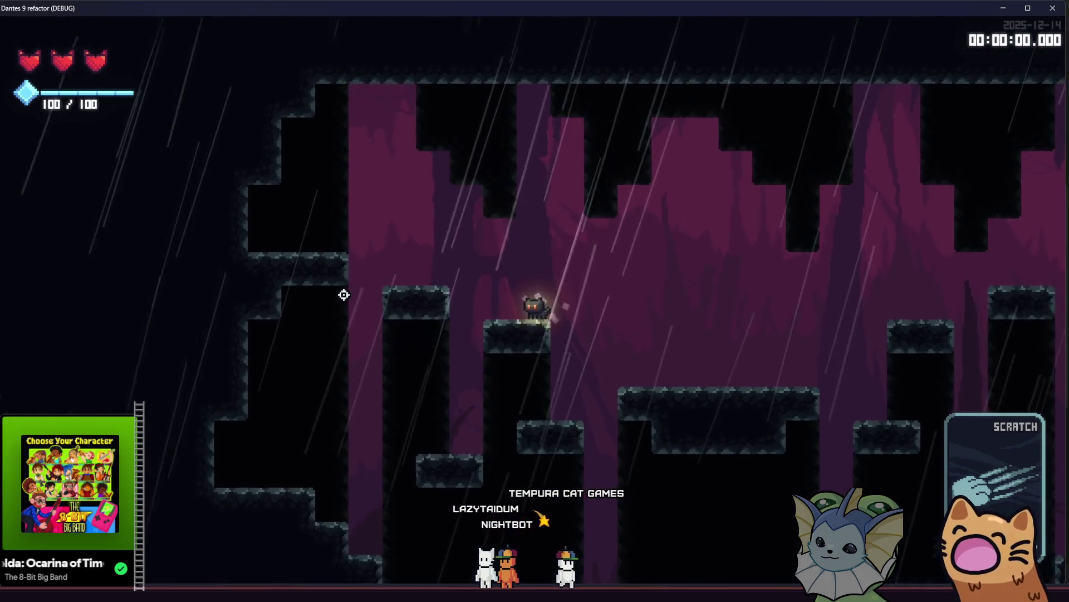
- Run the cat across the cave platforms, maximize the game window, and pace along the floor
key("space")
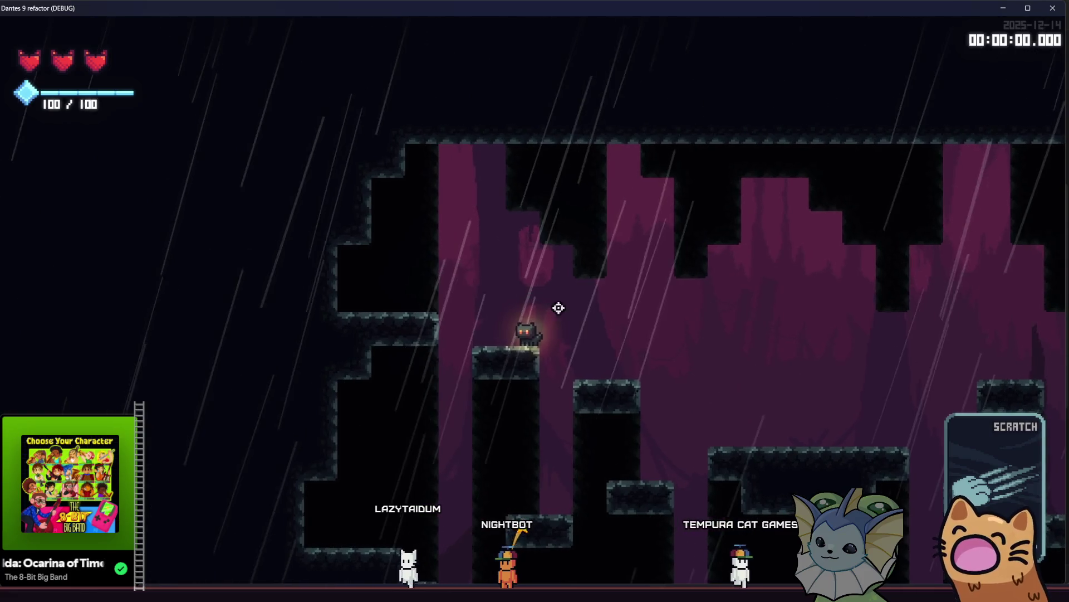
key("d")
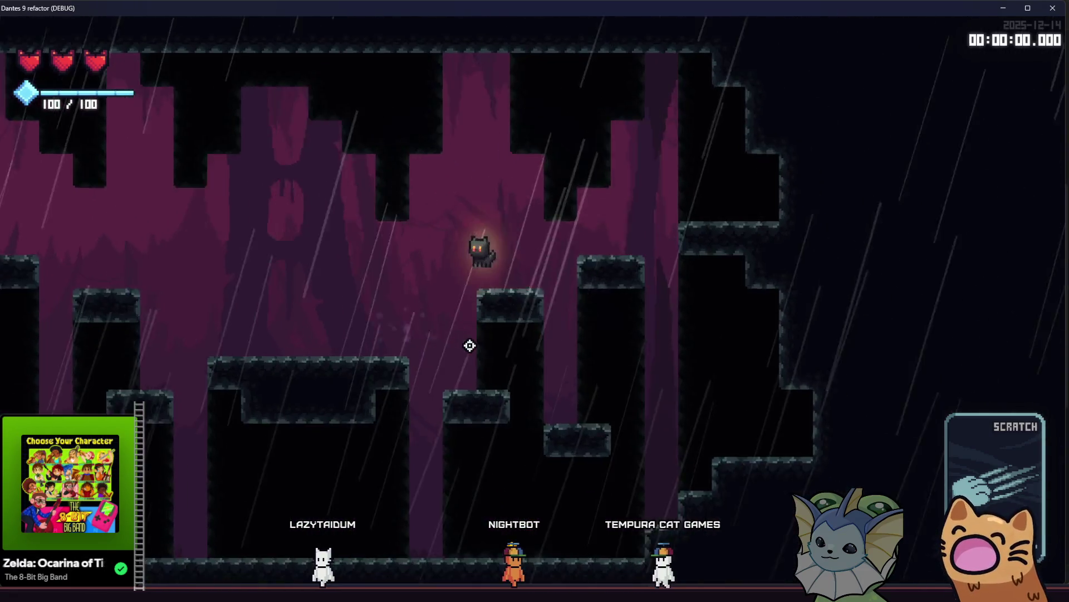
key("d")
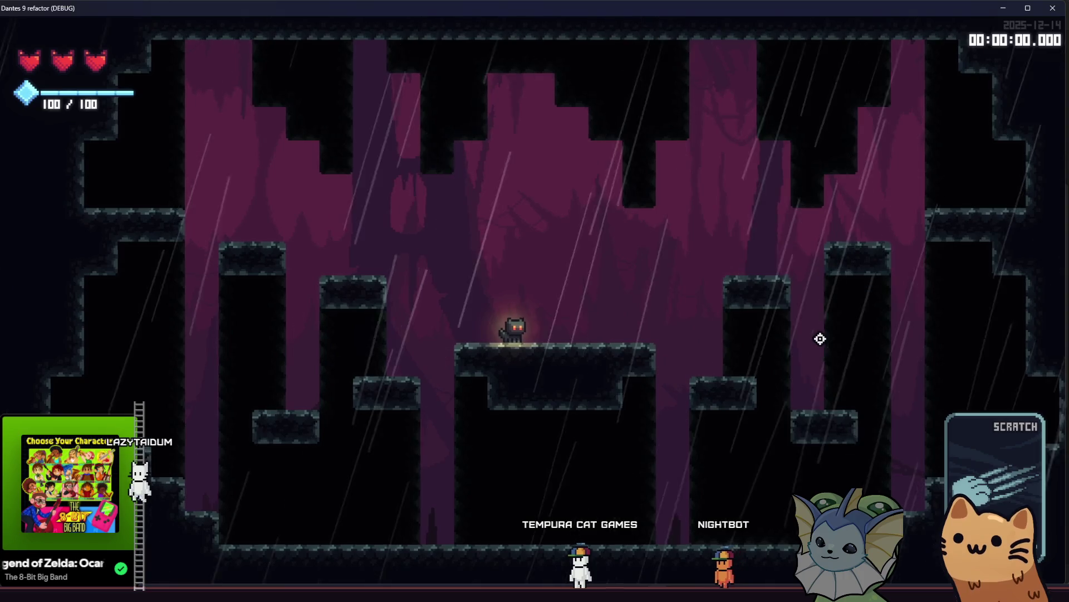
key("a")
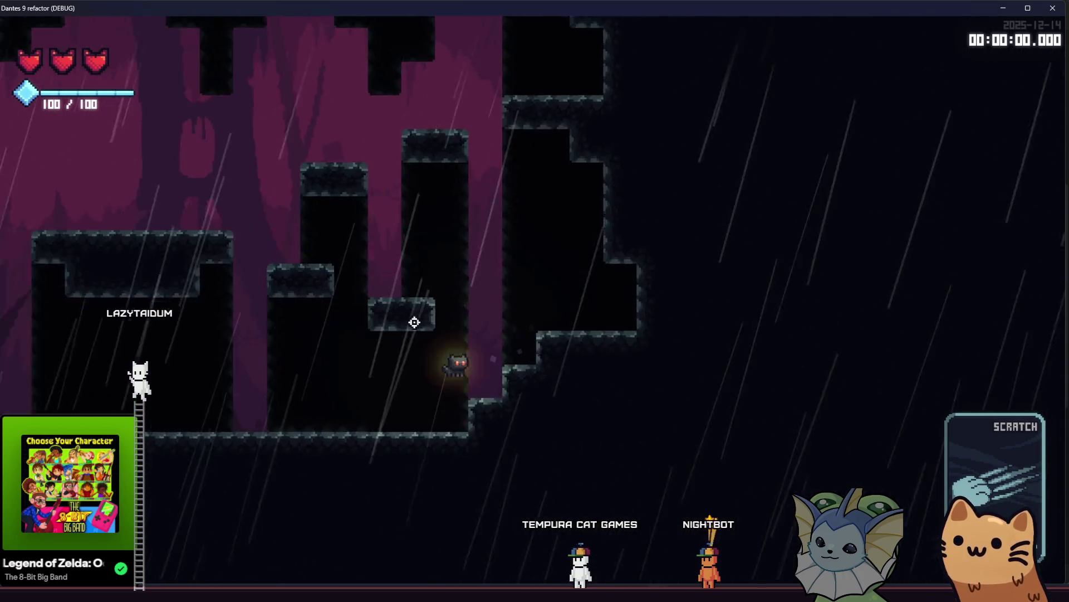
double_click(247, 9)
key("a")
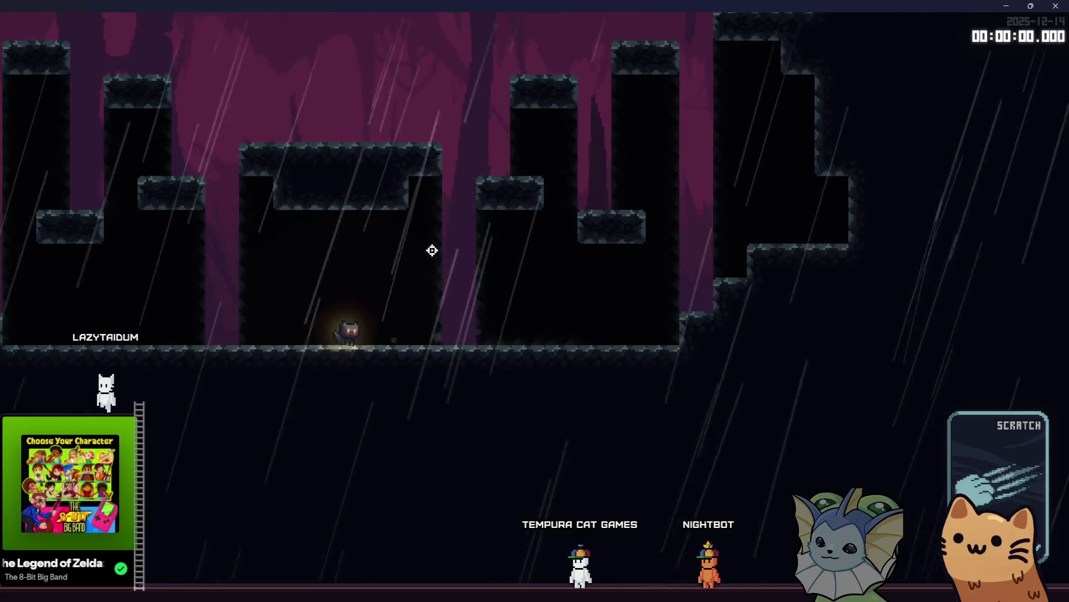
key("d")
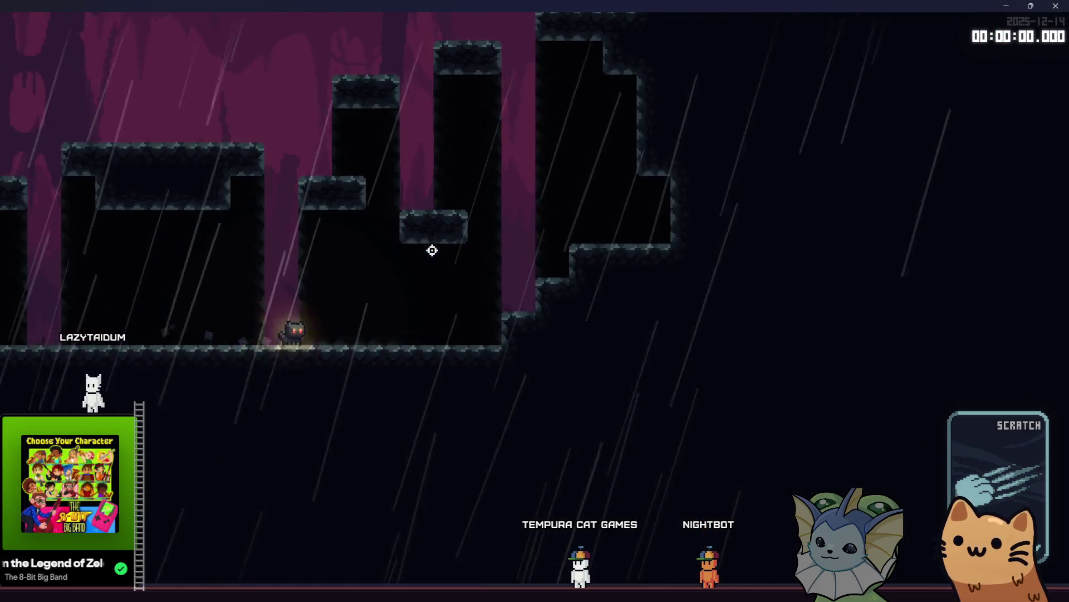
key("a")
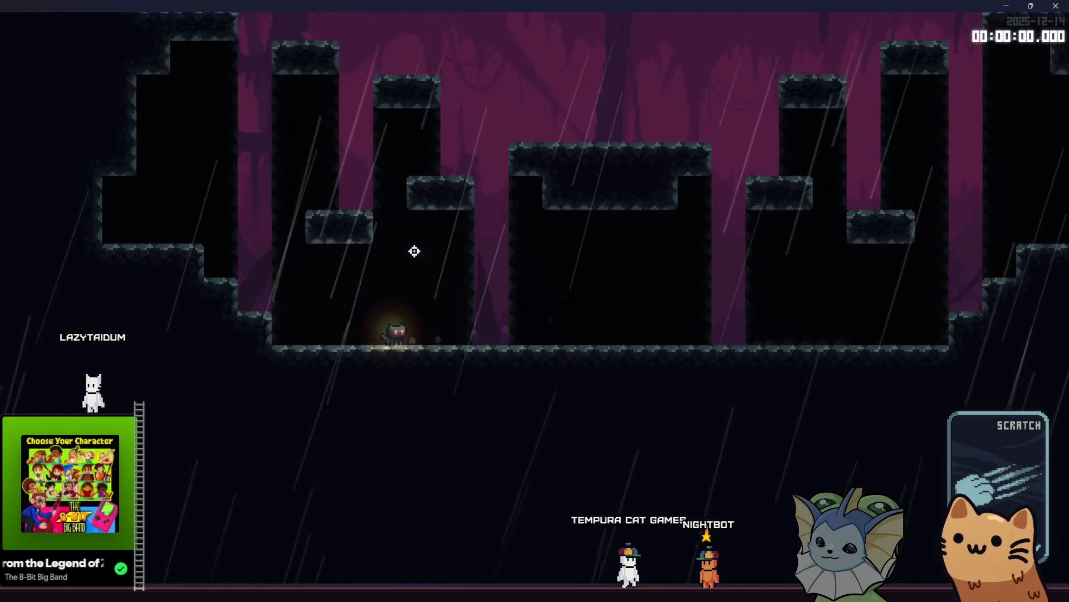
key("d")
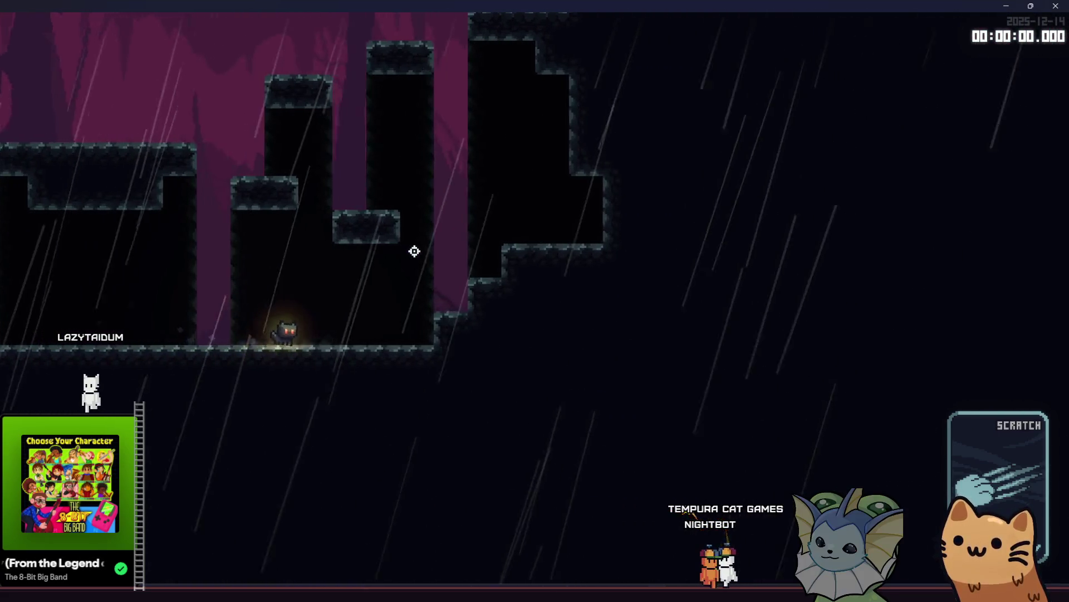
key("a")
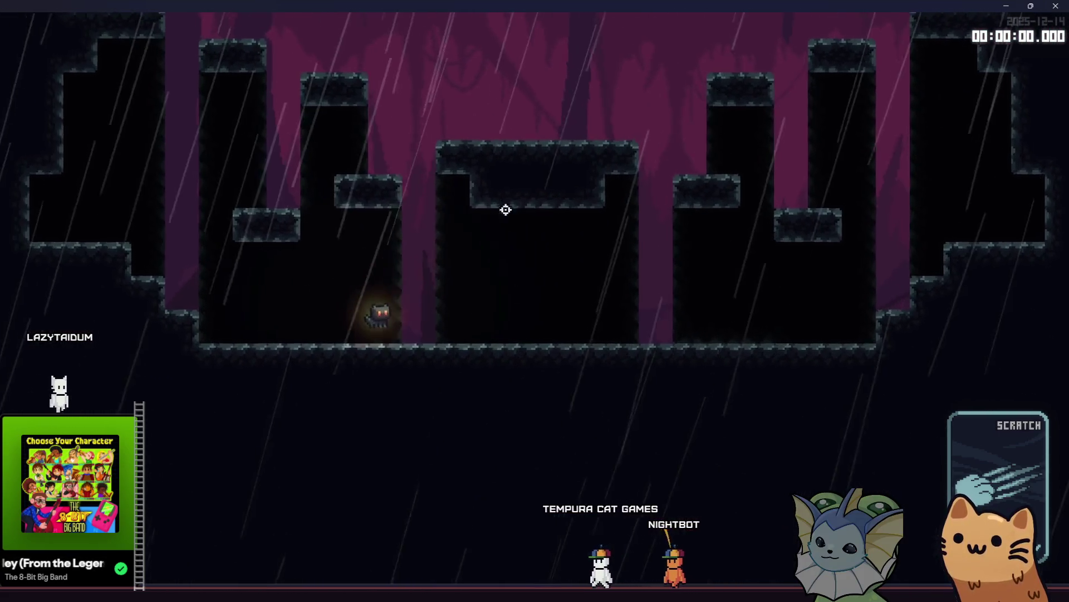
- Run and jump the cat rightward, then climb it up into the taller purple cavern
key("d")
key("space")
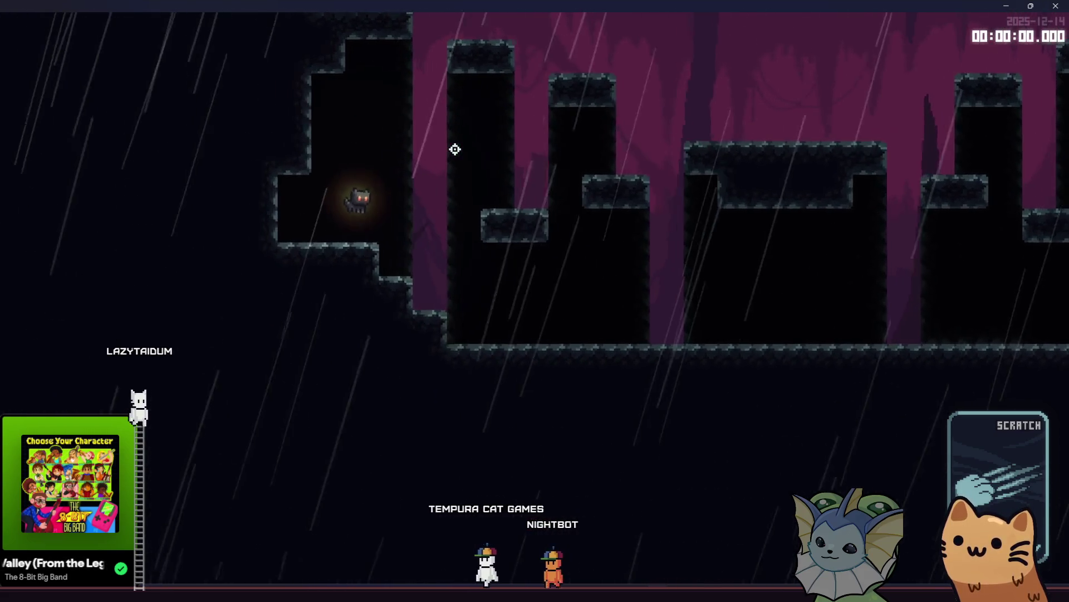
key("d")
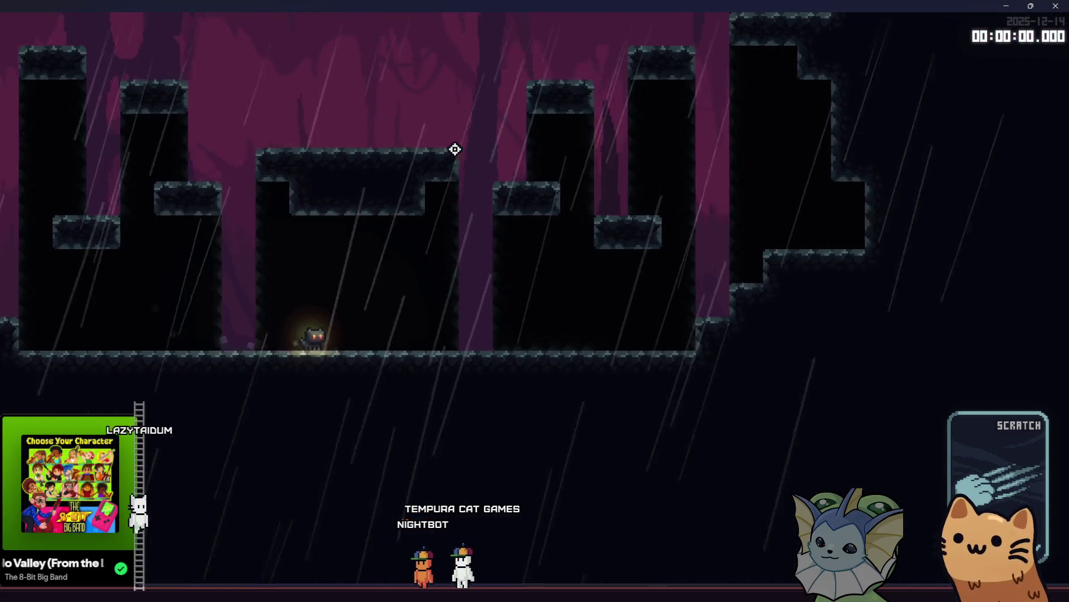
key("a")
key("a")
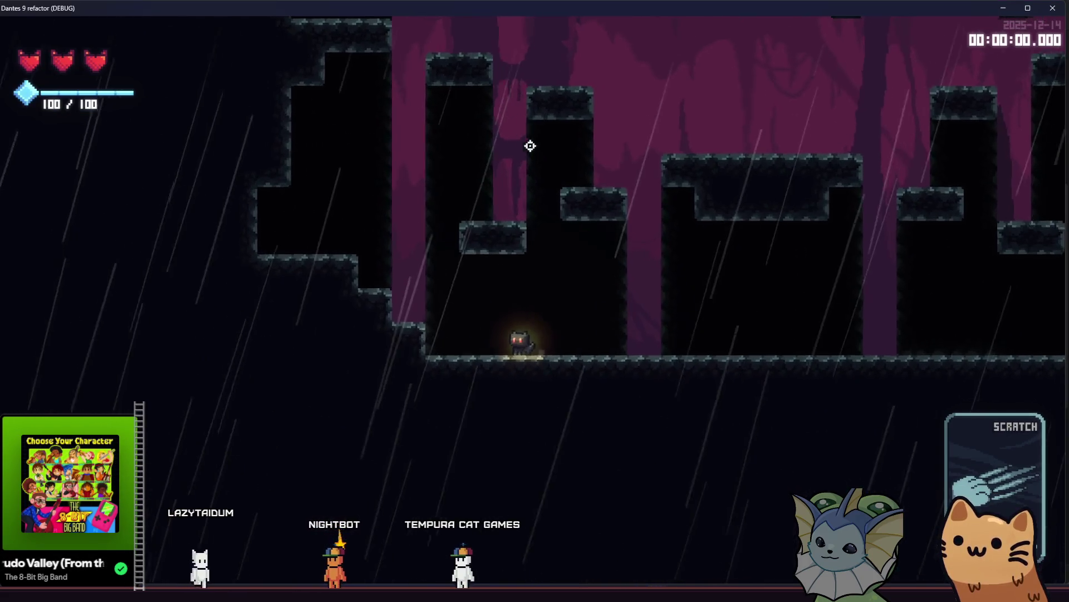
key("space")
key("d")
key("space")
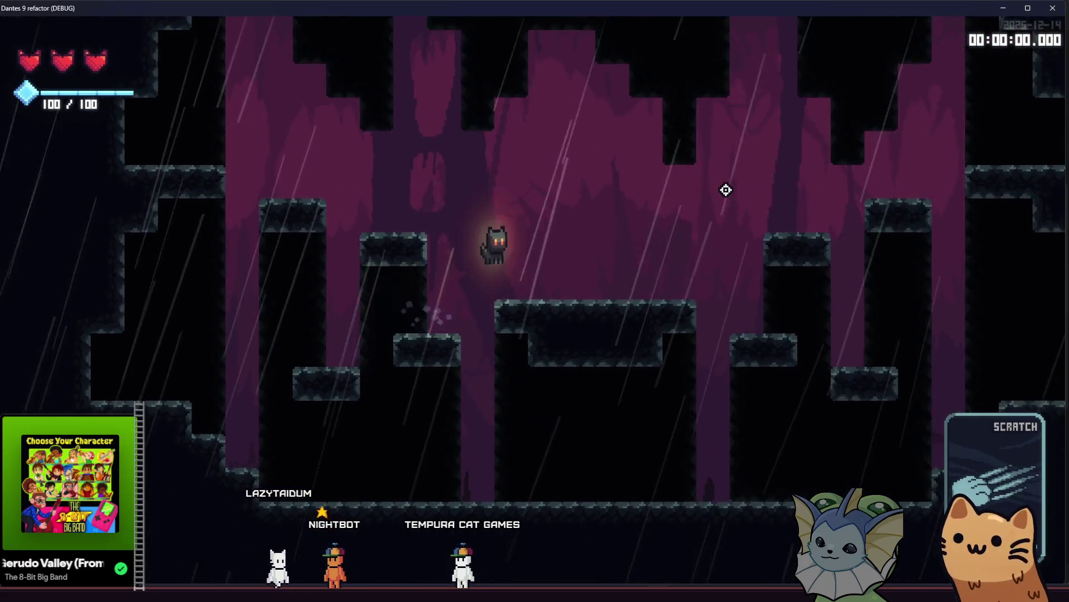
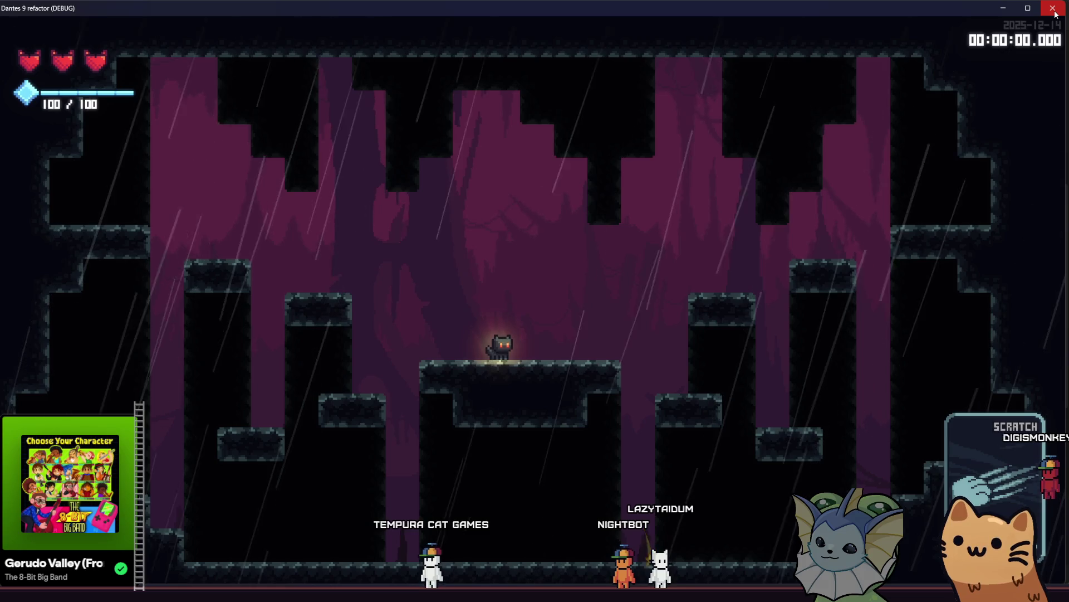
- Close the running test game and start a new empty scene tab
left_click(1056, 14)
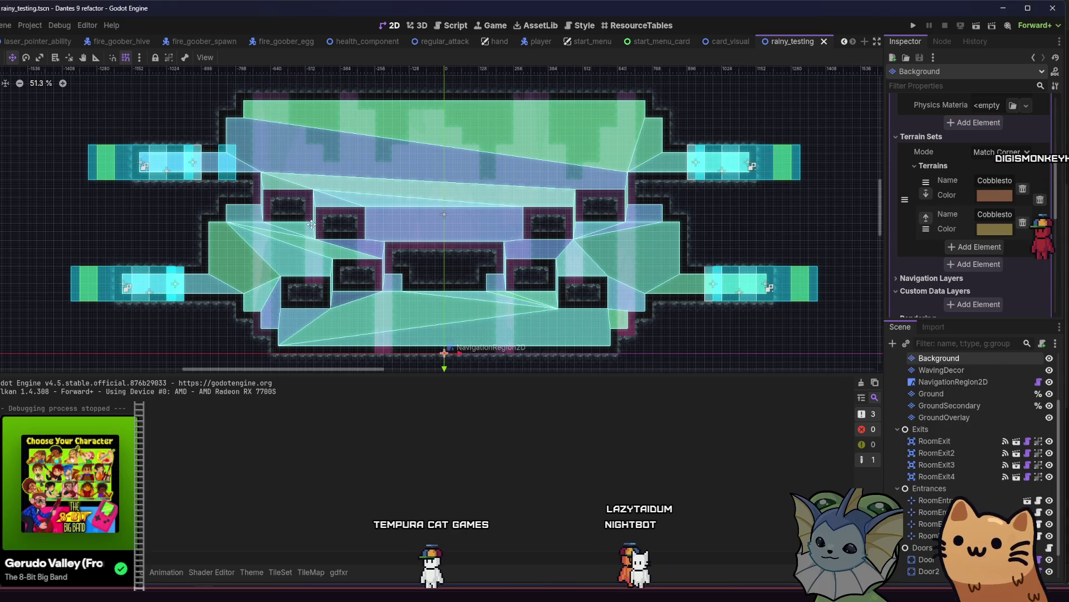
left_click_drag(311, 224, 320, 229)
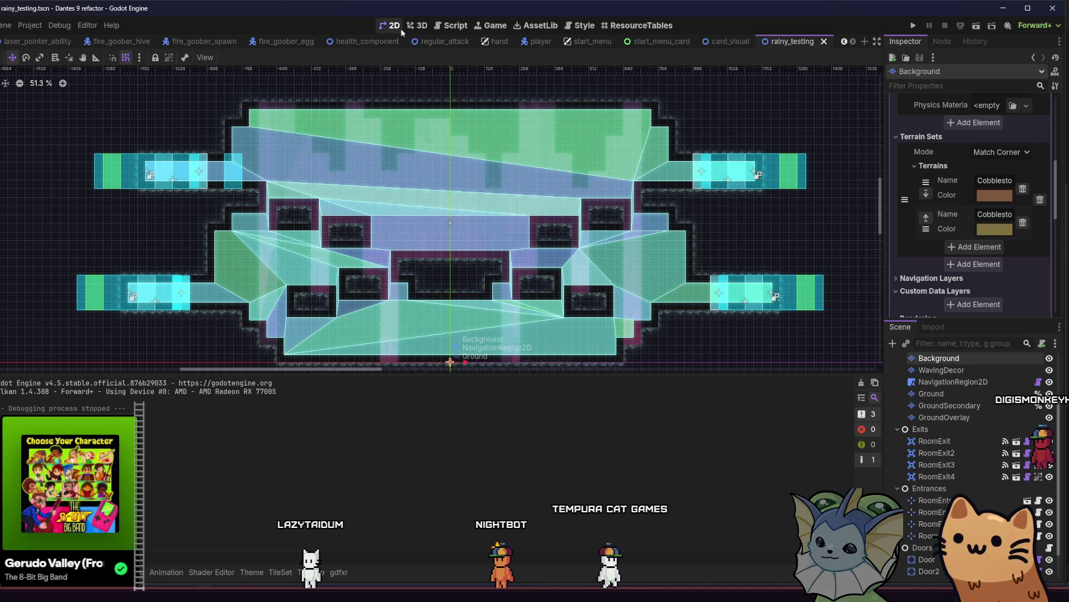
left_click(863, 41)
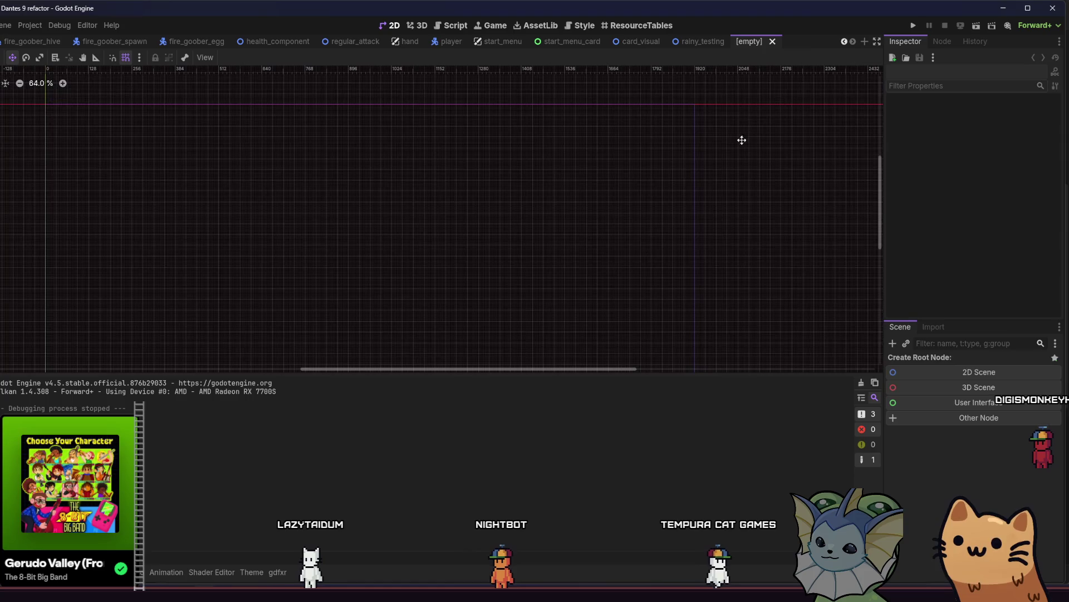
- Create a 2D scene whose root is named RainDropletSpawner
left_click(935, 373)
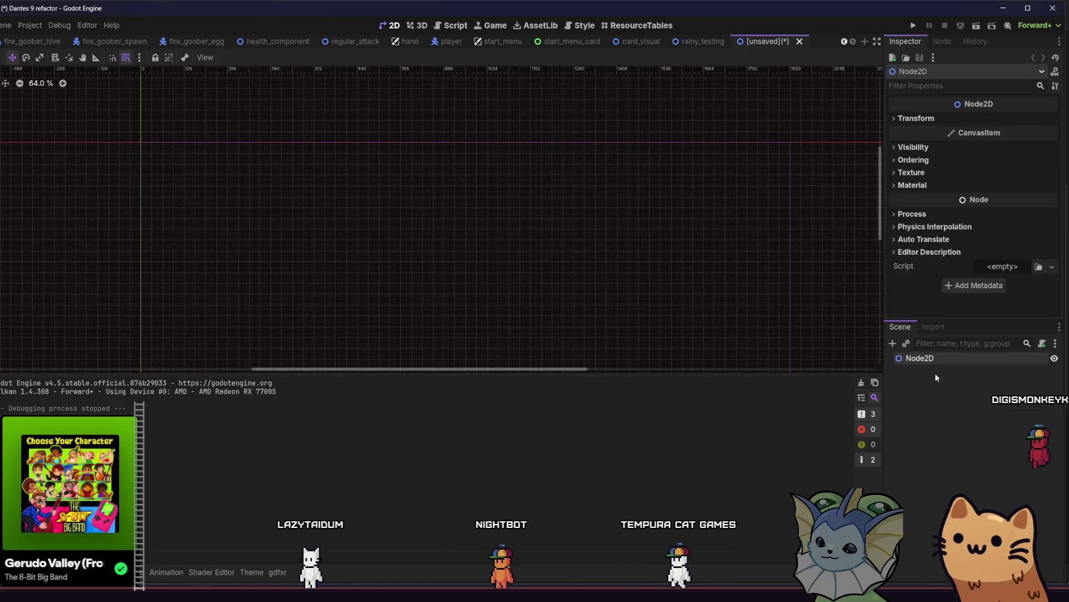
left_click(939, 357)
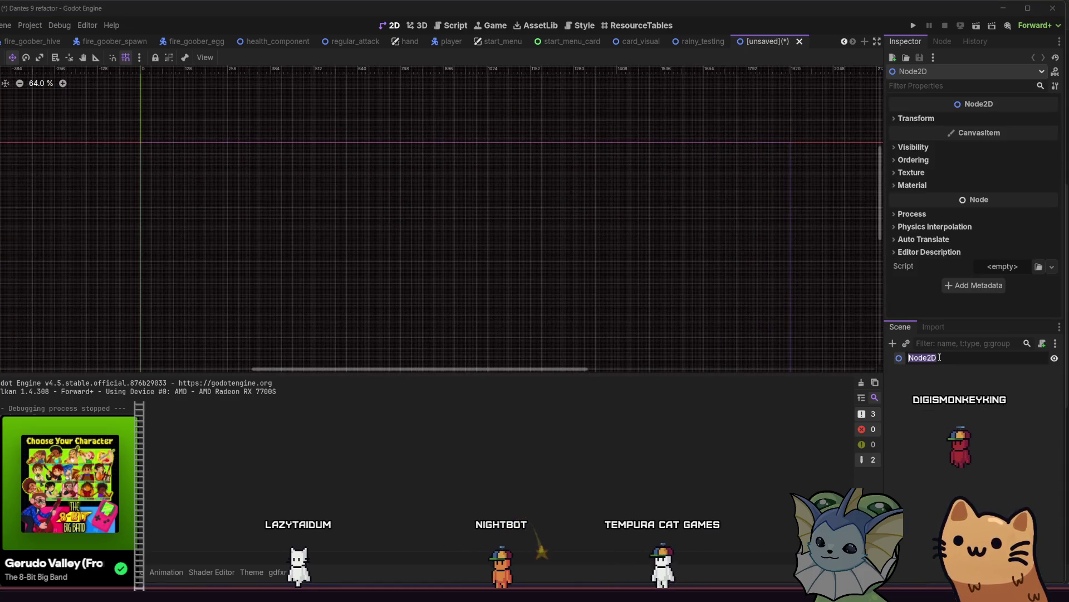
type("RainDr")
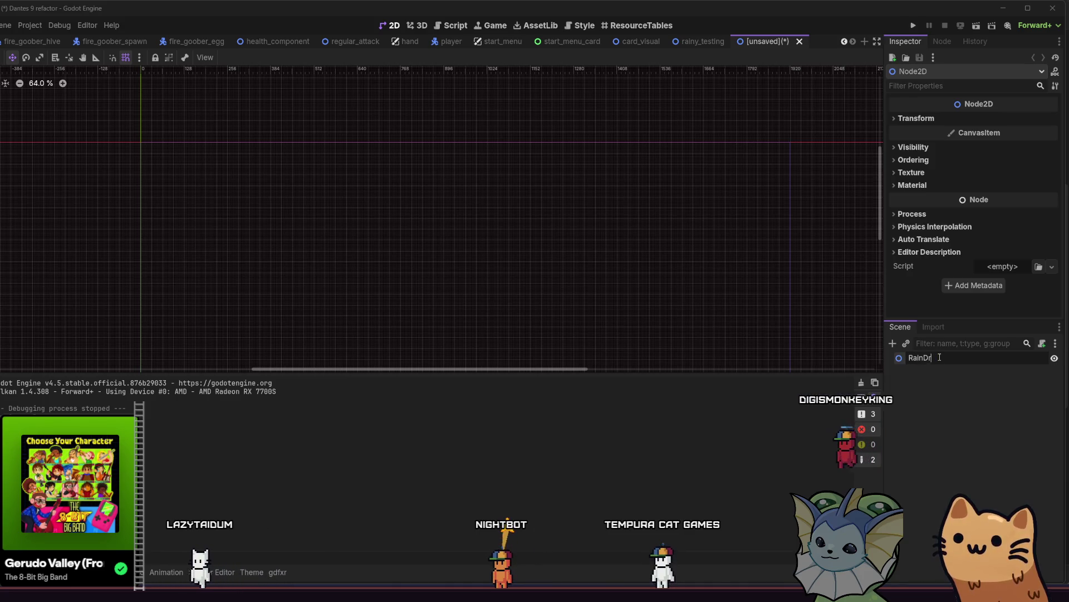
type("opletSpa")
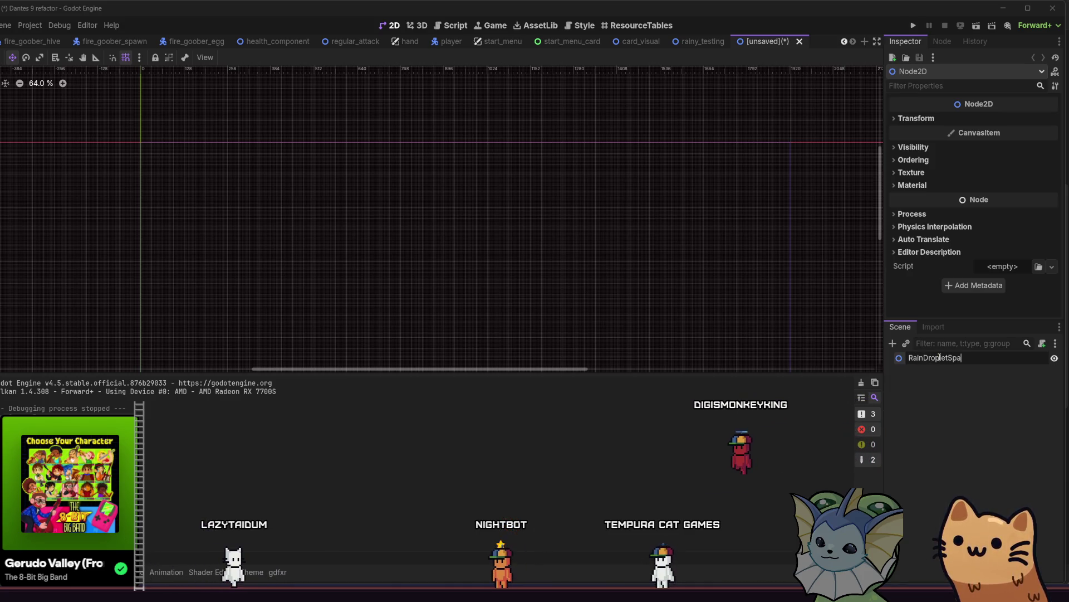
type("wner")
key("Return")
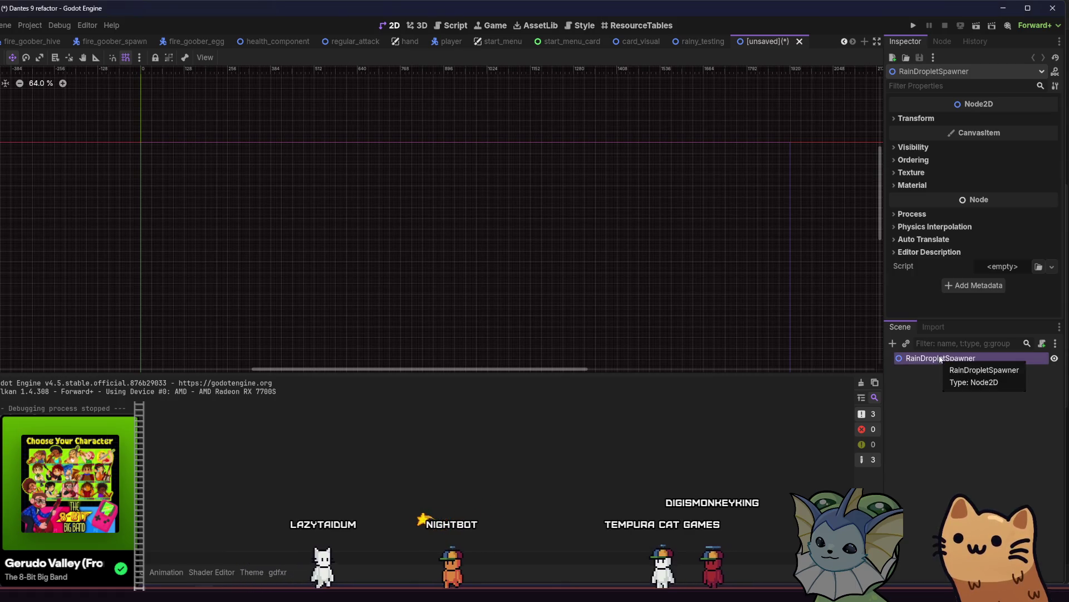
- Add a RayCast2D child with target position y 1000, then save the scene
left_click(892, 343)
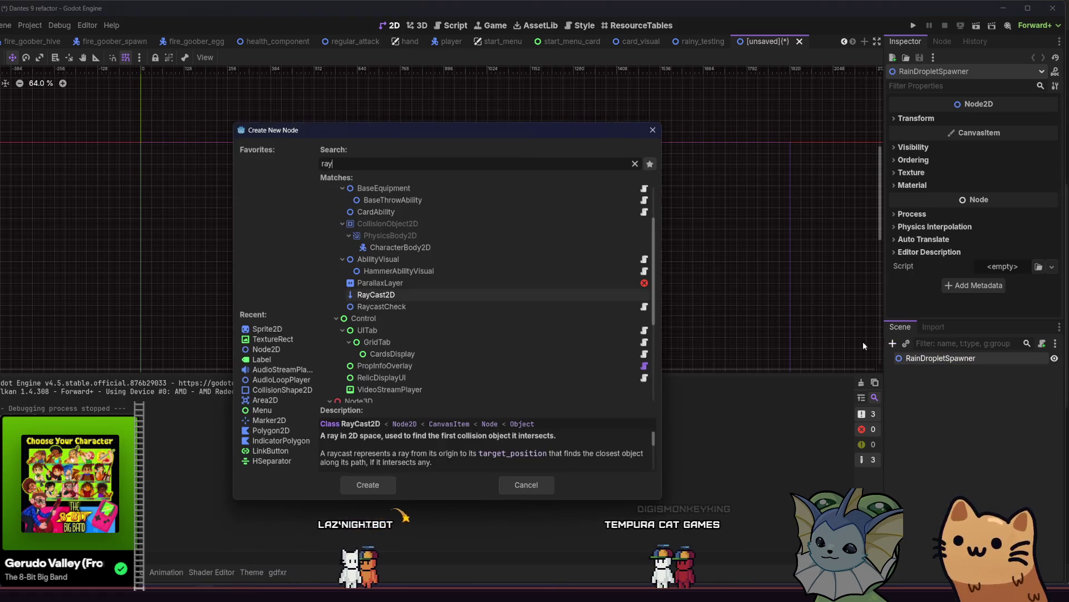
key("BackSpace")
type("y")
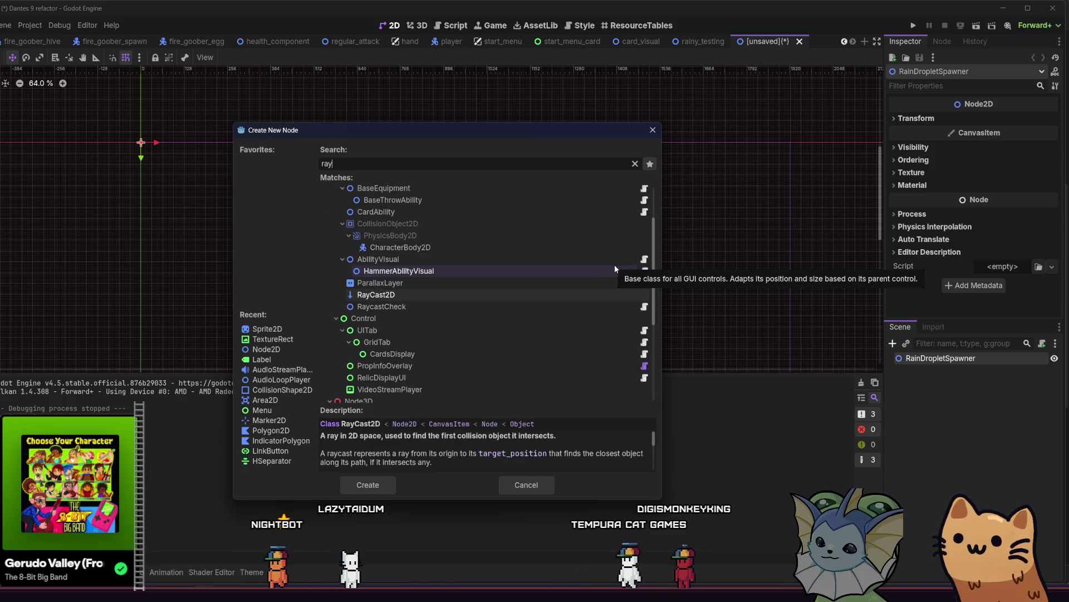
left_click(465, 282)
double_click(451, 294)
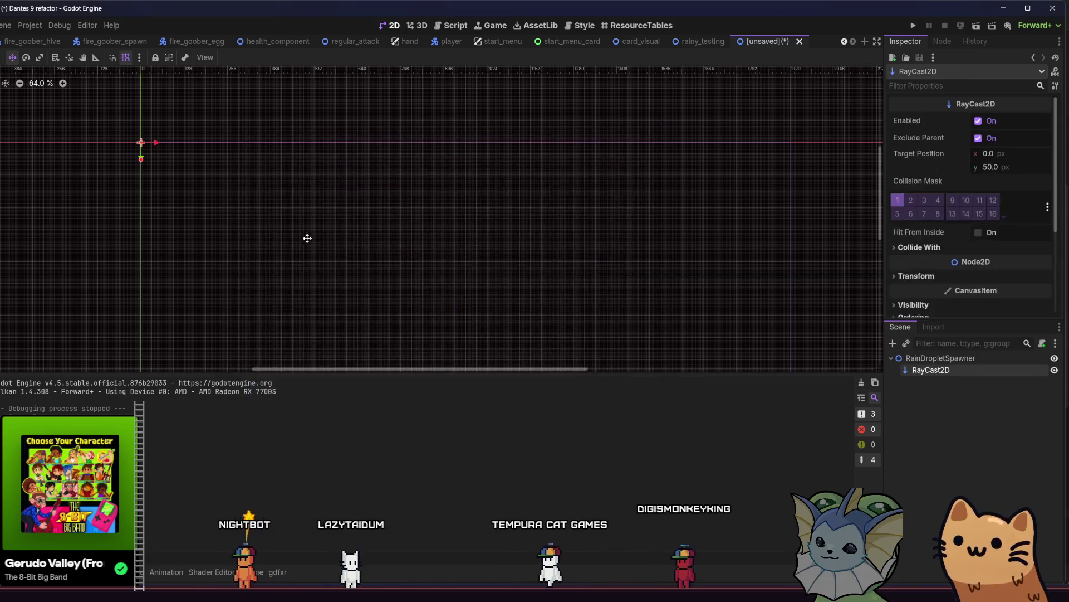
left_click_drag(574, 214, 765, 187)
left_click(1020, 167)
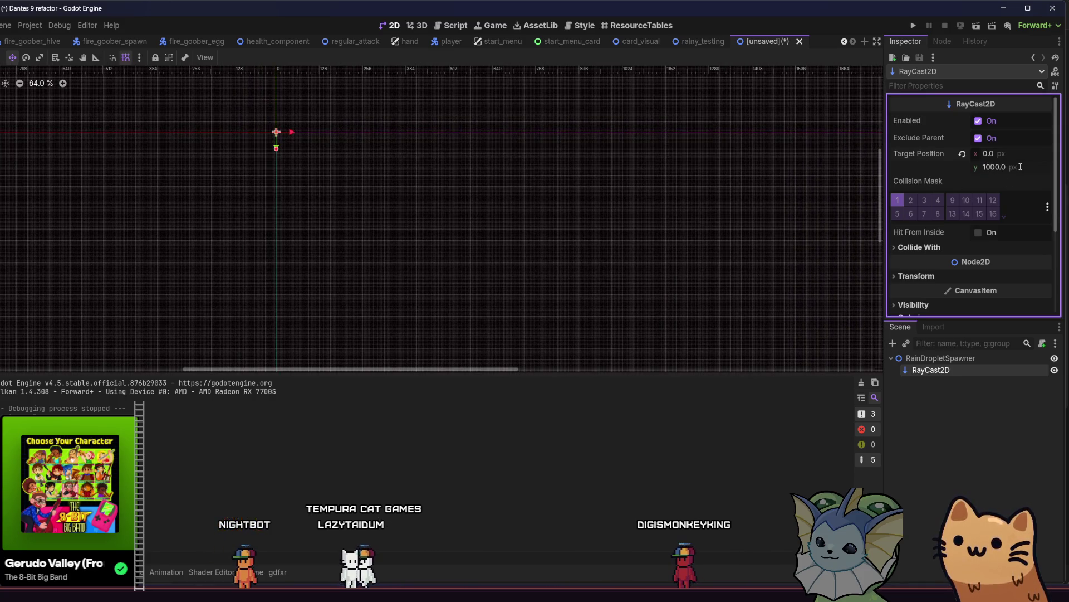
scroll(440, 224, "down", 5)
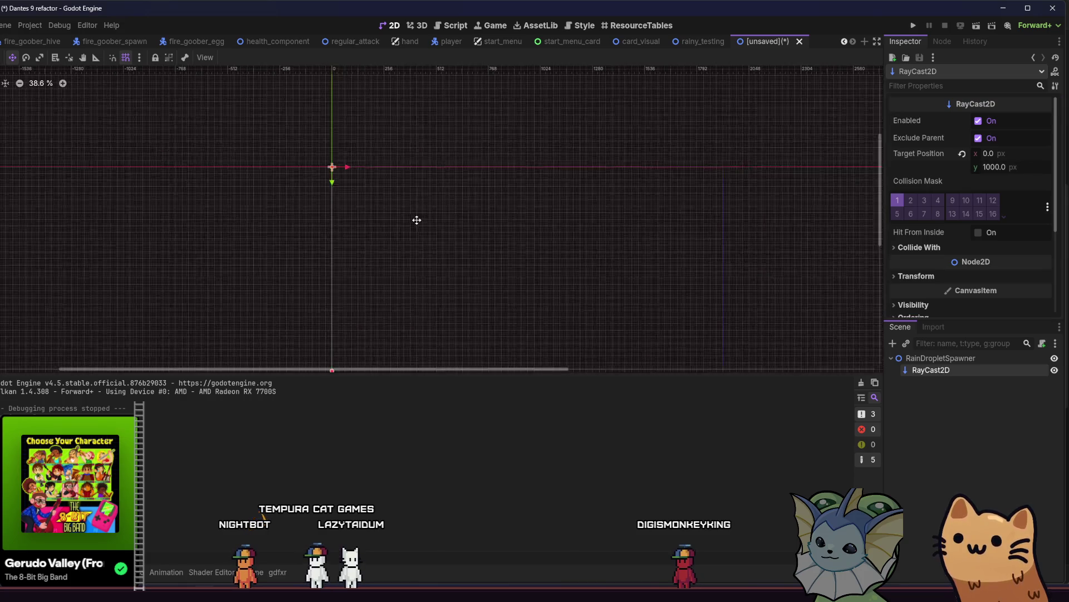
key("ctrl+s")
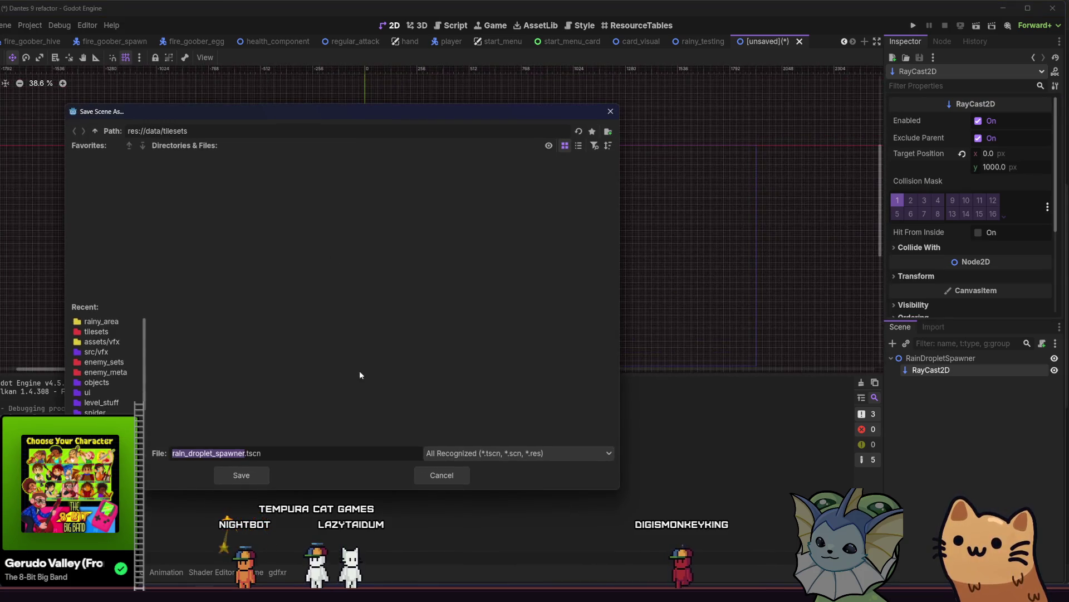
- Save the spawner as rain_droplet_spawner.tscn in res://src/vfx
left_click(95, 131)
left_click(95, 131)
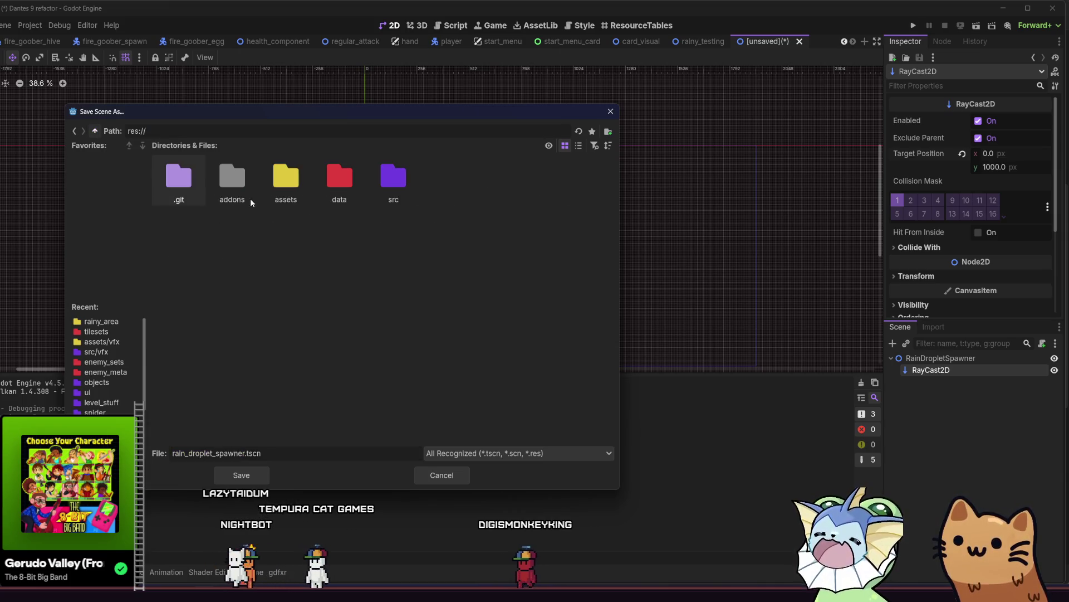
double_click(393, 177)
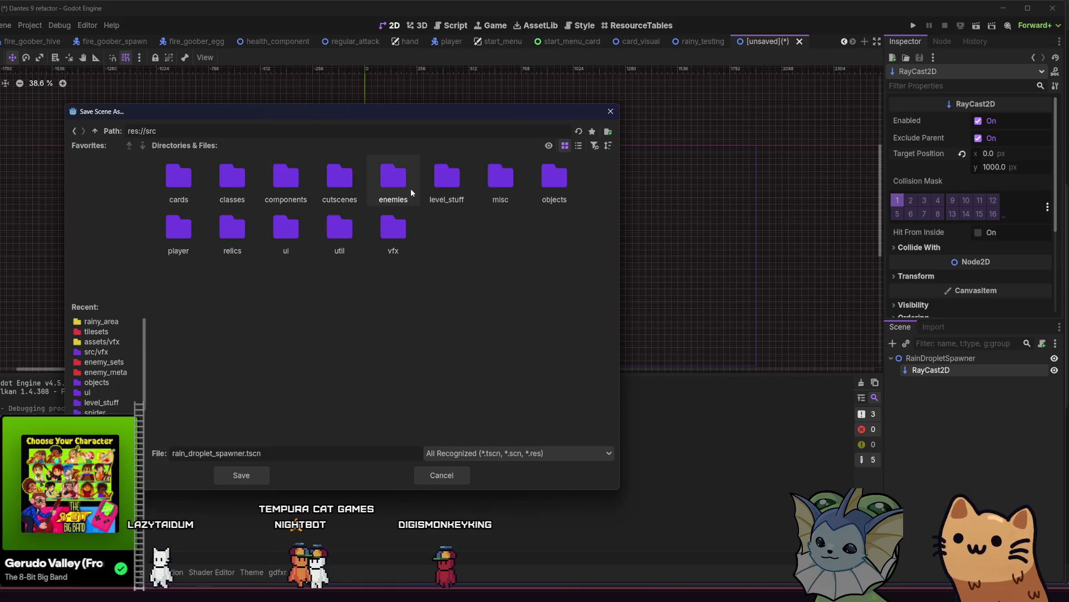
double_click(447, 178)
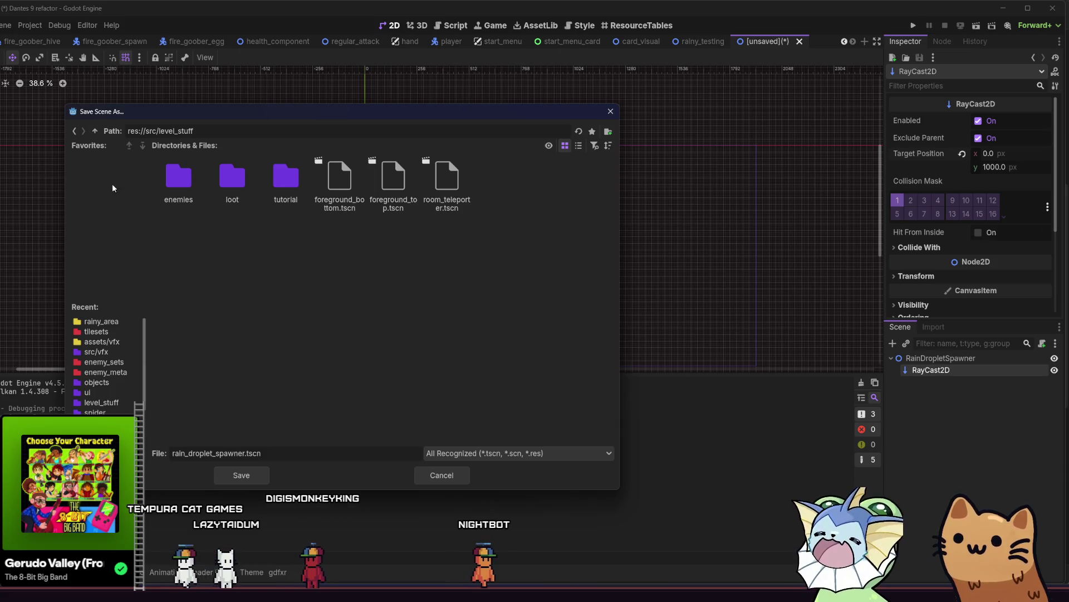
left_click(95, 131)
double_click(394, 229)
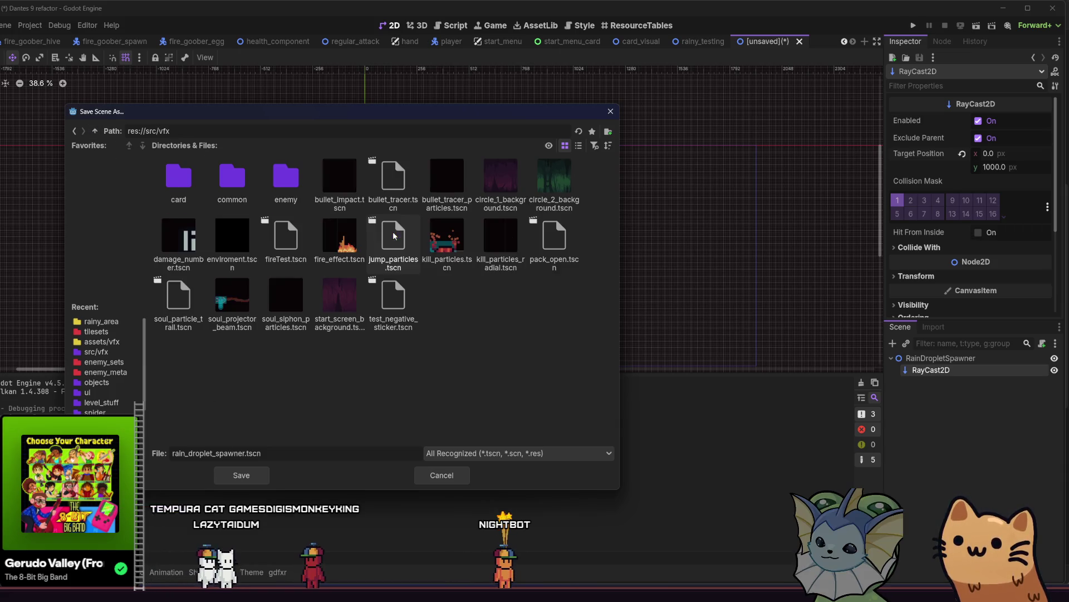
left_click(250, 475)
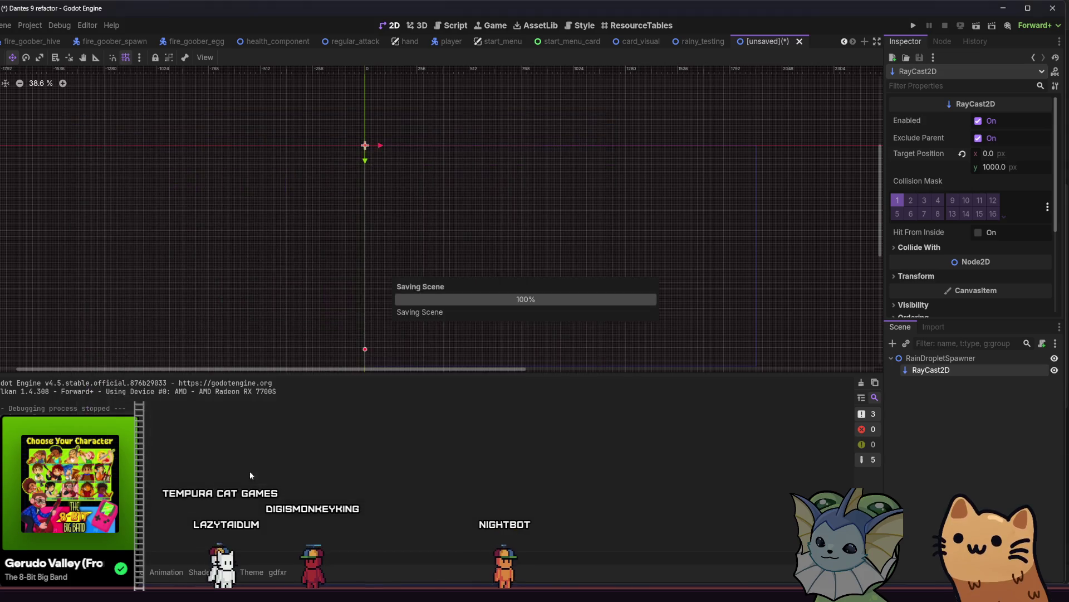
- Select the RainDropletSpawner root and start another new empty scene
scroll(346, 190, "up", 5)
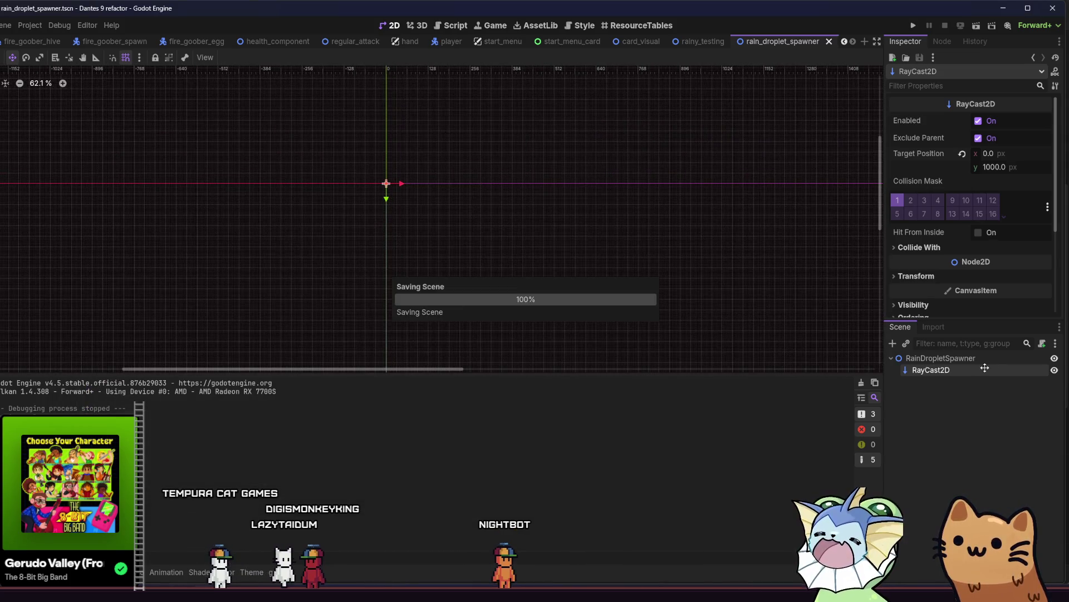
left_click(1007, 360)
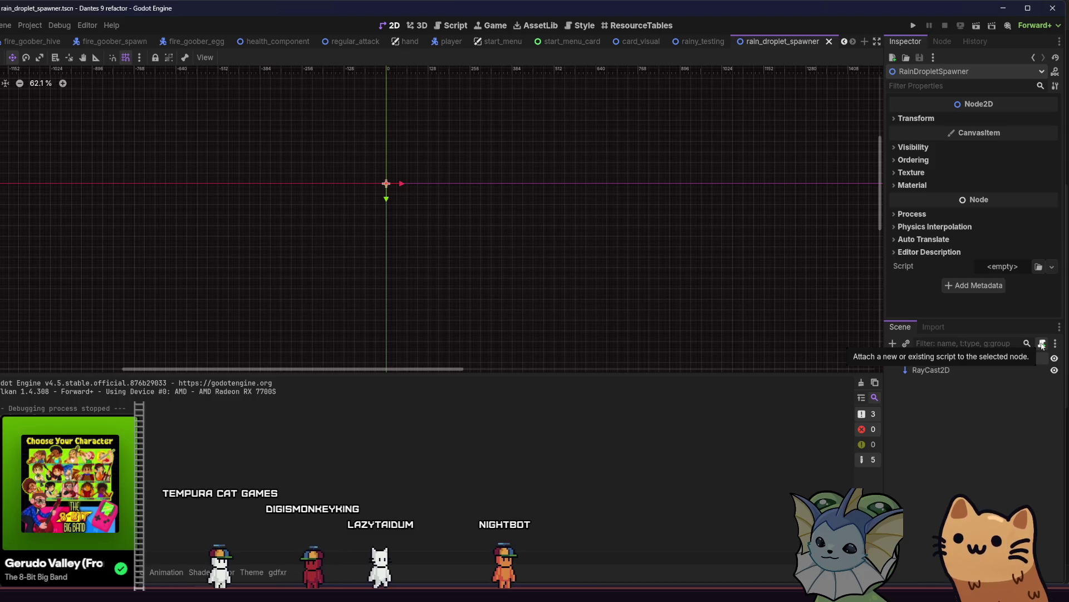
left_click(864, 41)
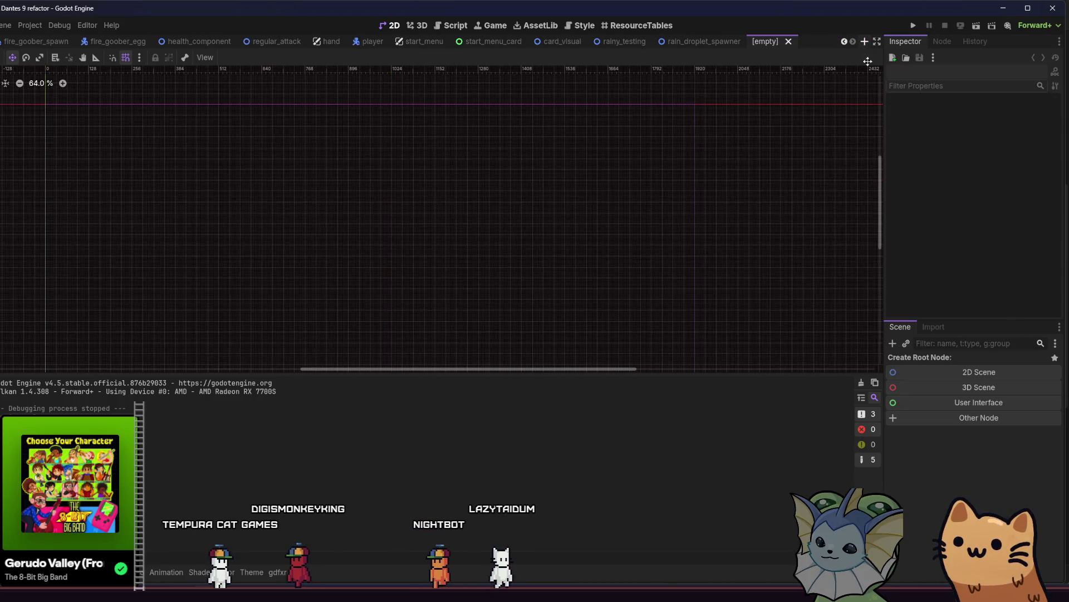
- Create a 2D scene with its root renamed RainDroplet
left_click(896, 344)
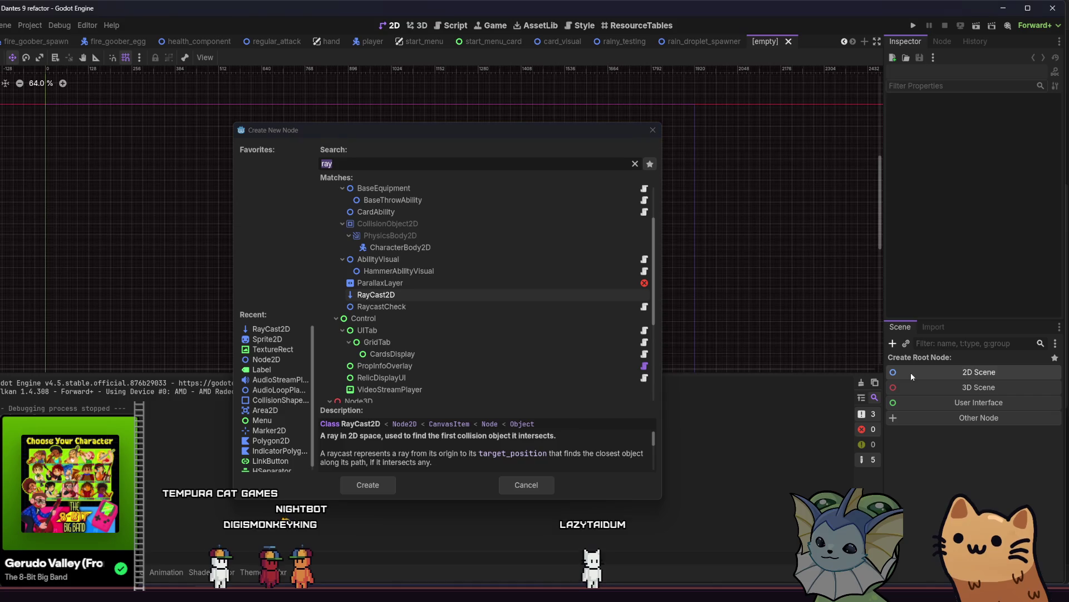
left_click(526, 485)
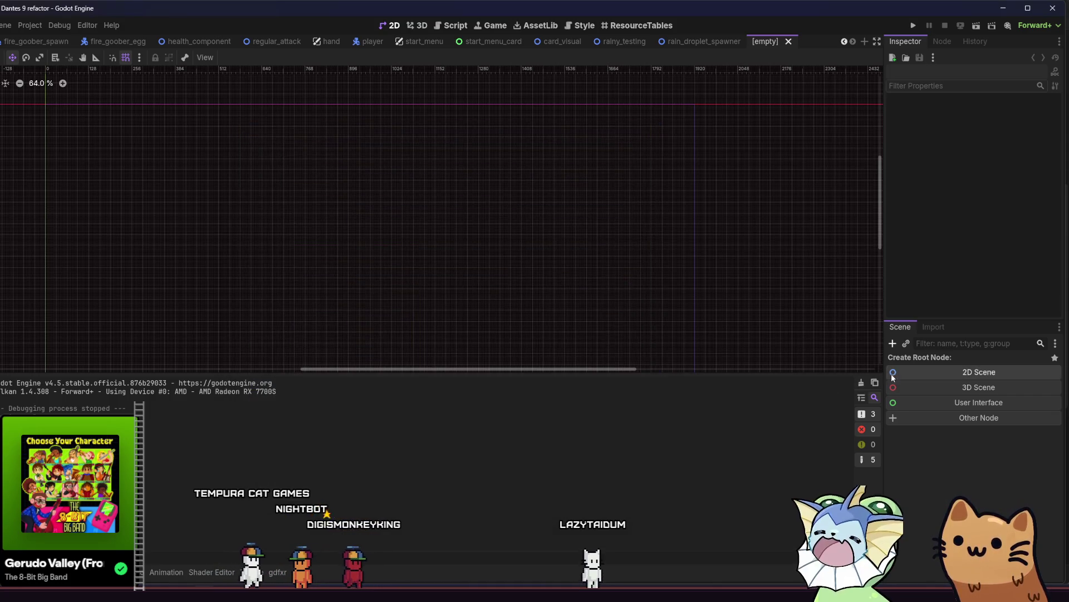
left_click(978, 371)
double_click(923, 357)
type("RainDr")
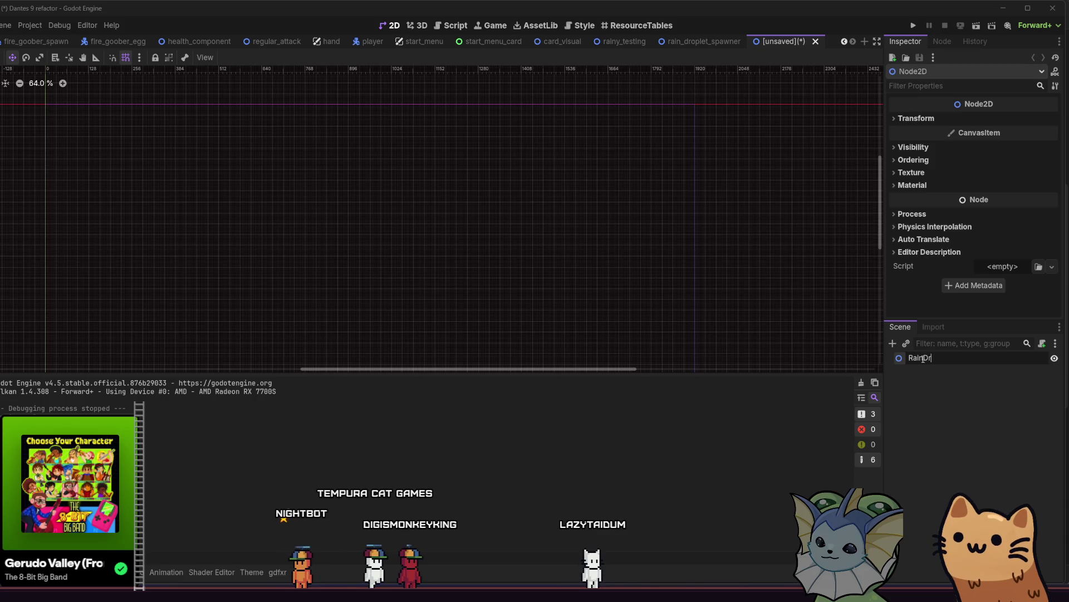
key("BackSpace")
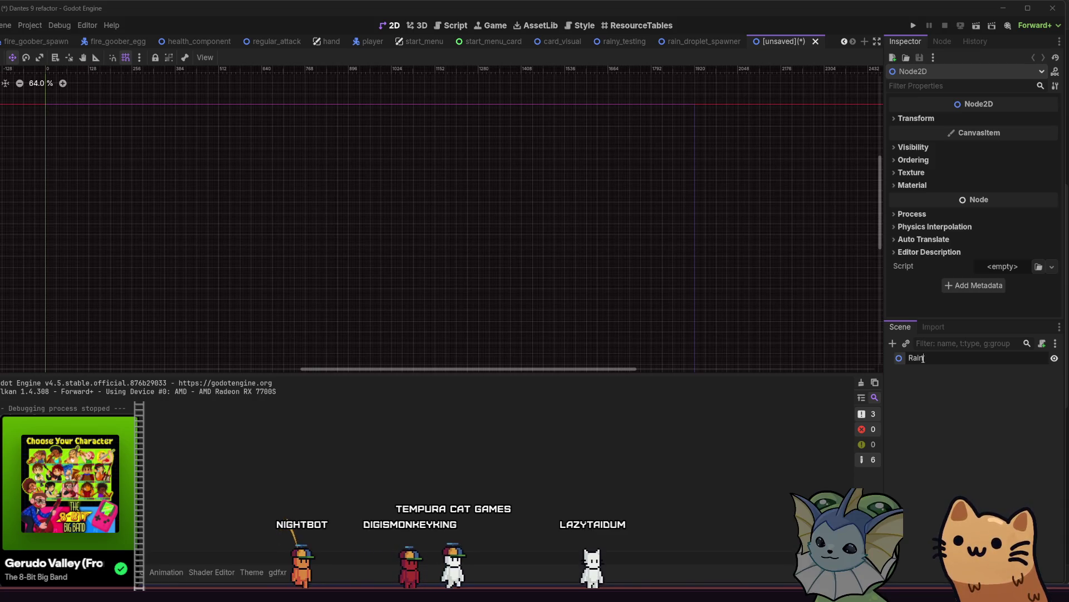
key("BackSpace")
key("BackSpace")
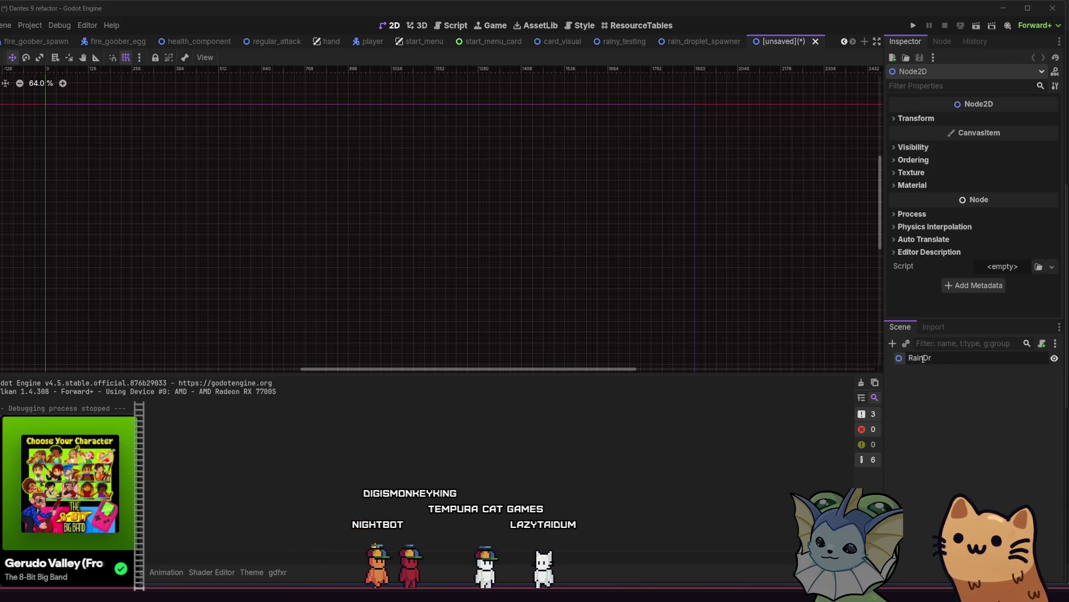
type("et")
key("Return")
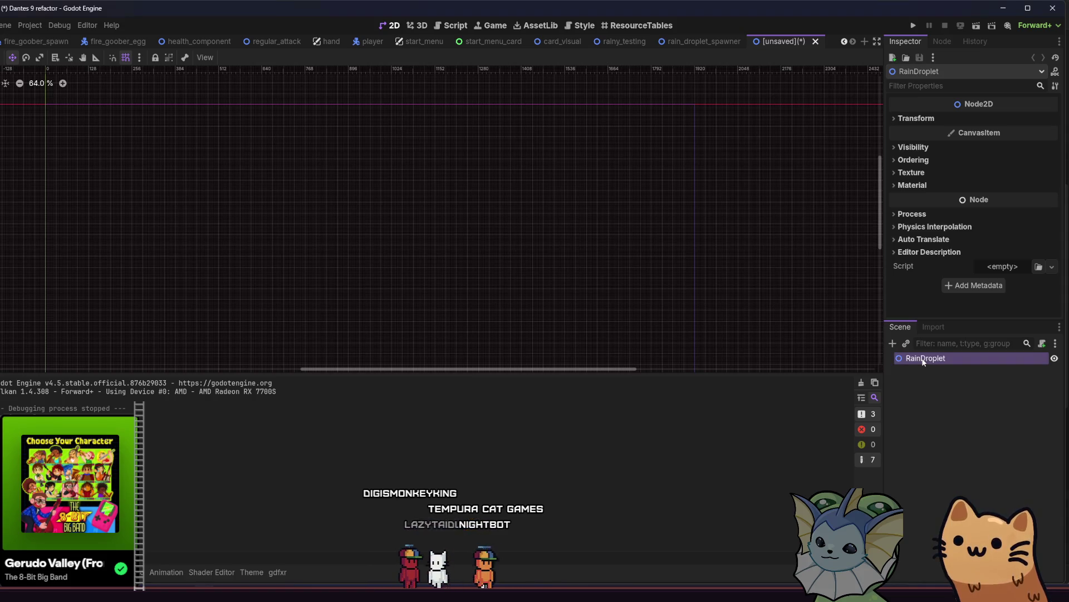
- Add a GPUParticles2D child to RainDroplet and show the FileSystem dock
left_click(888, 345)
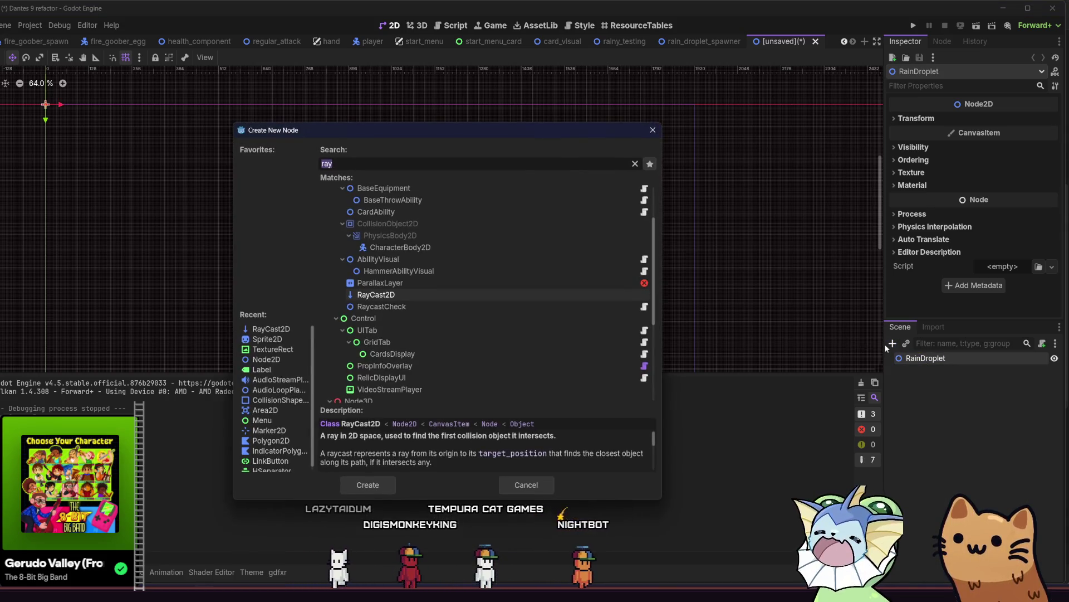
type("gpu")
key("Return")
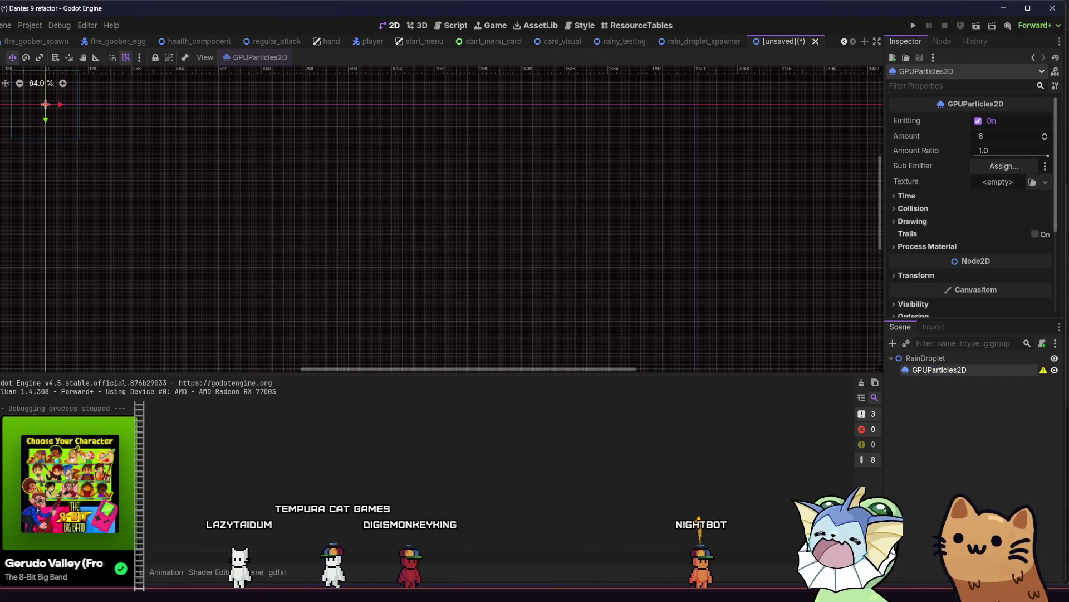
key("alt+f")
key("BackSpace")
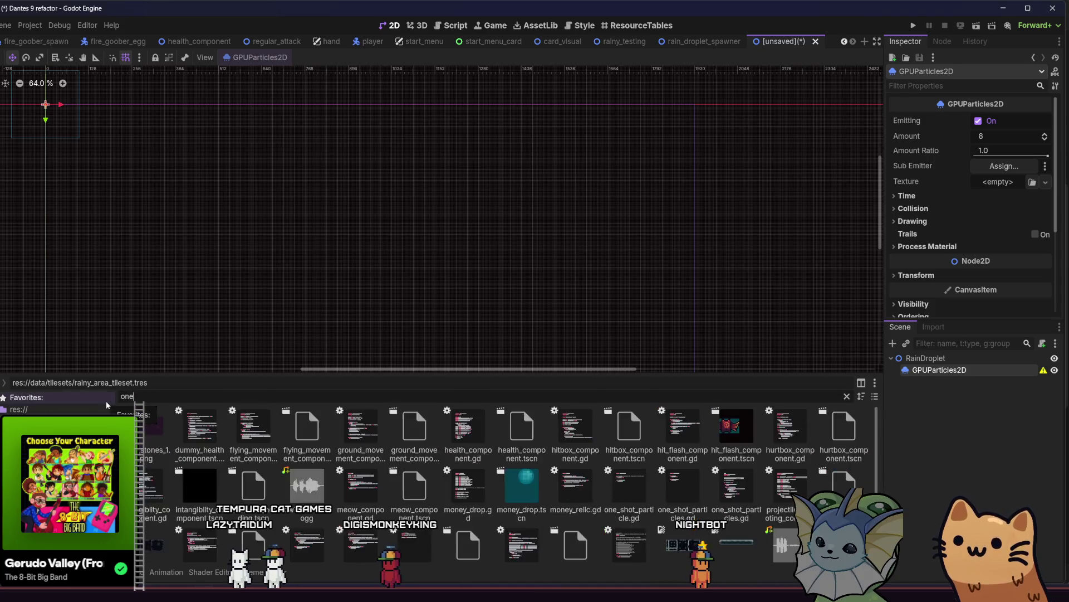
- Attach the one_shot_particles.gd script to the RainDroplet root node
type("one)")
key("BackSpace")
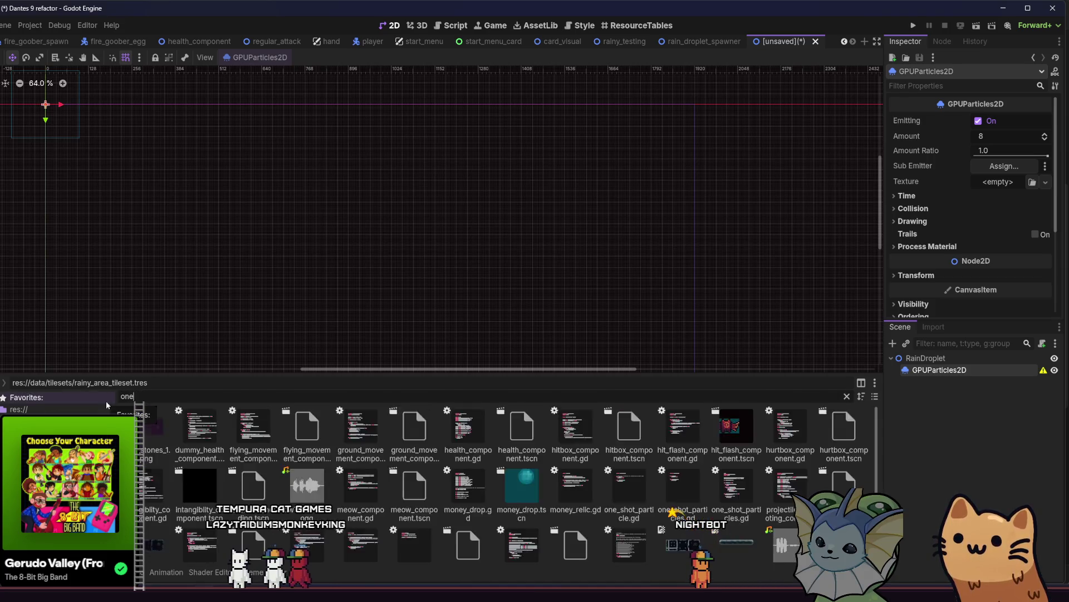
type("_shot")
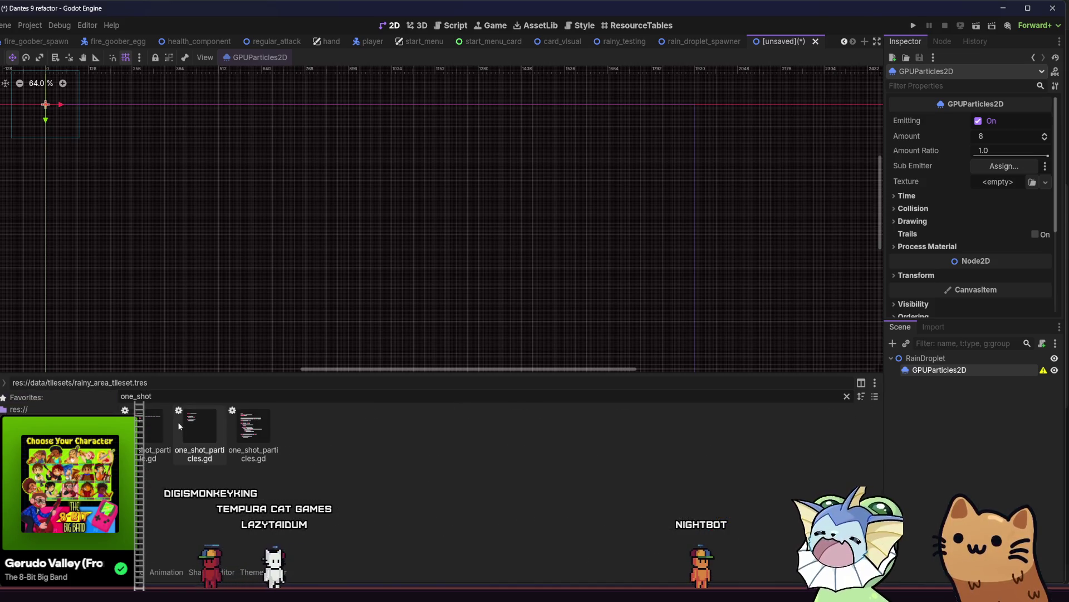
mouse_move(251, 428)
left_mouse_down()
mouse_move(959, 341)
mouse_move(943, 358)
mouse_move(947, 374)
mouse_move(952, 354)
left_mouse_up()
left_click(951, 356)
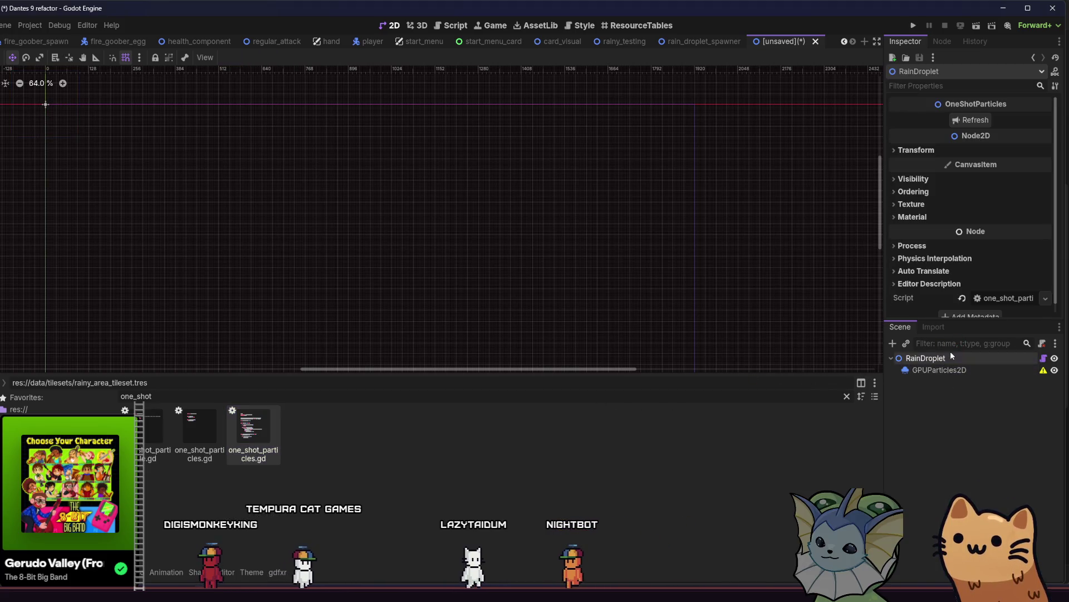
left_click(965, 372)
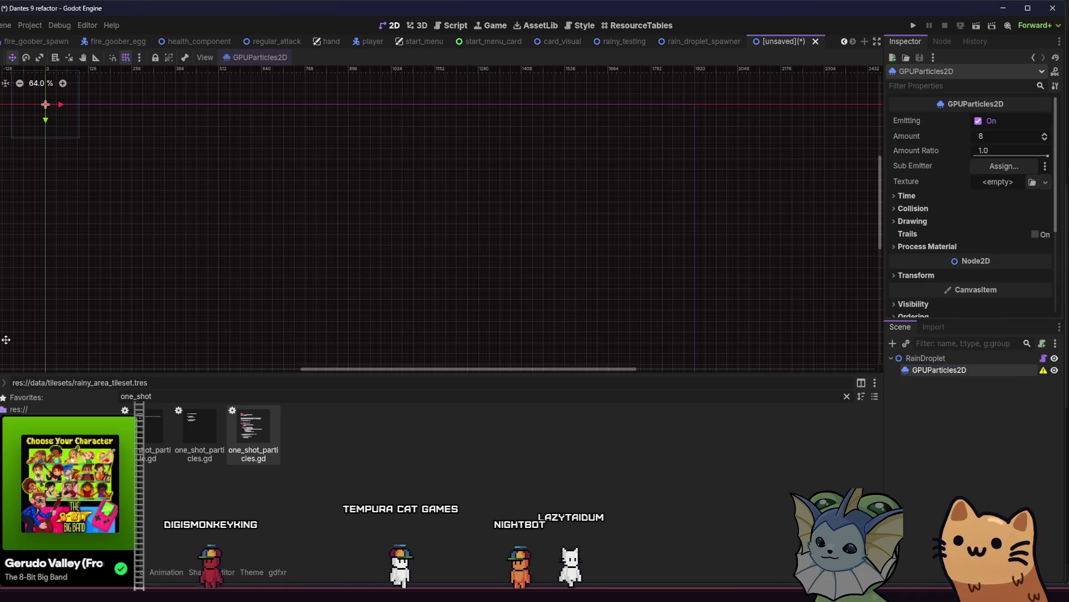
key("BackSpace")
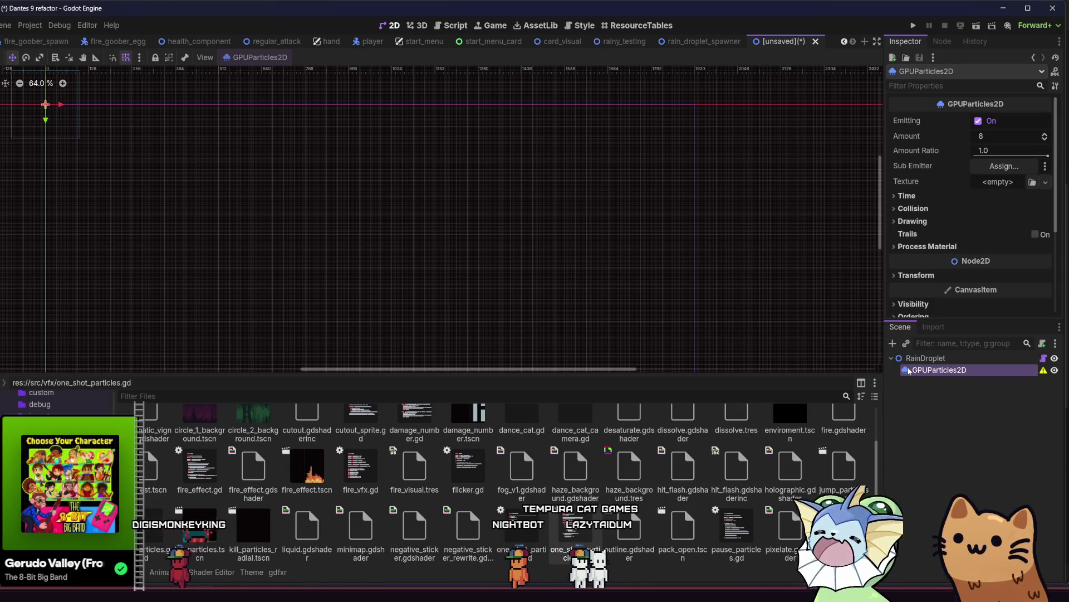
left_click(928, 359)
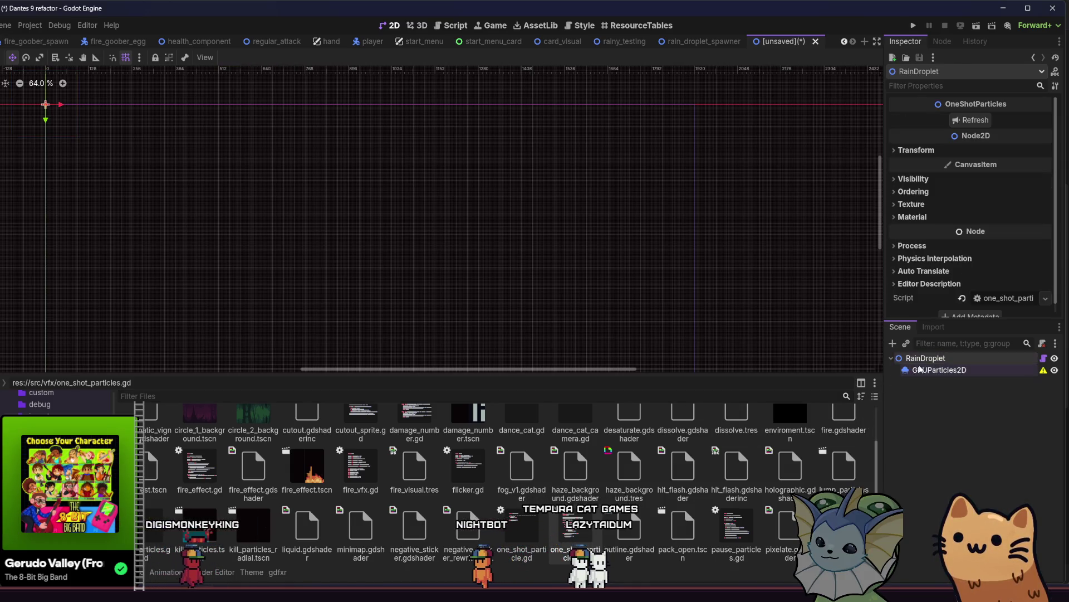
left_click(1014, 370)
scroll(425, 255, "up", 3)
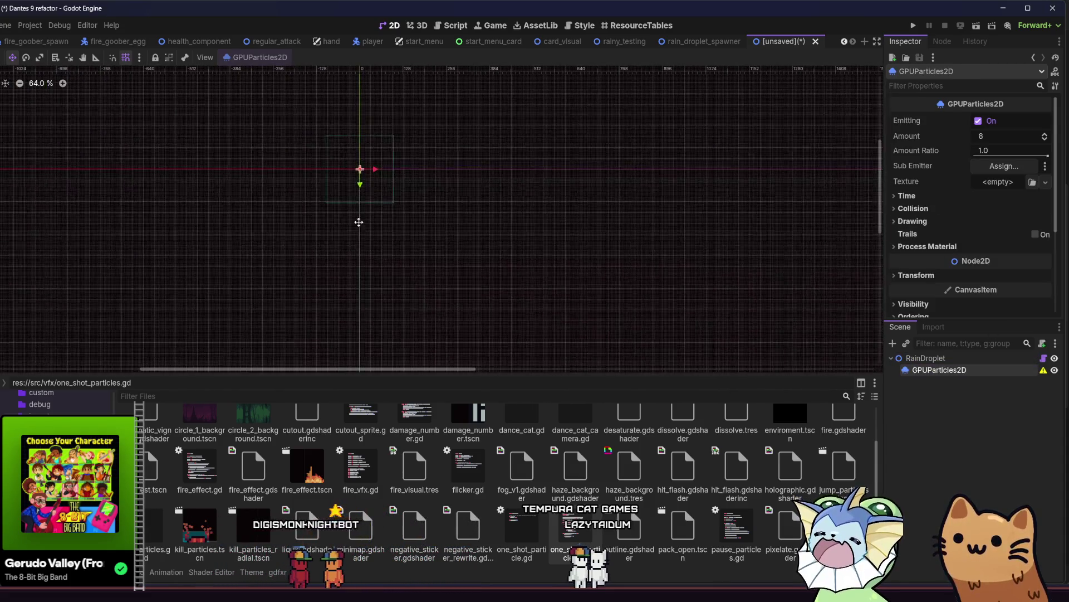
- Save the scene as rain_droplet.tscn and switch to Aseprite
key("ctrl+s")
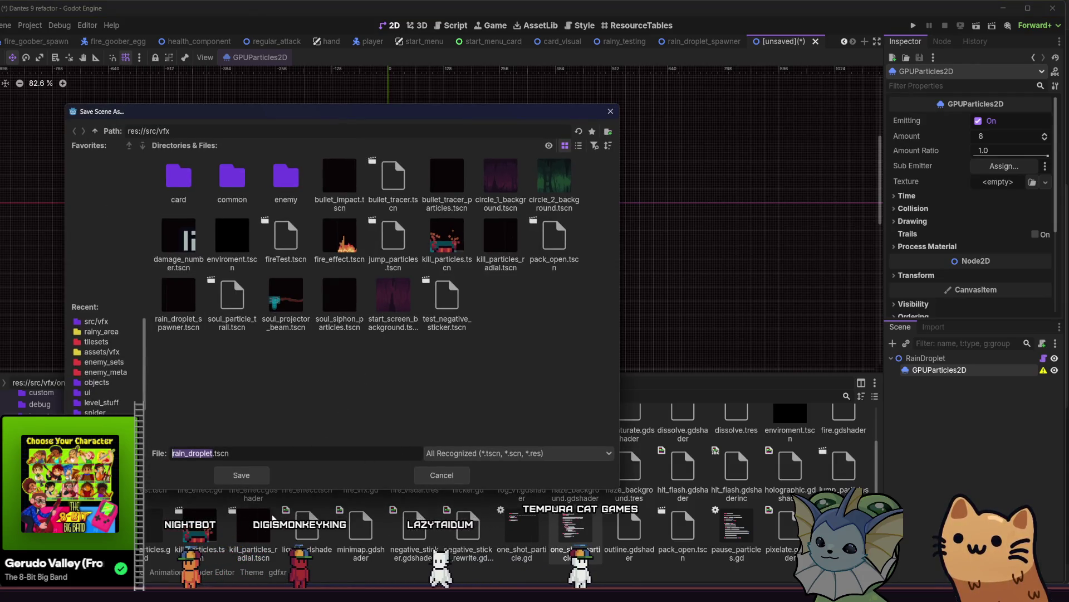
left_click(241, 474)
key("alt+Tab")
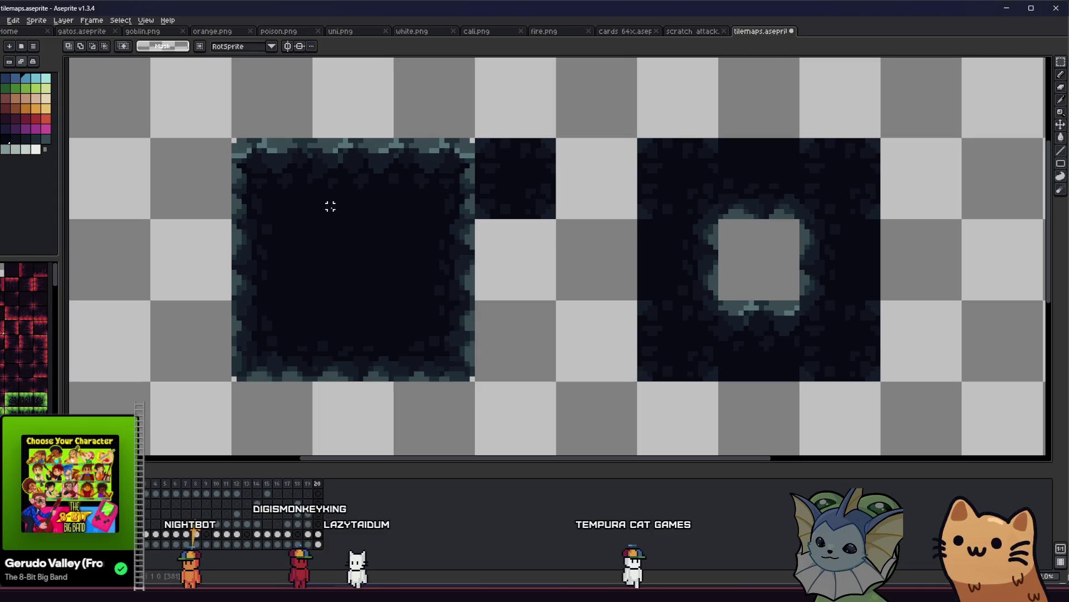
- From the gatos.aseprite tab, create a new blank 8×8 px RGB sprite
scroll(331, 206, "up", 3)
left_click(71, 33)
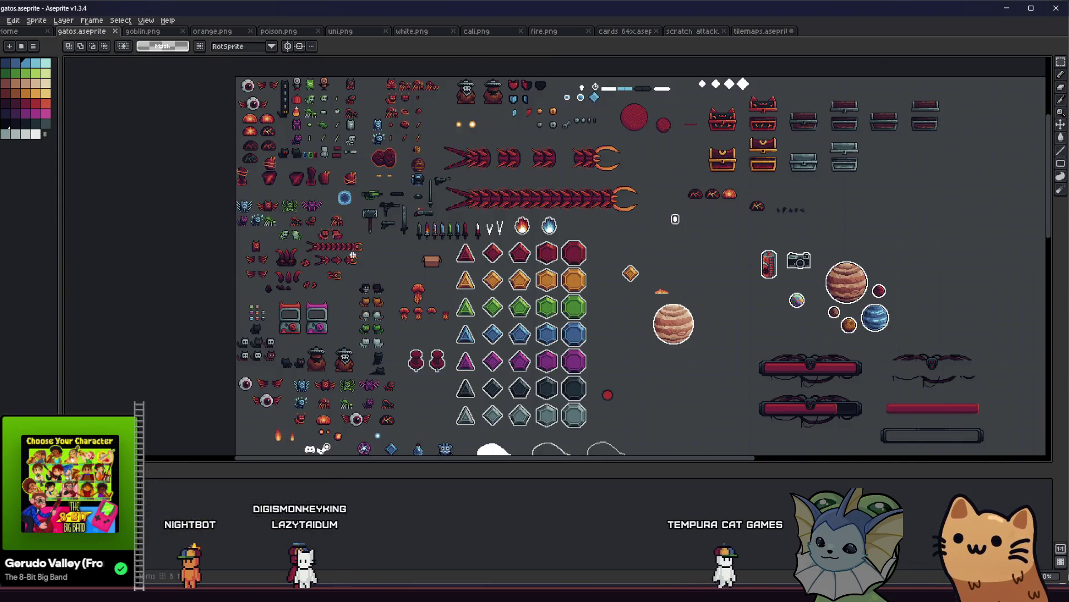
scroll(353, 255, "right", 5)
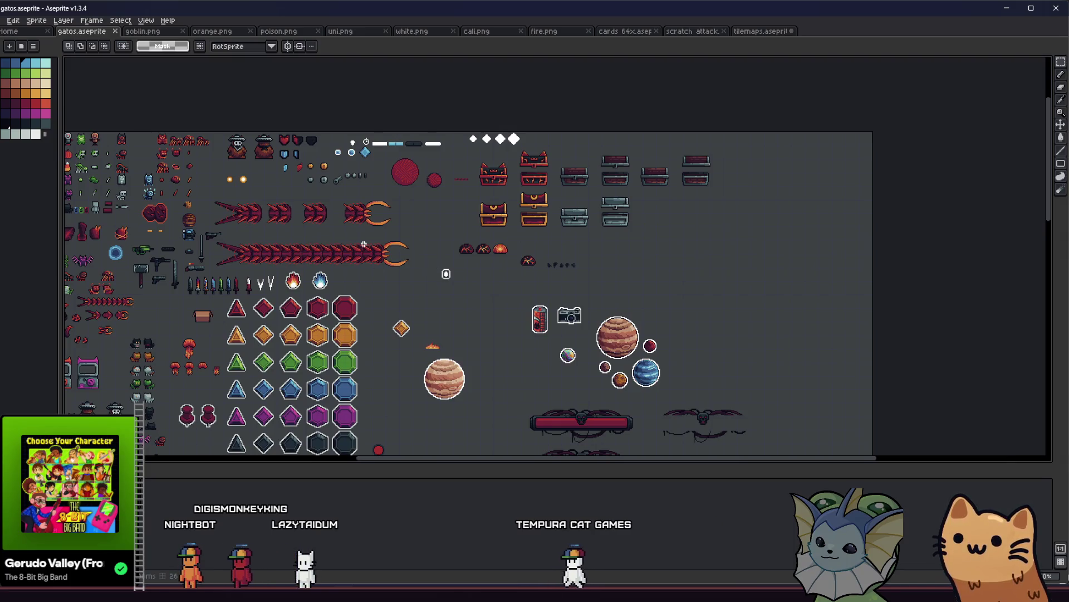
scroll(458, 270, "right", 5)
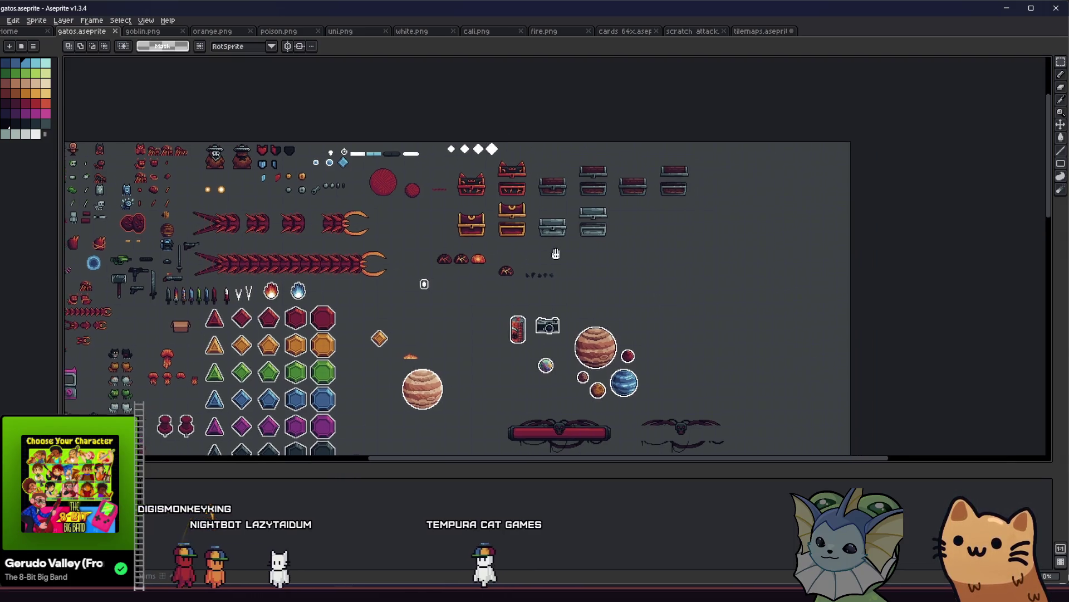
scroll(458, 270, "right", 2)
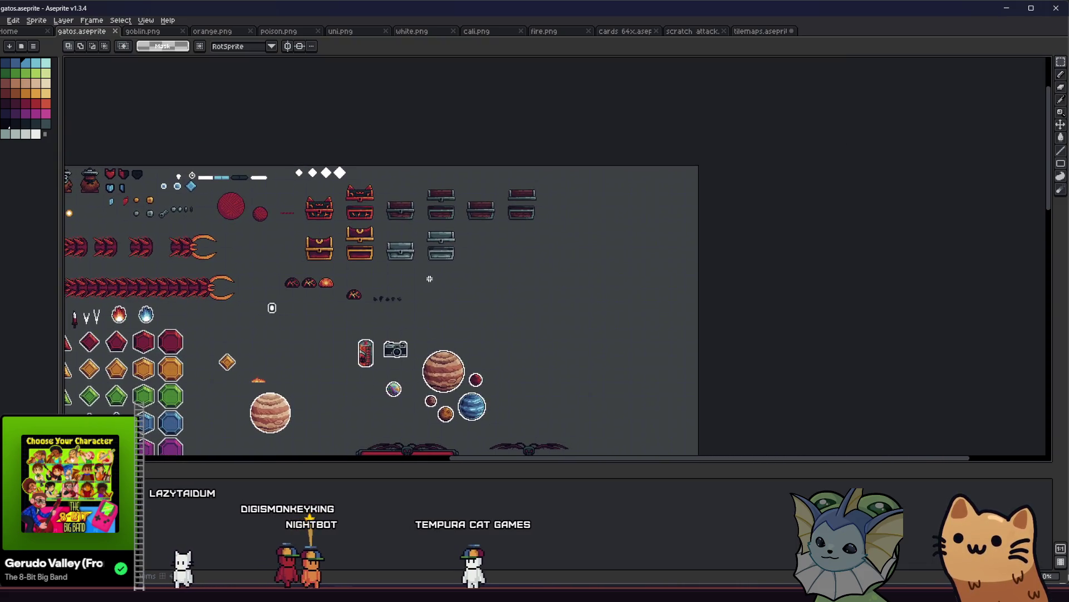
key("alt+f")
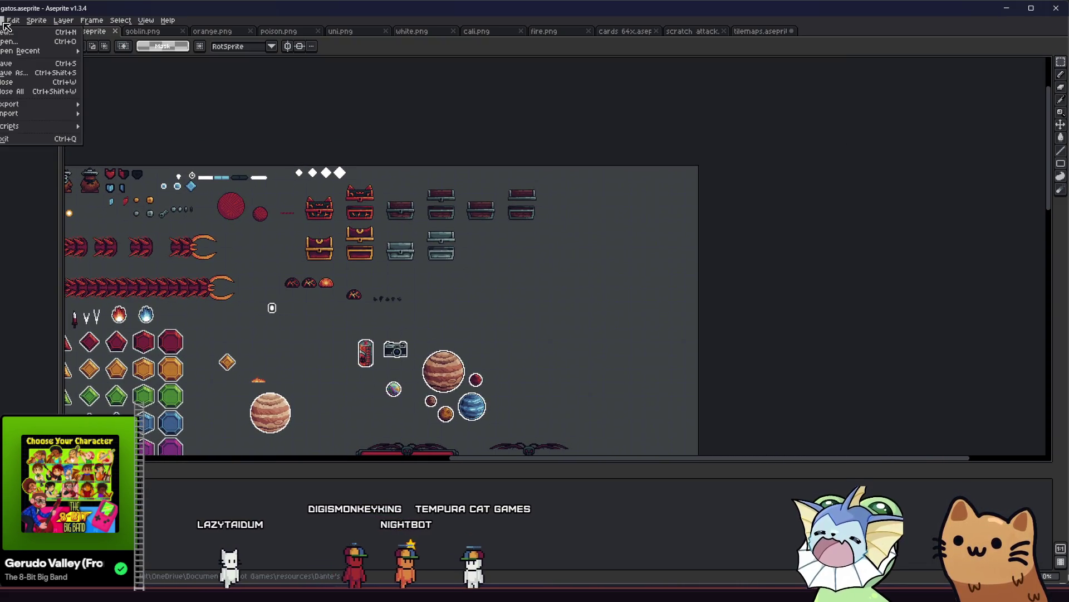
key("n")
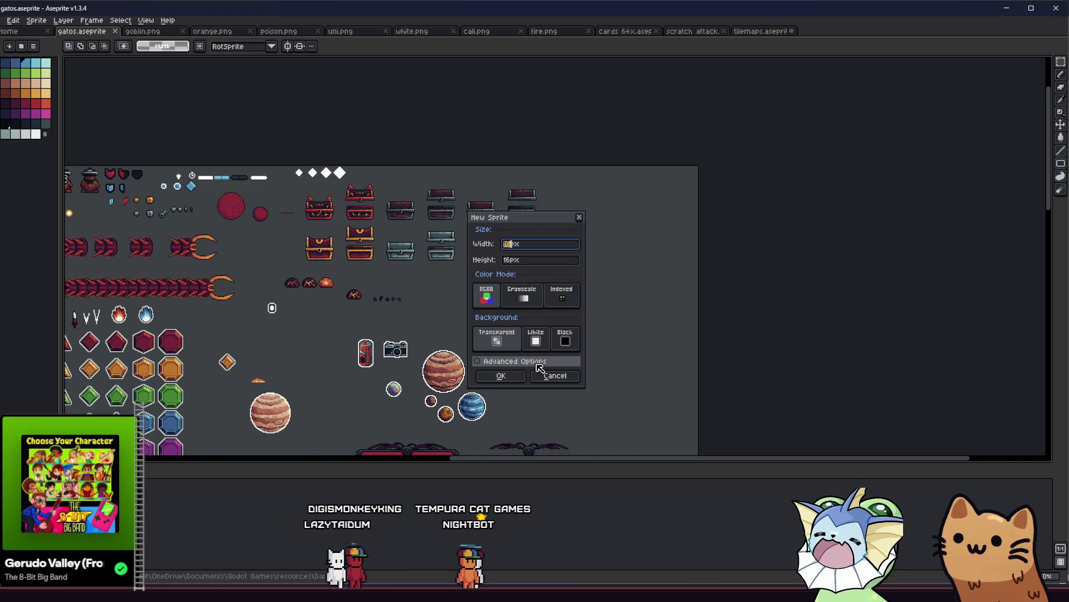
left_click(501, 376)
scroll(552, 257, "up", 4)
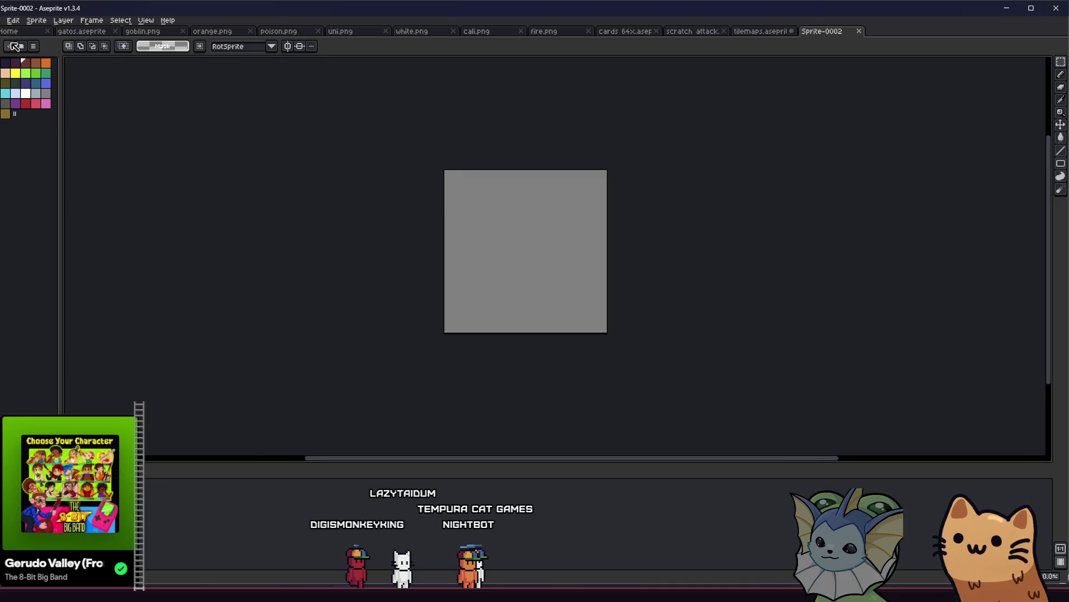
- Draw a small white pixel smiley with the Pencil on the canvas
left_click(36, 46)
key("Escape")
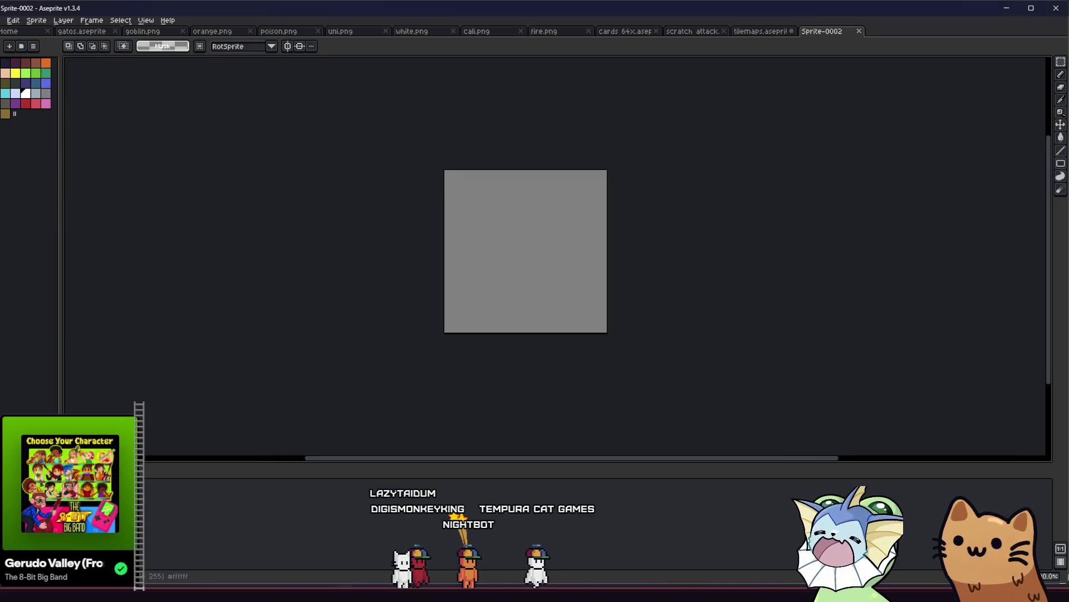
key("b")
left_click(518, 302)
scroll(518, 302, "up", 3)
scroll(518, 302, "down", 2)
left_click(552, 304)
left_click(579, 278)
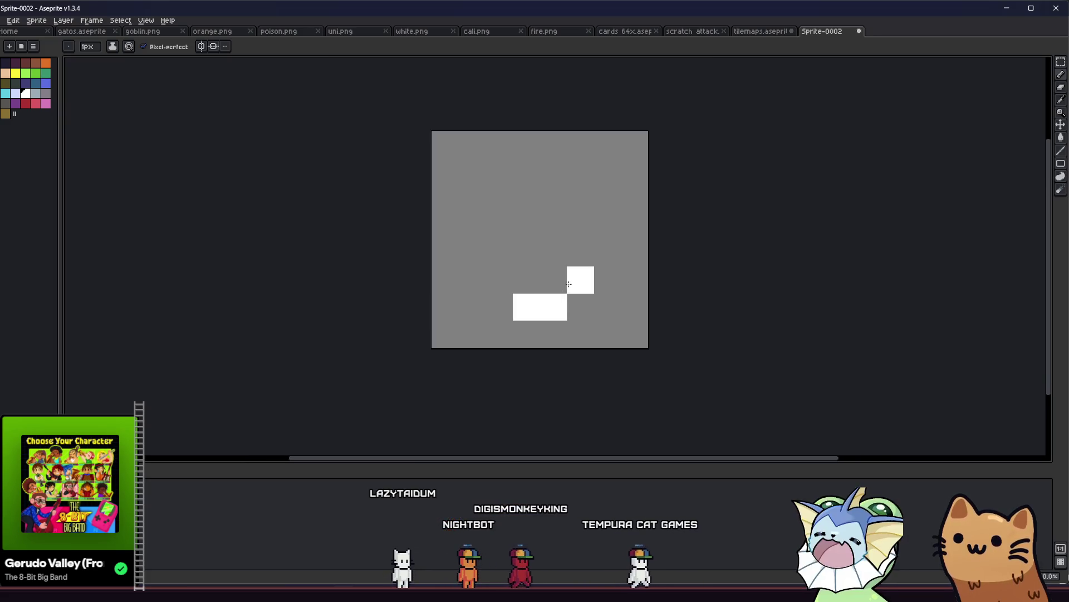
left_click(499, 278)
scroll(495, 279, "down", 4)
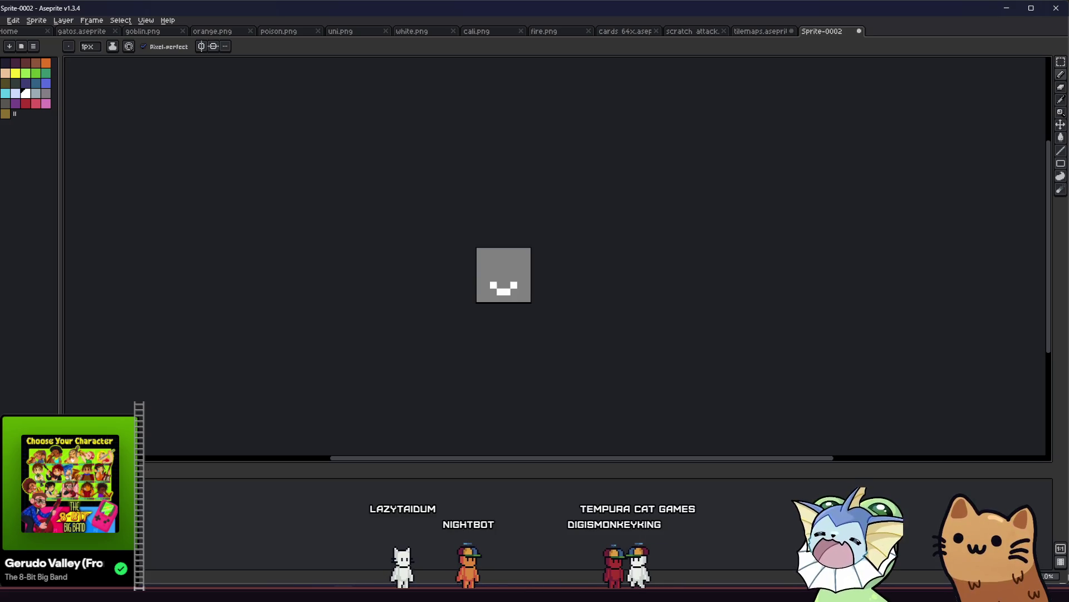
- Erase the smiley's mouth and eyes from the canvas
right_click(143, 494)
scroll(507, 278, "up", 5)
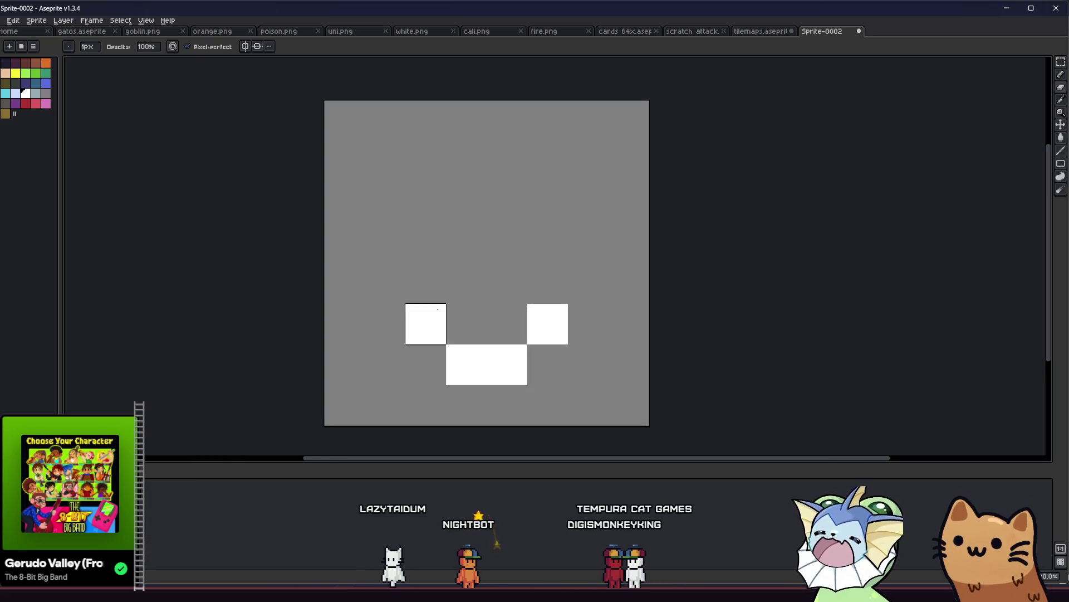
mouse_move(548, 323)
left_mouse_down()
mouse_move(506, 363)
mouse_move(465, 363)
left_mouse_up()
key("b")
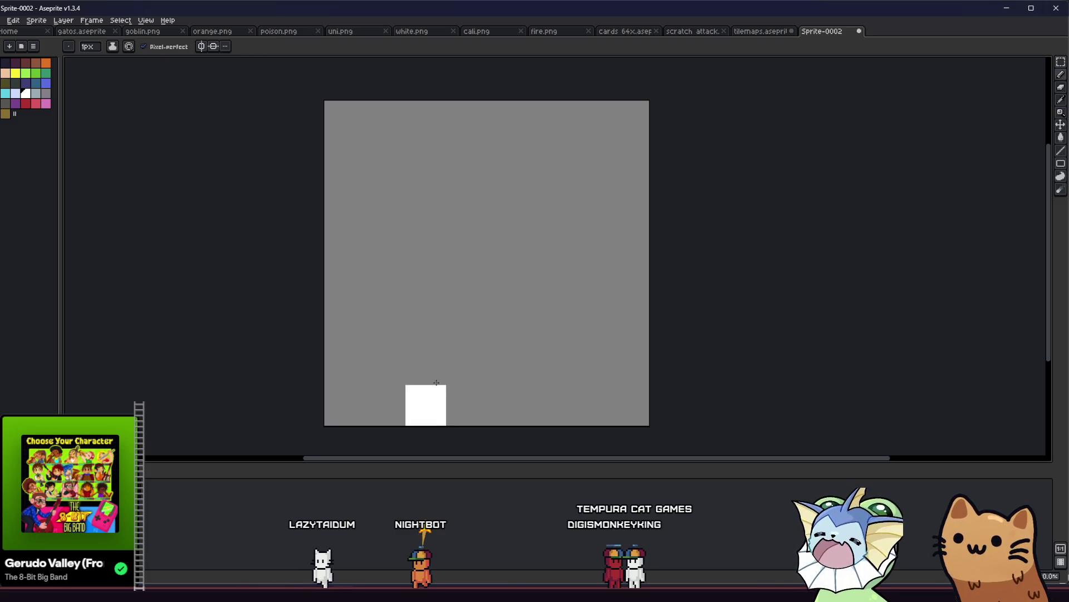
key("ctrl+z")
key("ctrl+z")
key("ctrl+z")
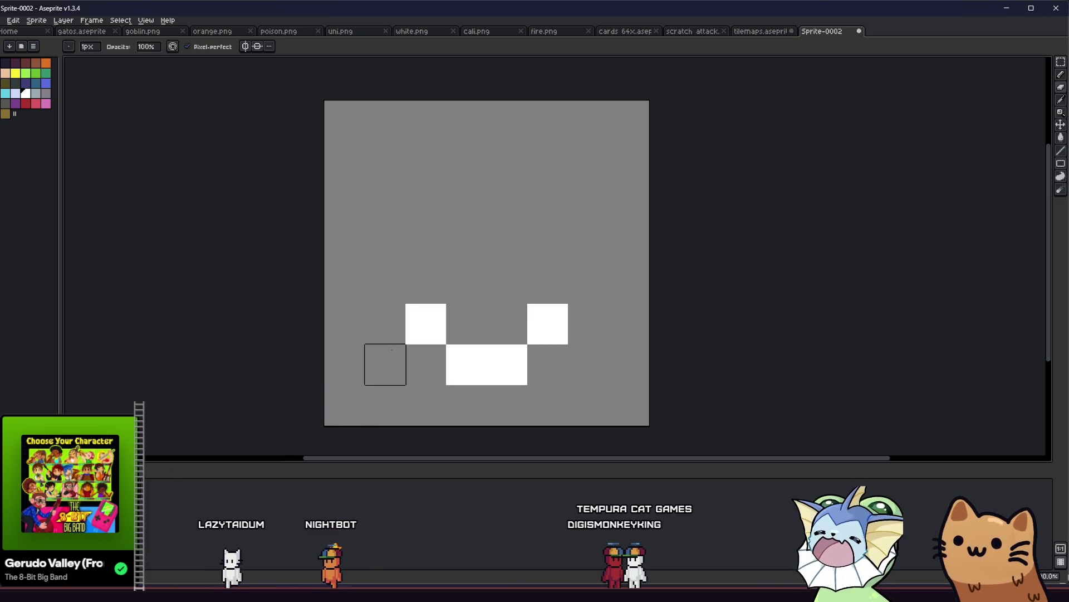
mouse_move(385, 364)
left_mouse_down()
mouse_move(506, 362)
mouse_move(385, 322)
left_mouse_up()
- Draw a white splash of pixels along the bottom of the sprite
key("b")
left_click(466, 405)
left_click(507, 405)
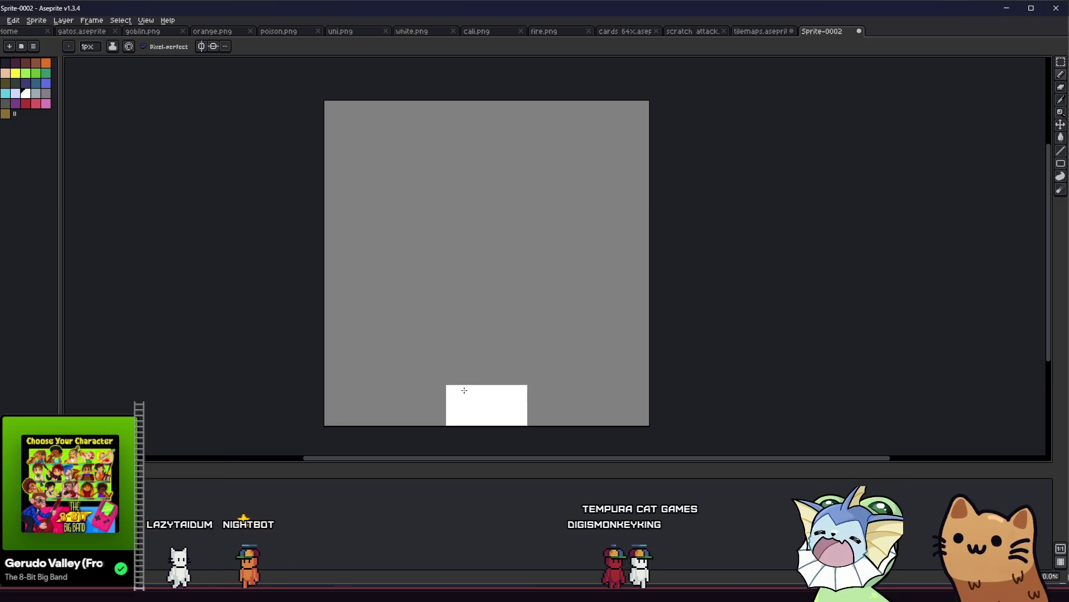
left_click(425, 364)
left_click(551, 355)
key("ctrl+z")
key("ctrl+z")
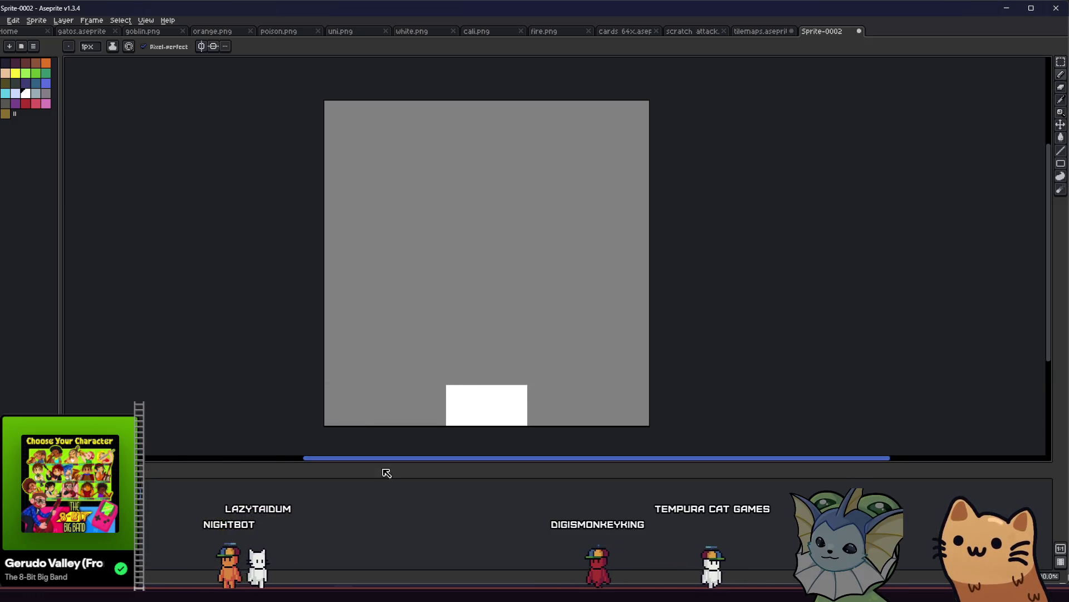
left_click(440, 400)
key("ctrl+z")
left_click(436, 373)
right_click(425, 363)
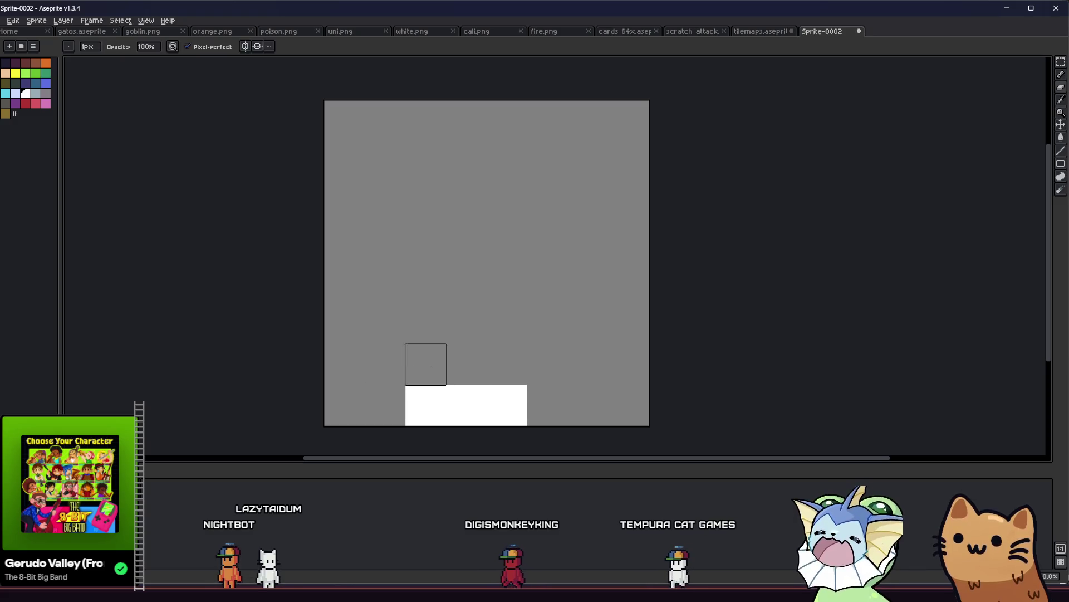
left_click(548, 405)
right_click(425, 364)
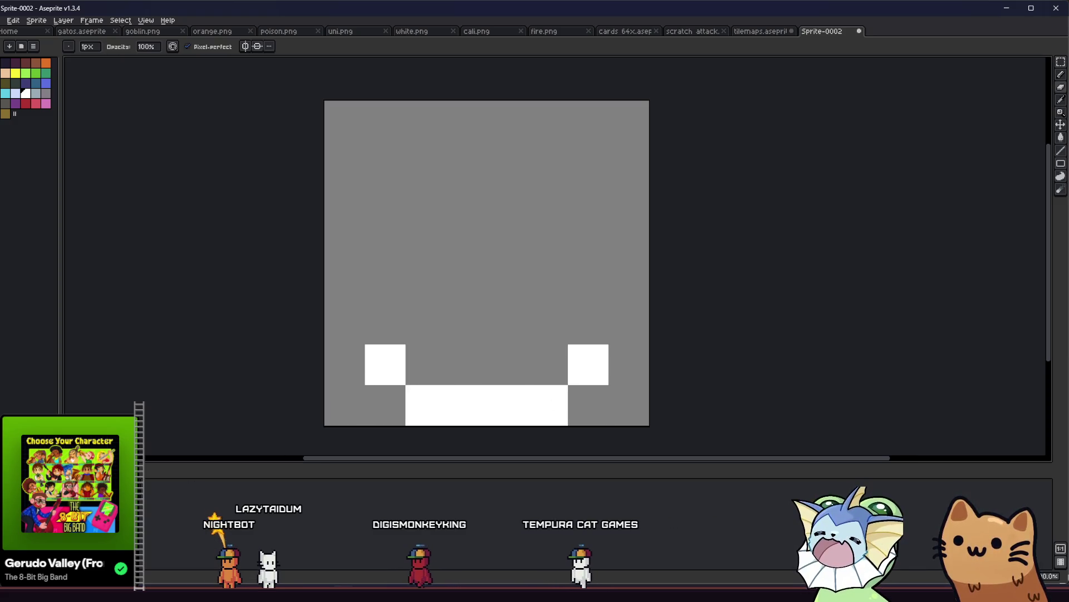
- Add a second animation frame and open the save dialog
right_click(148, 487)
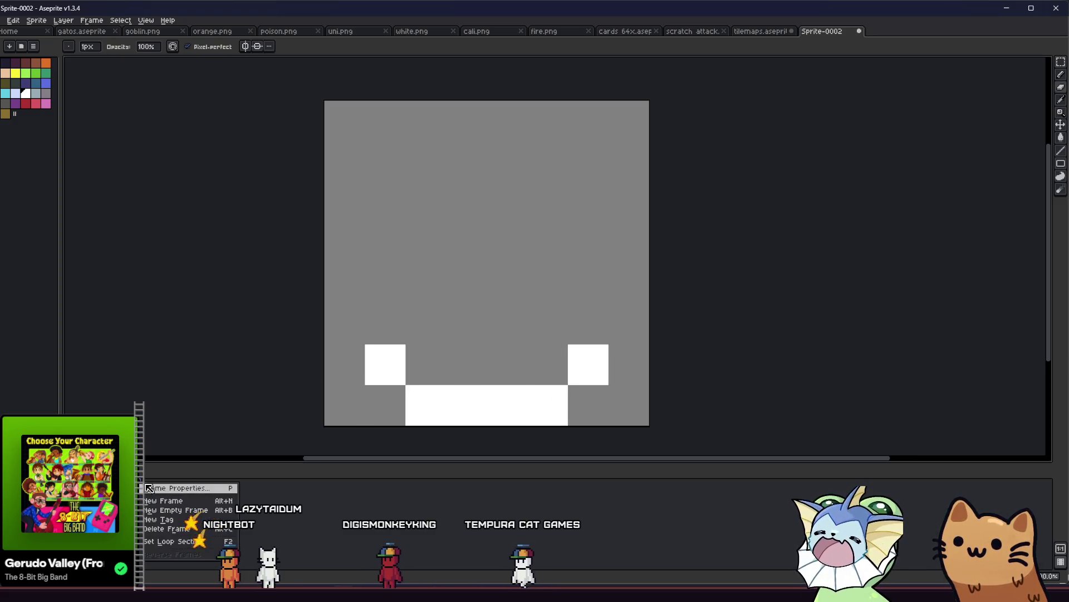
left_click(201, 501)
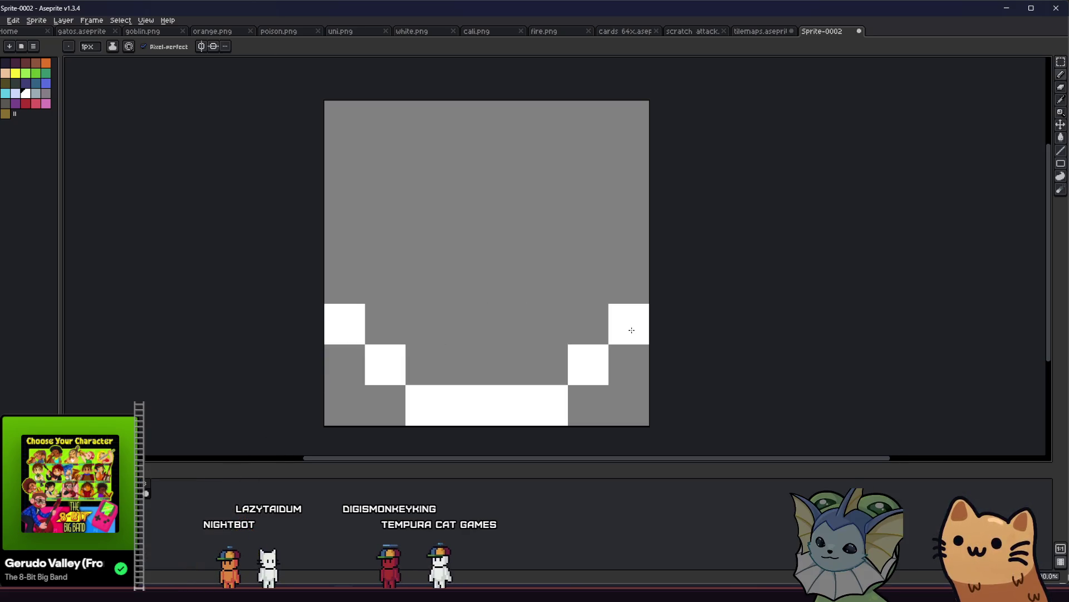
scroll(452, 405, "down", 5)
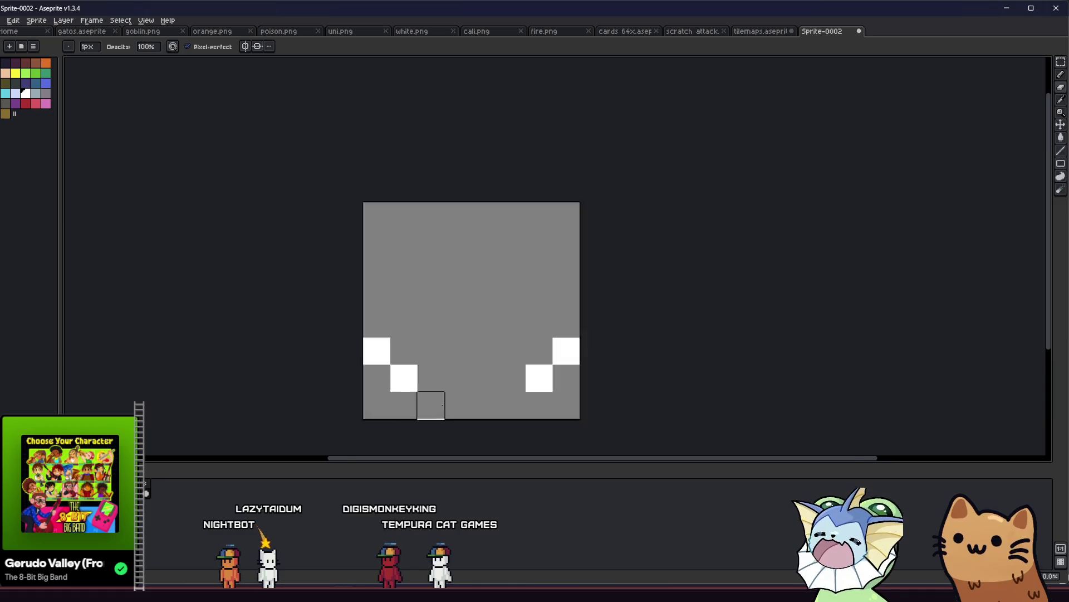
key("v")
key("ctrl+s")
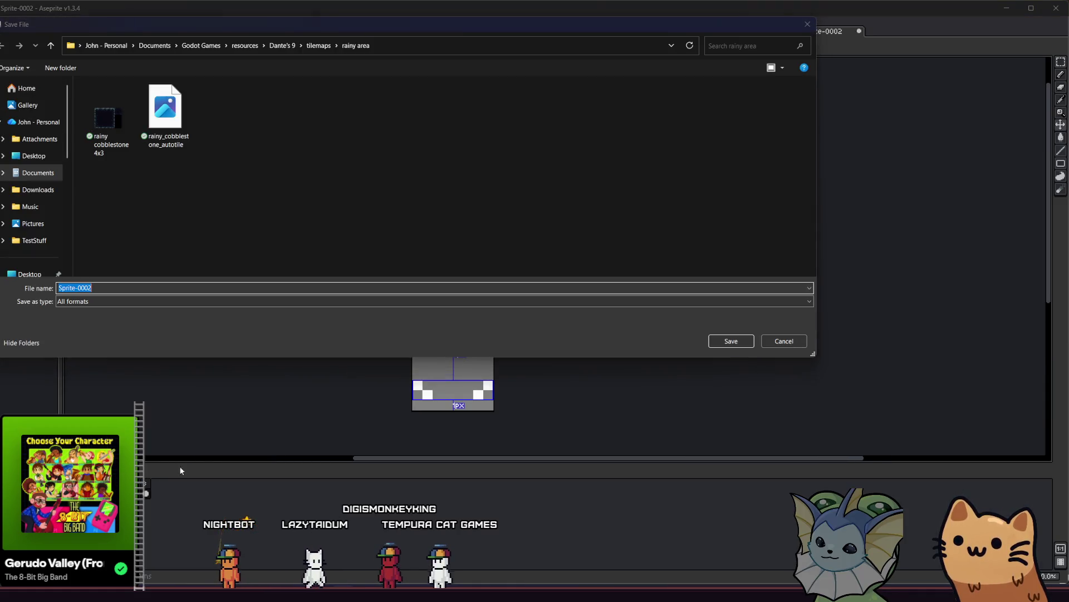
- Save the sprite as 'raindrop particle' in the Dante's 9 particles folder
left_click(51, 46)
scroll(147, 167, "down", 5)
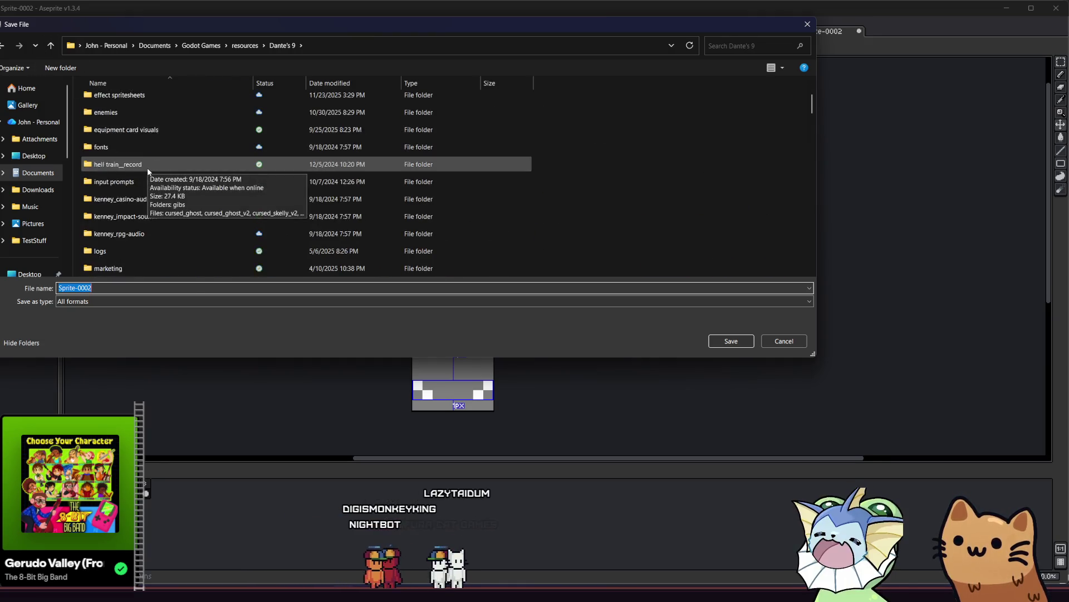
scroll(173, 236, "down", 3)
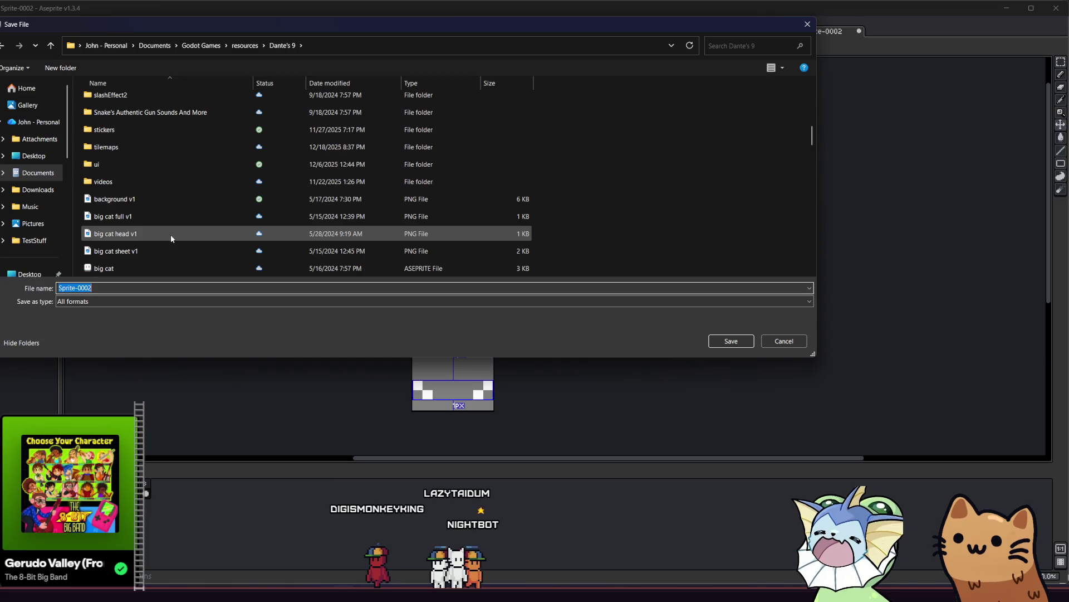
scroll(170, 235, "up", 8)
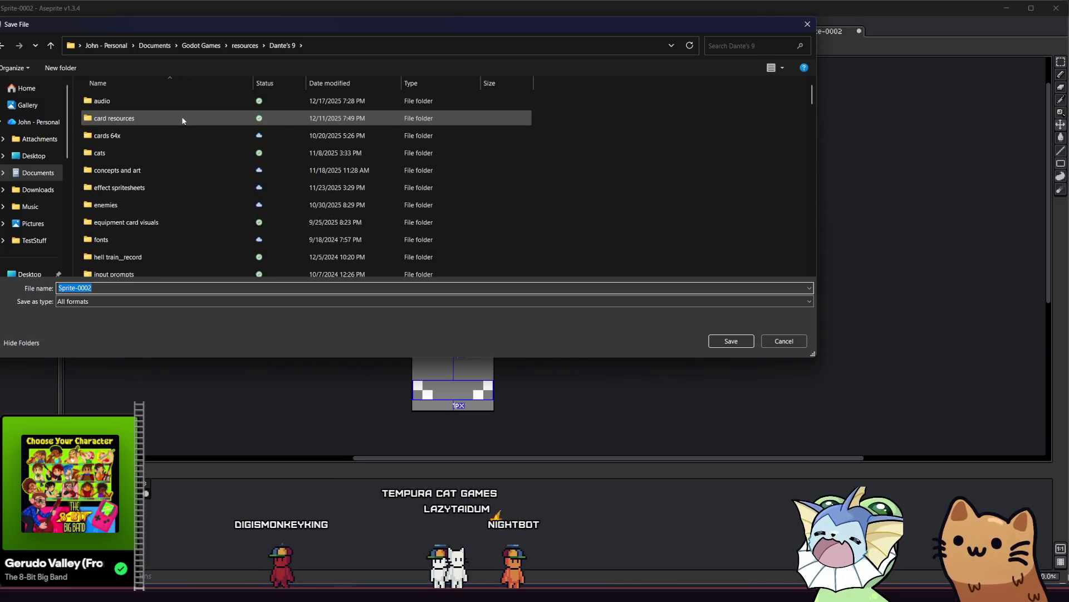
scroll(184, 231, "down", 3)
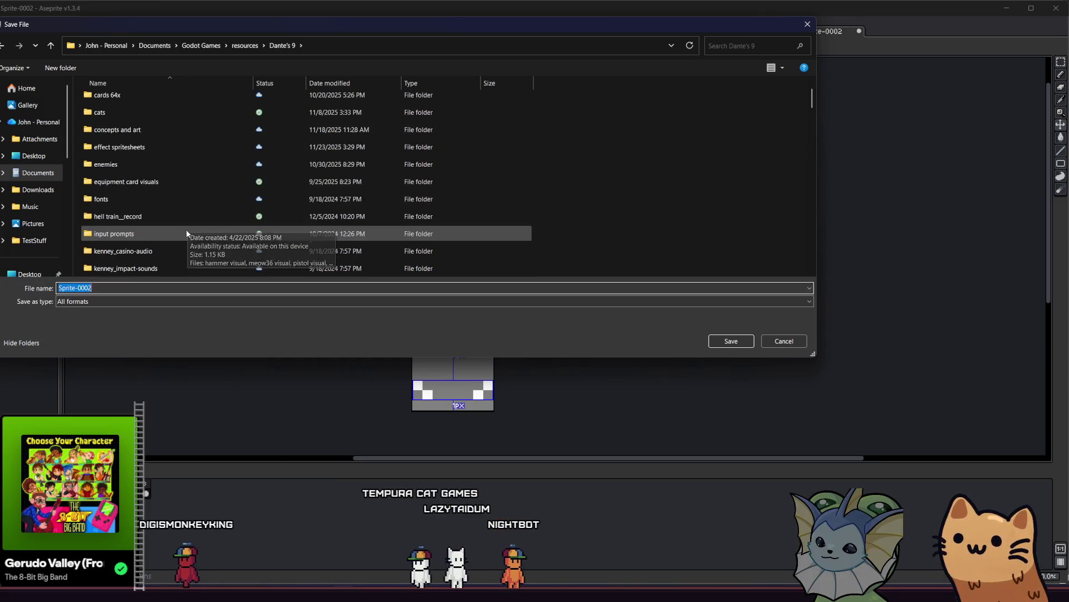
scroll(184, 233, "down", 1)
double_click(179, 237)
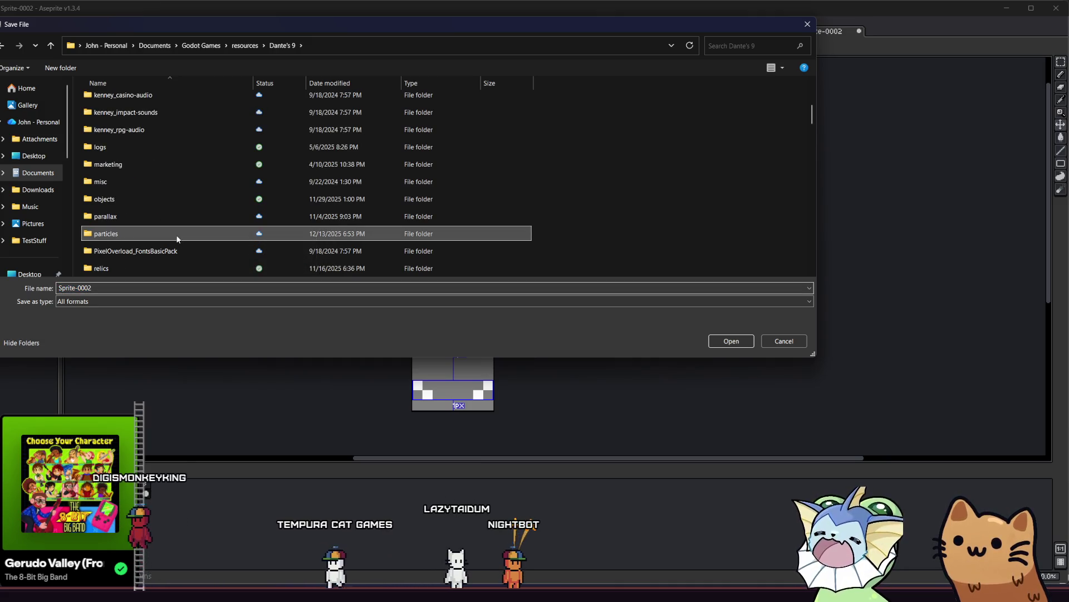
type("raindrop")
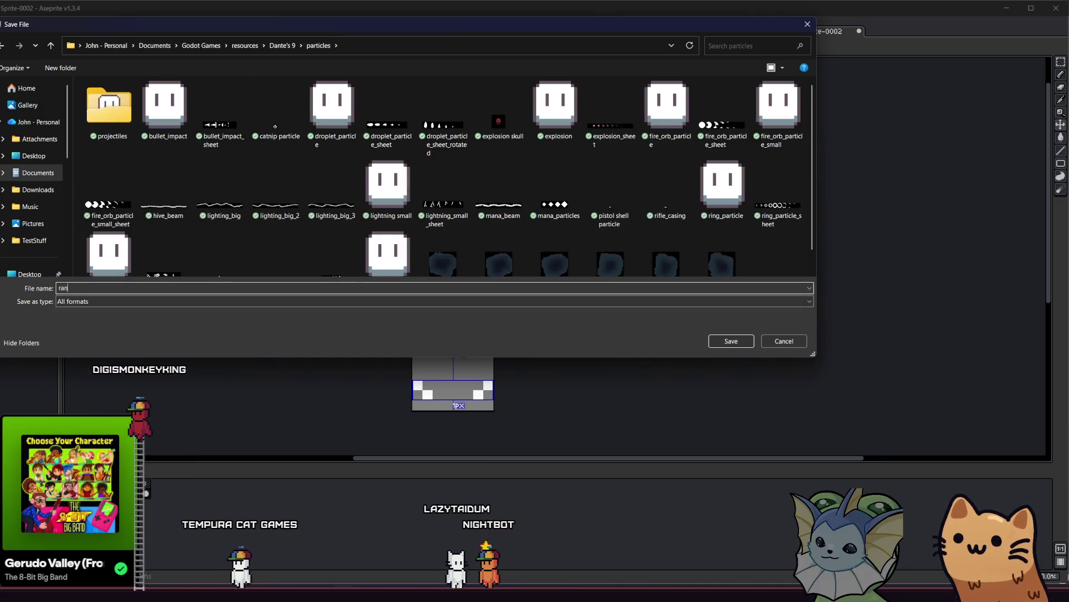
type(" particle")
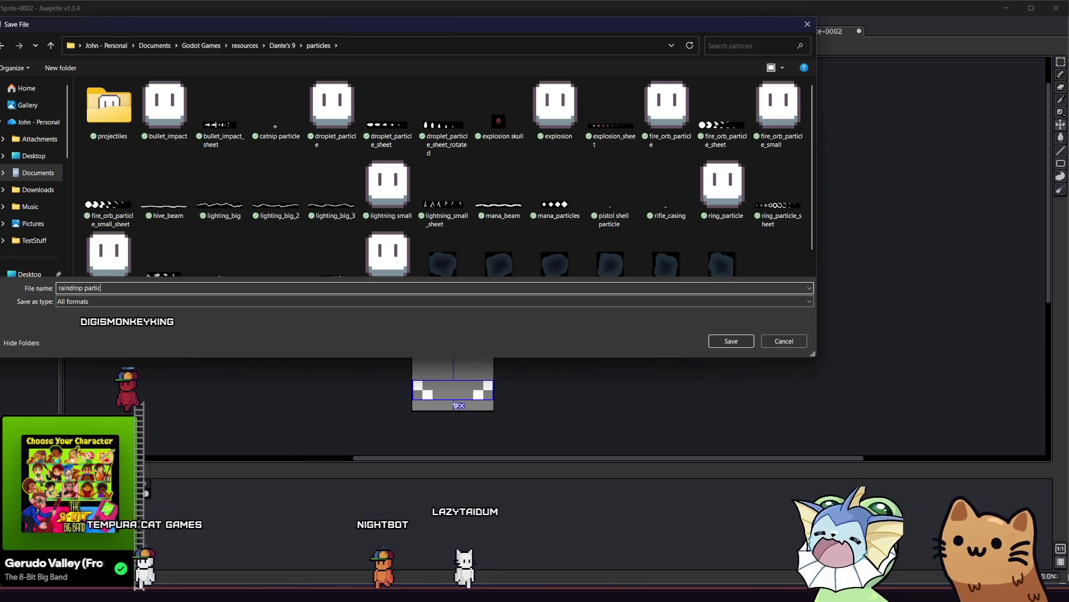
key("Return")
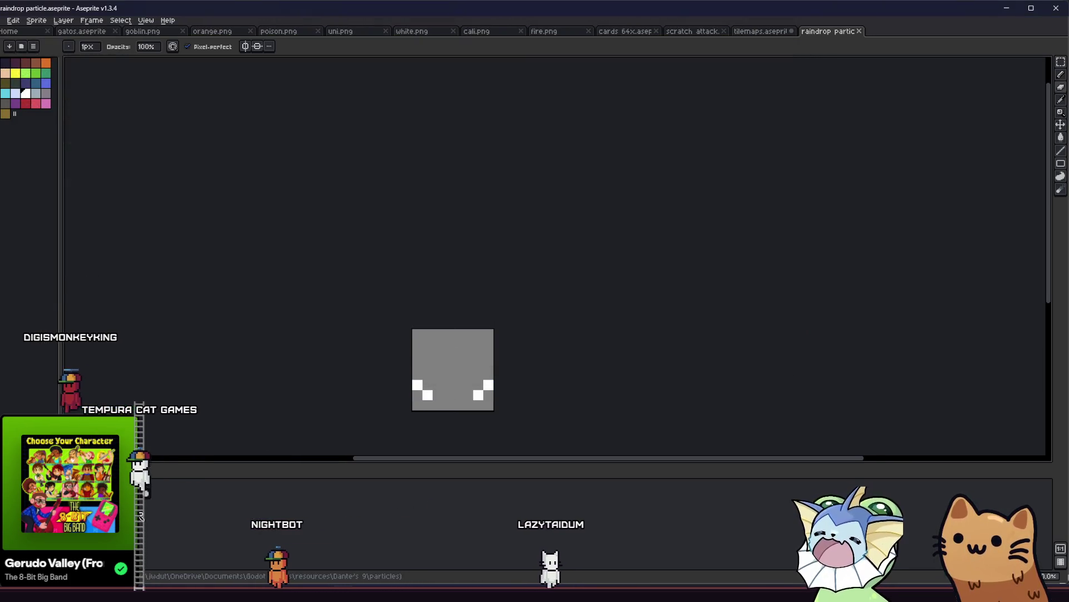
right_click(151, 493)
- Marquee-select the splash pixels in one frame and raise them by one pixel
left_click(212, 486)
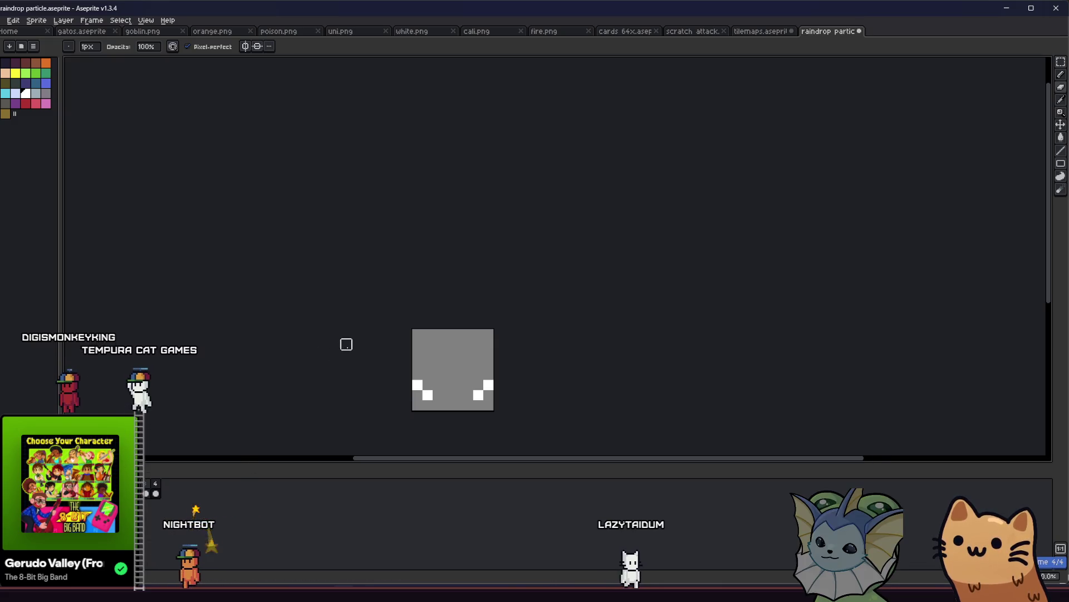
key("m")
key("Return")
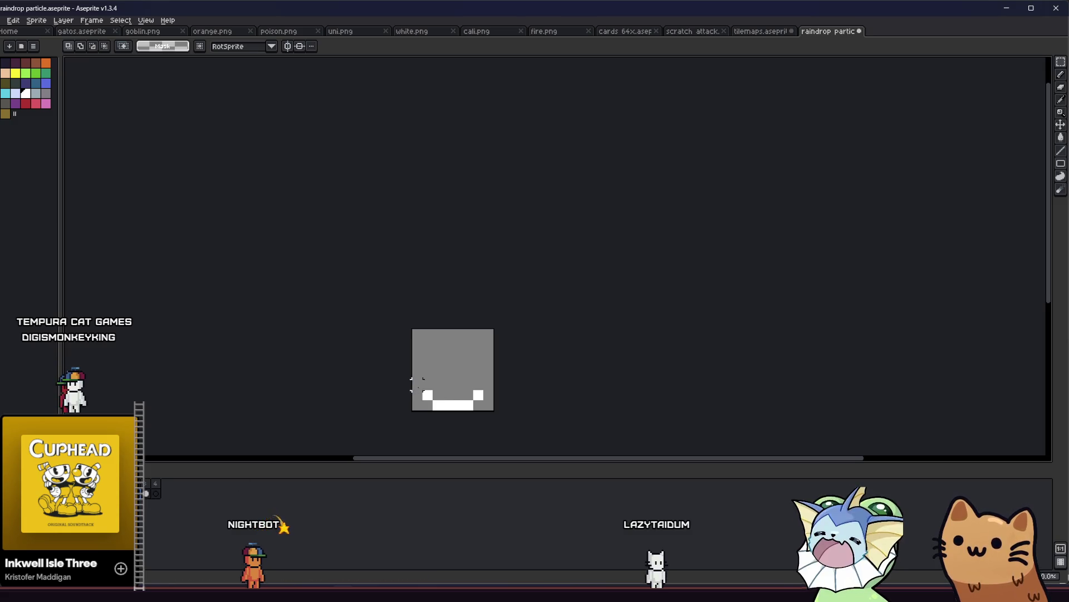
mouse_move(438, 409)
left_mouse_down()
mouse_move(430, 402)
mouse_move(479, 384)
left_mouse_up()
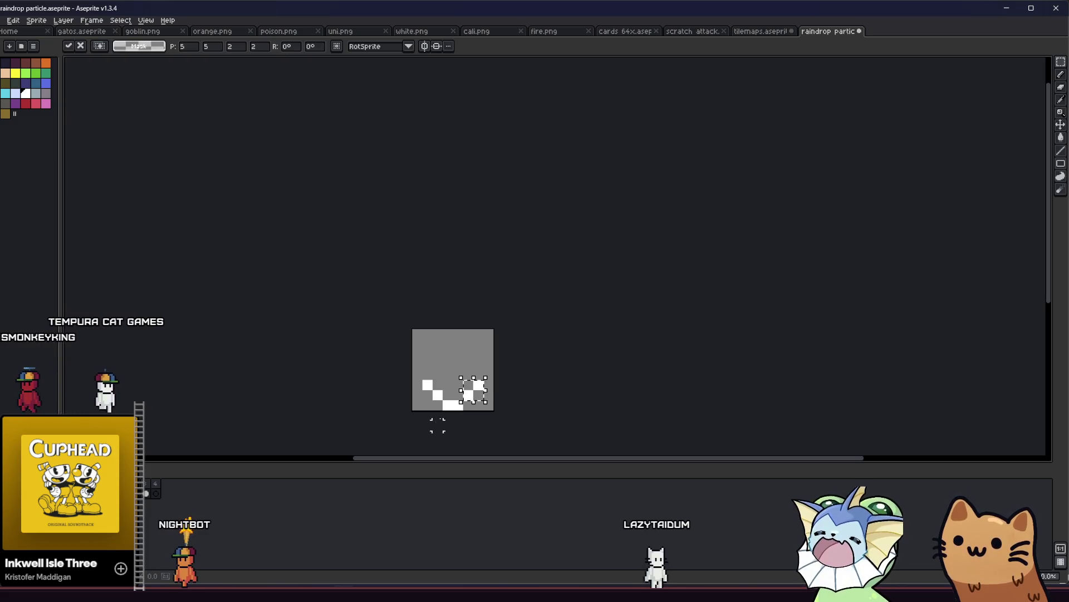
key("Return")
- In another frame, raise the right splash pixels one pixel, then review the frames
left_click(157, 494)
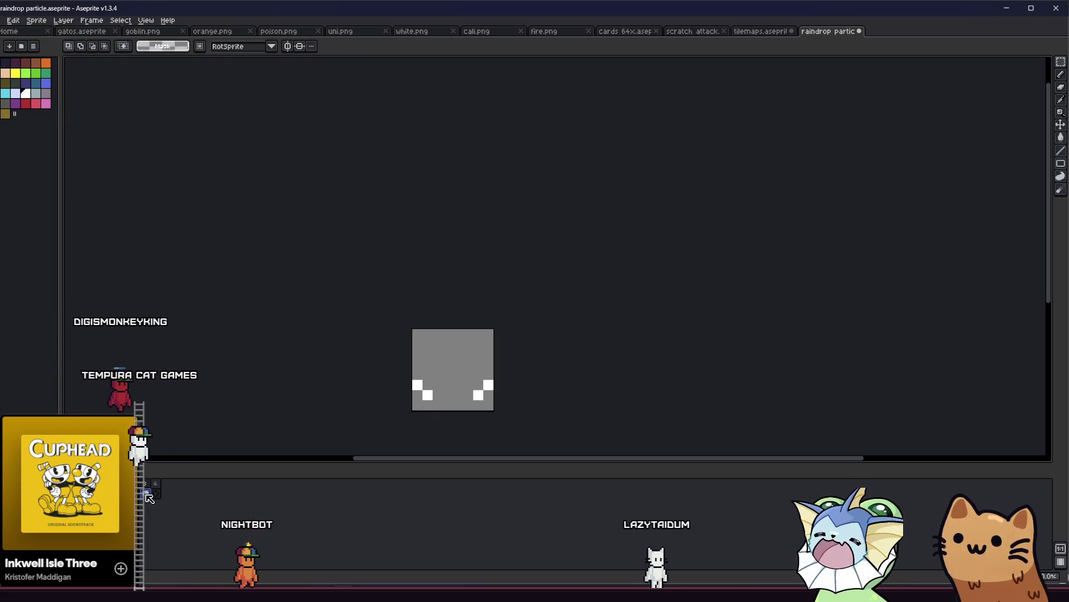
left_click_drag(412, 349, 464, 400)
mouse_move(471, 351)
left_mouse_down()
mouse_move(493, 406)
mouse_move(483, 374)
left_mouse_up()
key("Return")
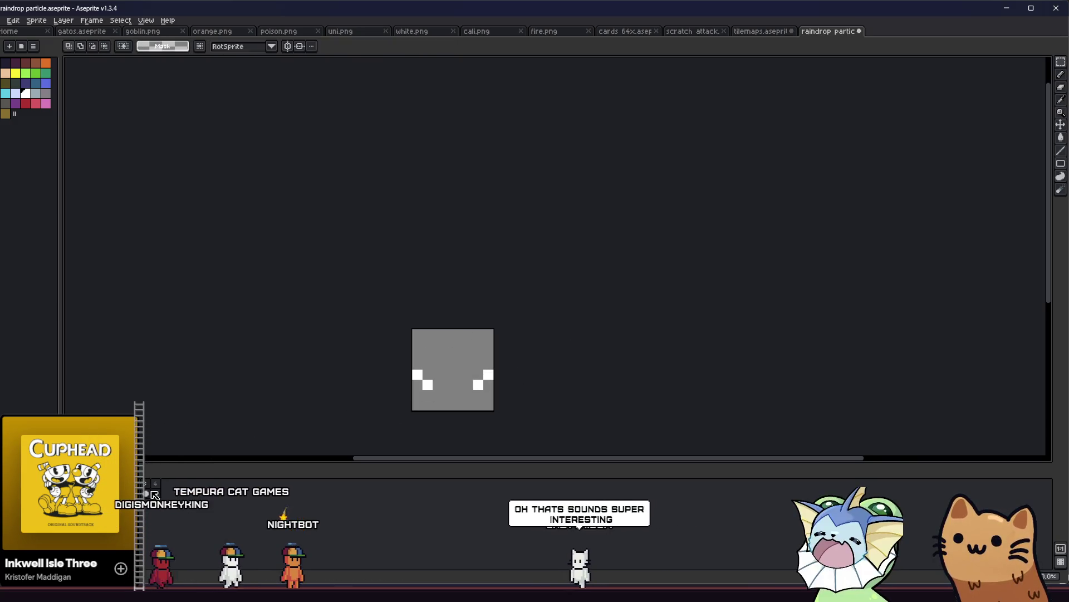
left_click(155, 493)
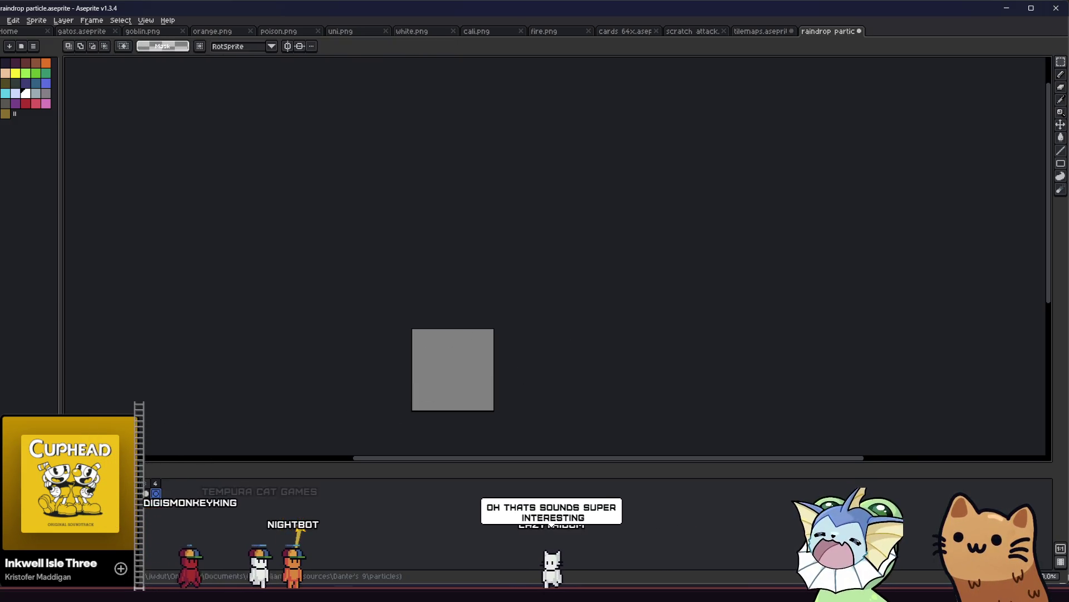
left_click(146, 493)
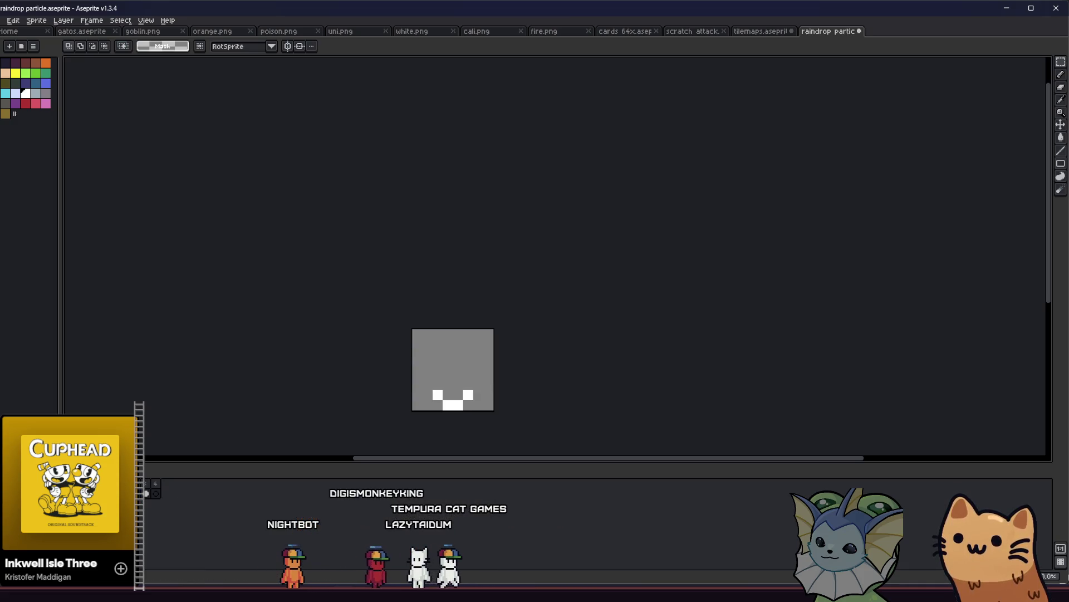
scroll(412, 412, "up", 4)
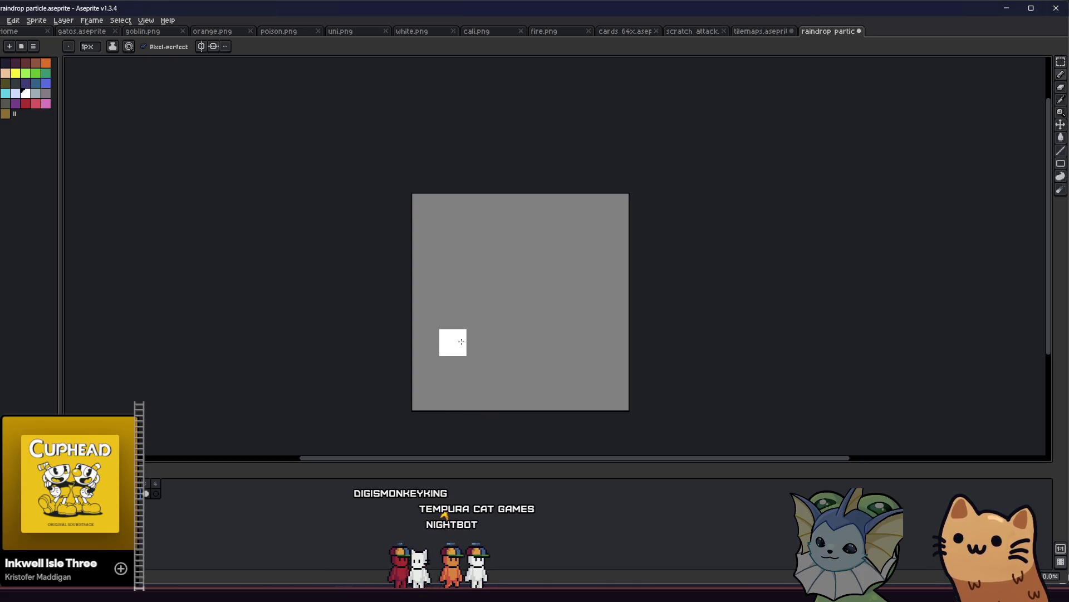
- Delete the current splash frame from the timeline, abandoning a new tag
left_click(144, 494)
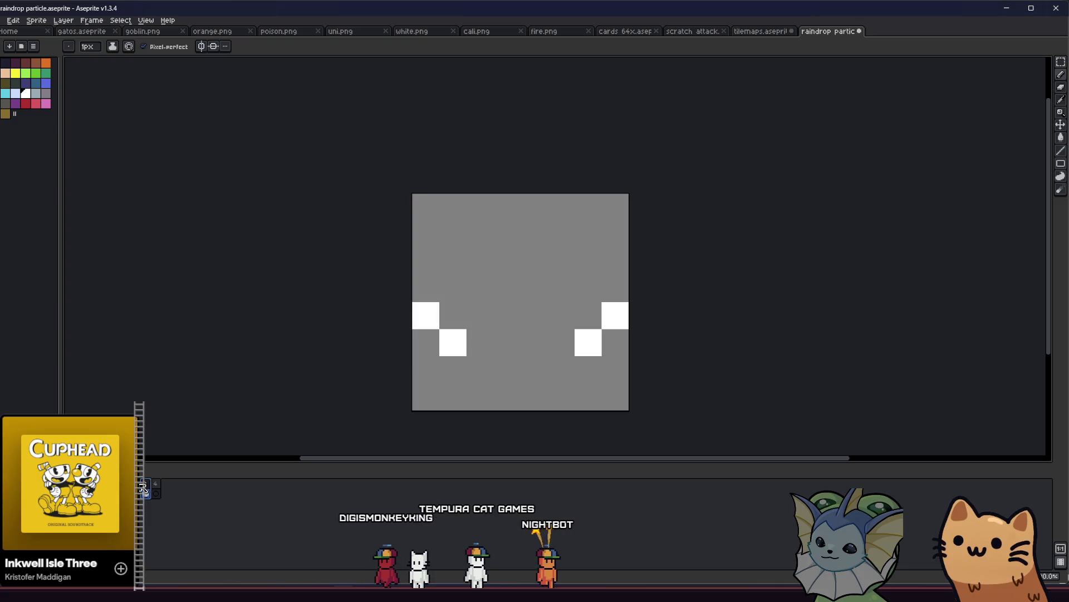
right_click(143, 489)
left_click(160, 522)
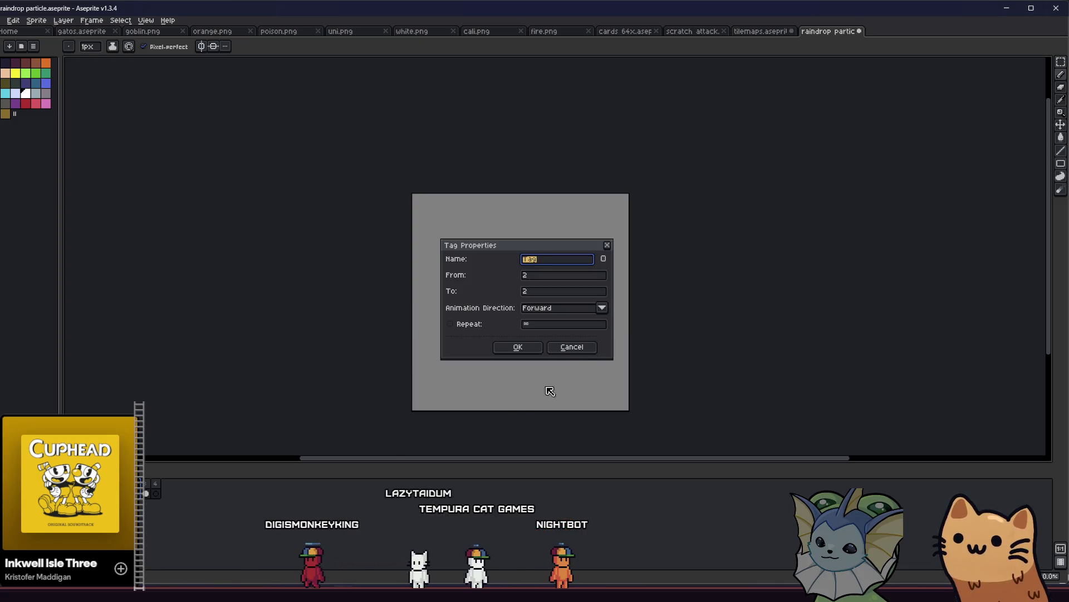
key("Return")
right_click(144, 491)
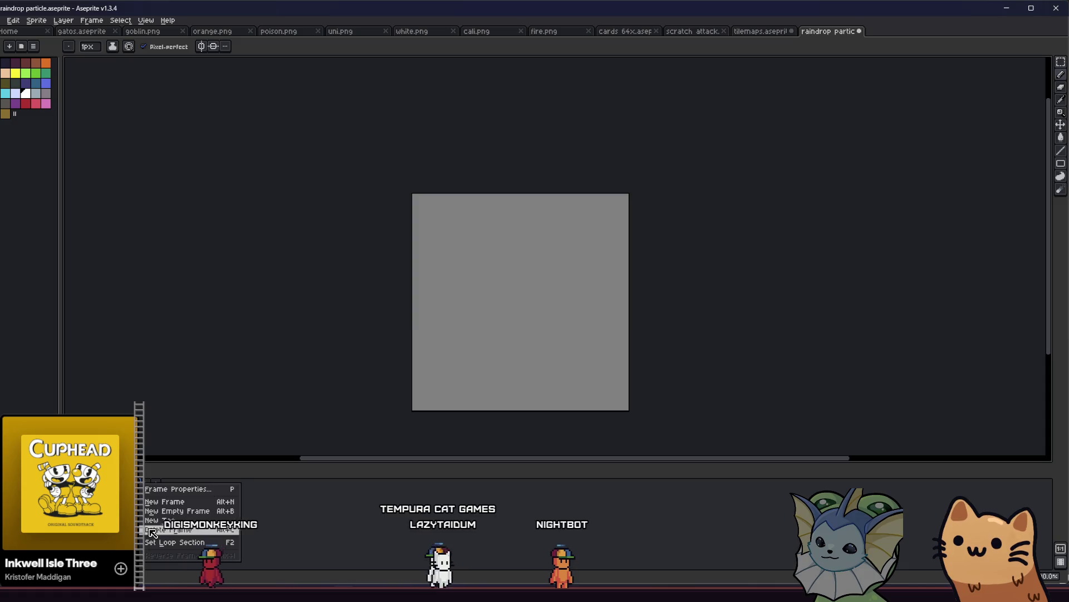
left_click(152, 531)
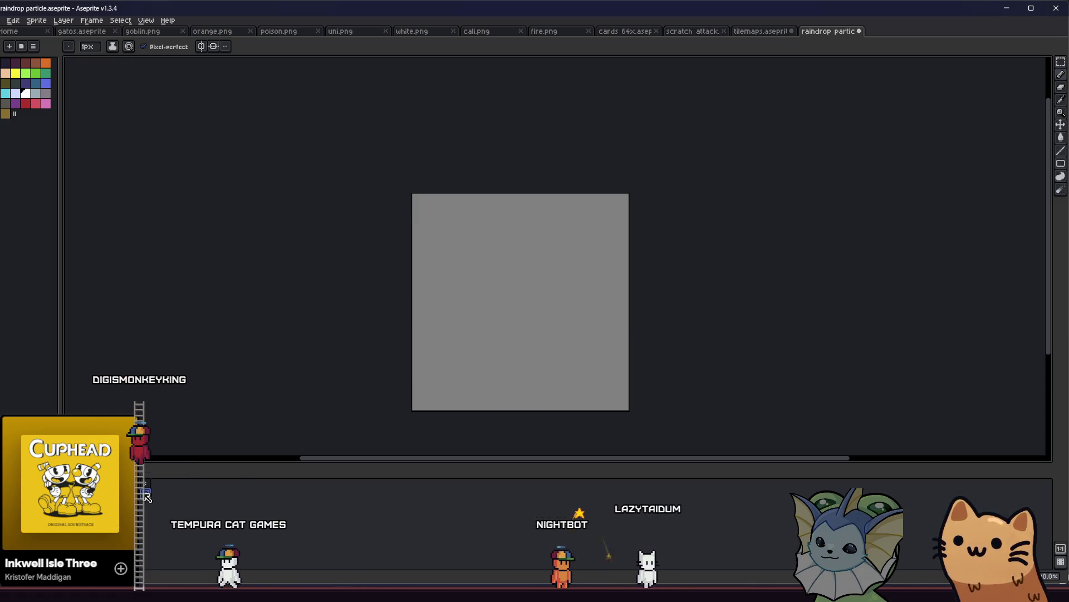
- Move the right pair of splash pixels inward to narrow the V
key("m")
mouse_move(411, 299)
left_mouse_down()
mouse_move(470, 384)
mouse_move(473, 361)
left_mouse_up()
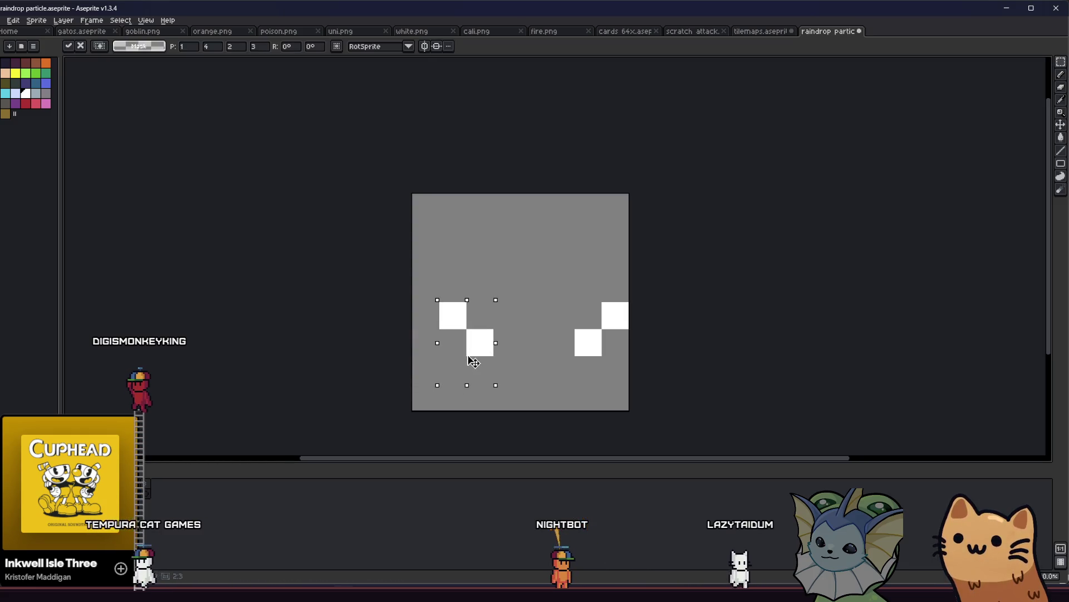
left_click_drag(588, 343, 561, 343)
key("Return")
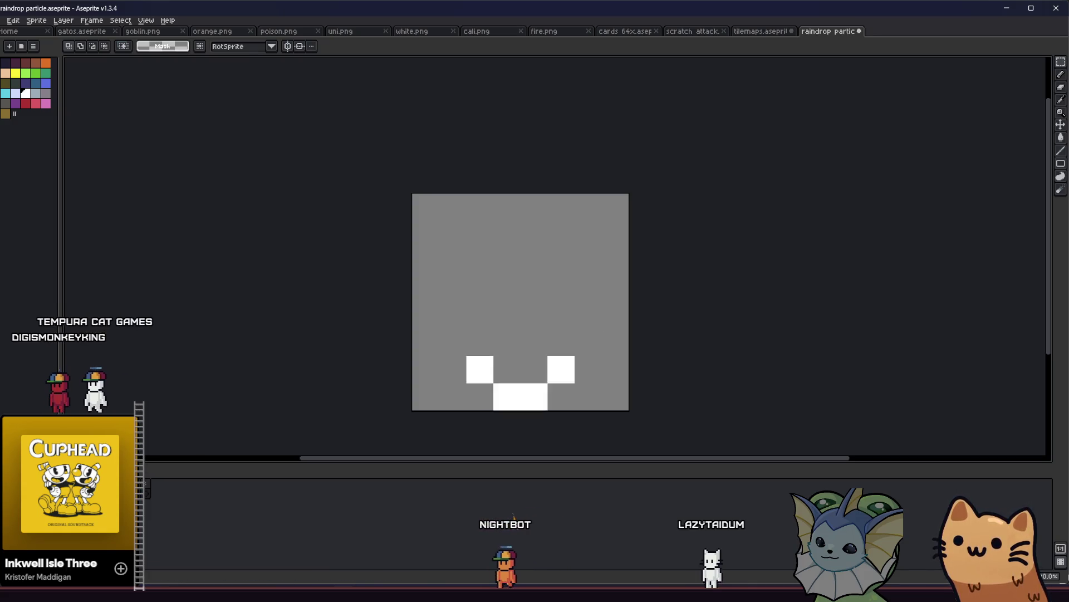
scroll(412, 372, "down", 3)
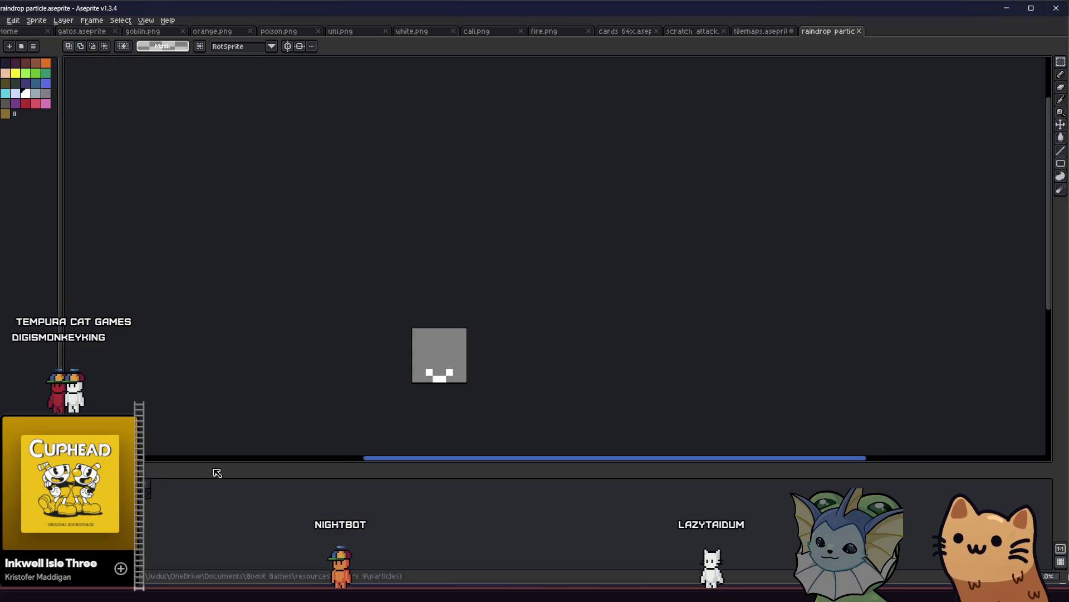
scroll(453, 383, "up", 2)
- Shift the right white pixel pair one block down-left, preview the animation, and add a white pixel below the left pair
left_click(445, 365)
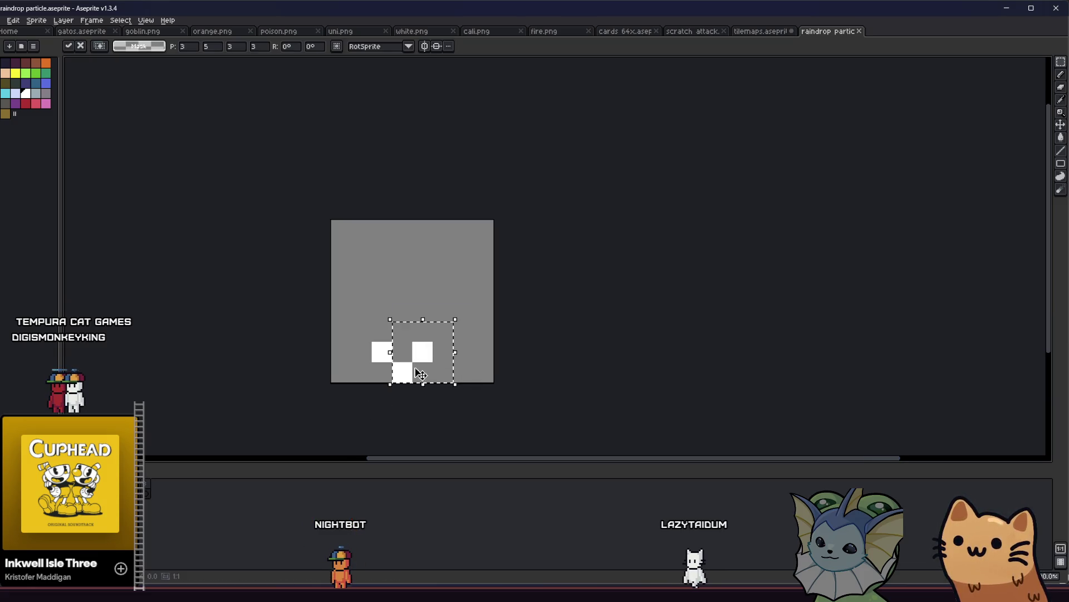
left_click_drag(365, 356, 417, 385)
key("Right")
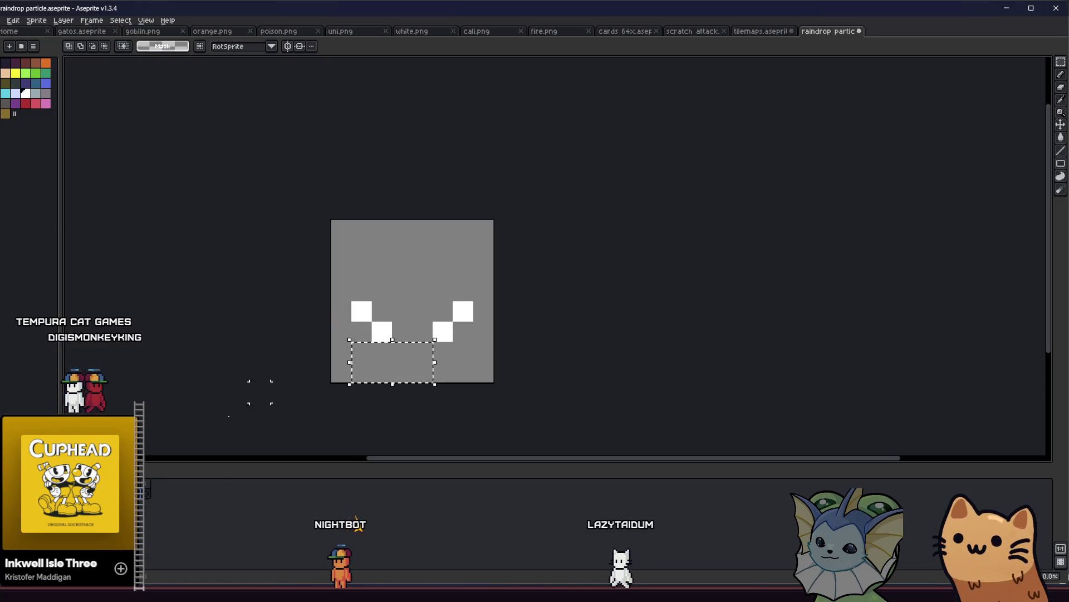
left_click_drag(436, 327, 416, 349)
key("ctrl+d")
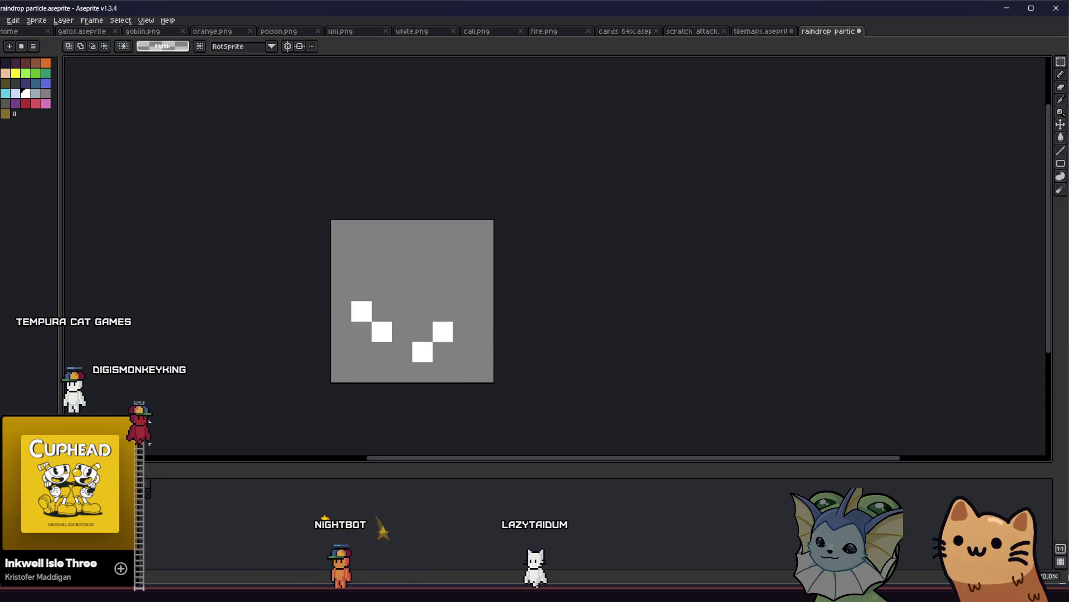
key("Return")
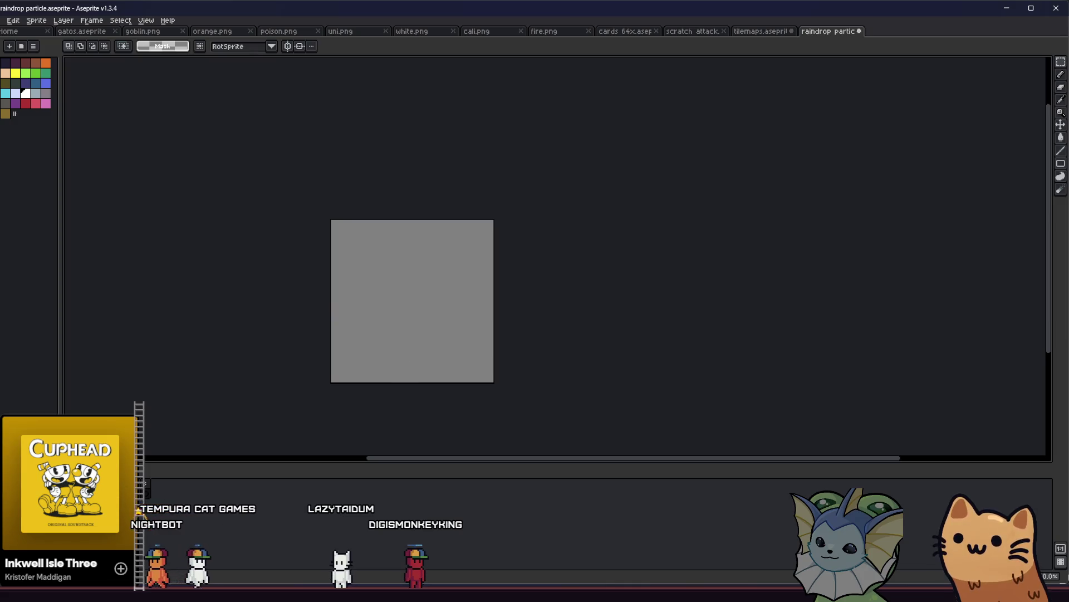
left_click(378, 348)
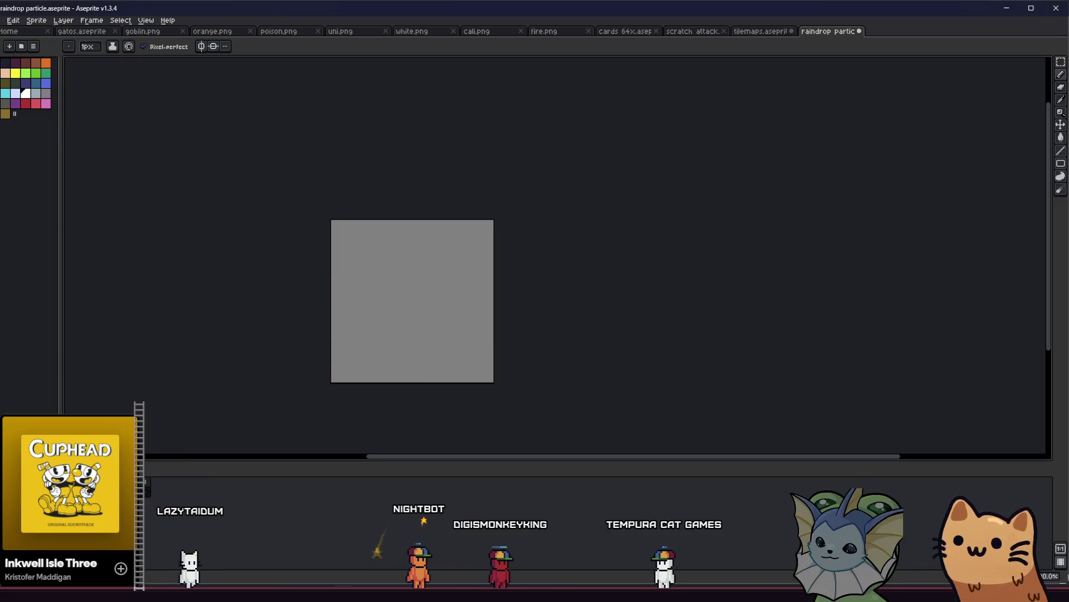
- Start a sprite sheet export with Trim Sprite enabled and By Grid trimming turned off
key("v")
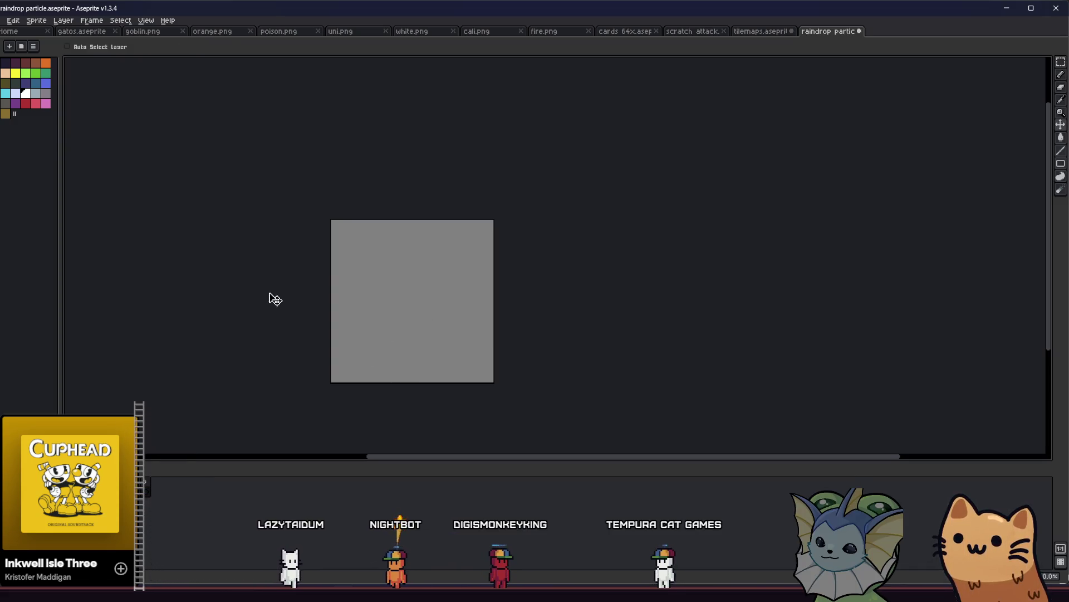
left_click(1, 20)
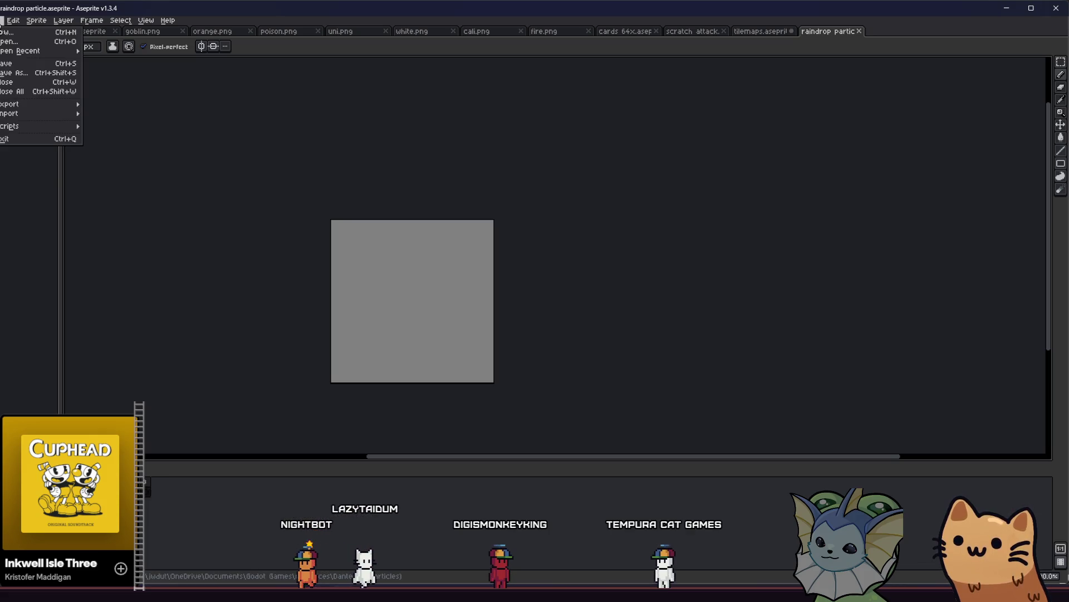
mouse_move(51, 108)
left_click(101, 115)
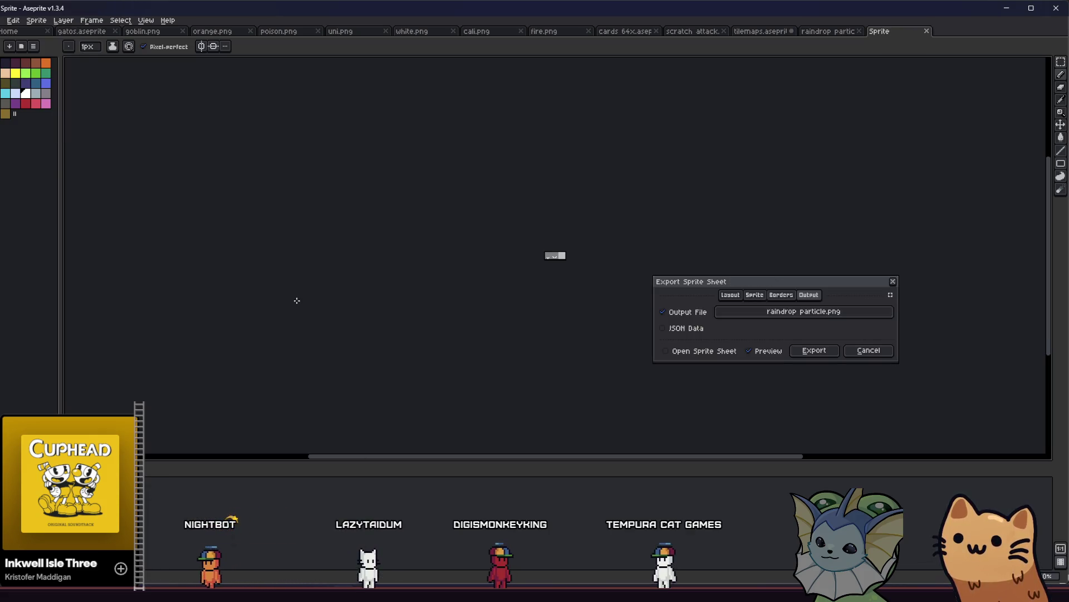
left_click(730, 295)
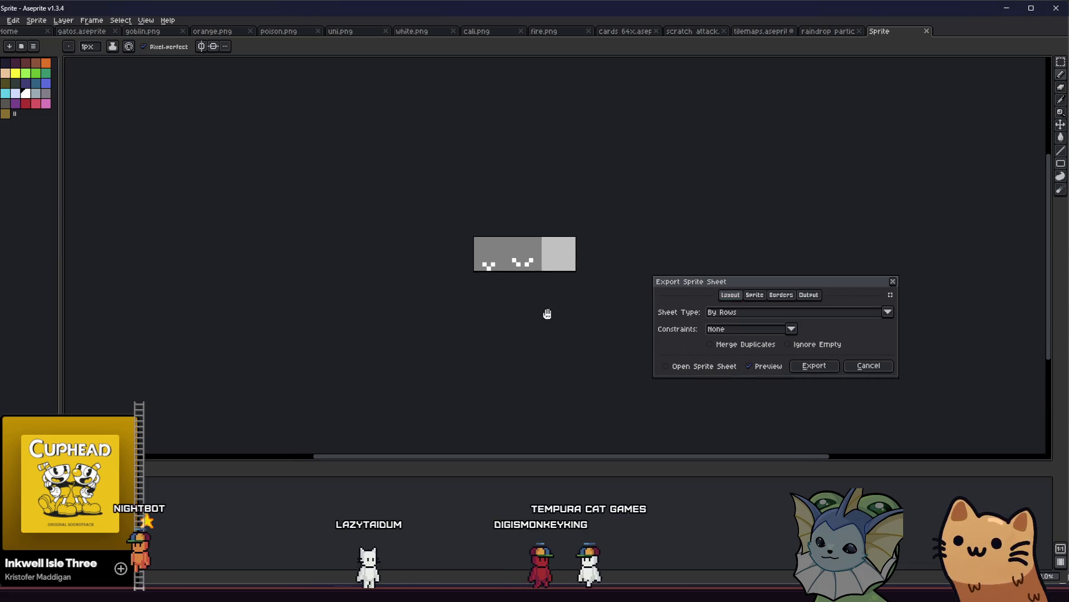
left_click(755, 295)
left_click(781, 294)
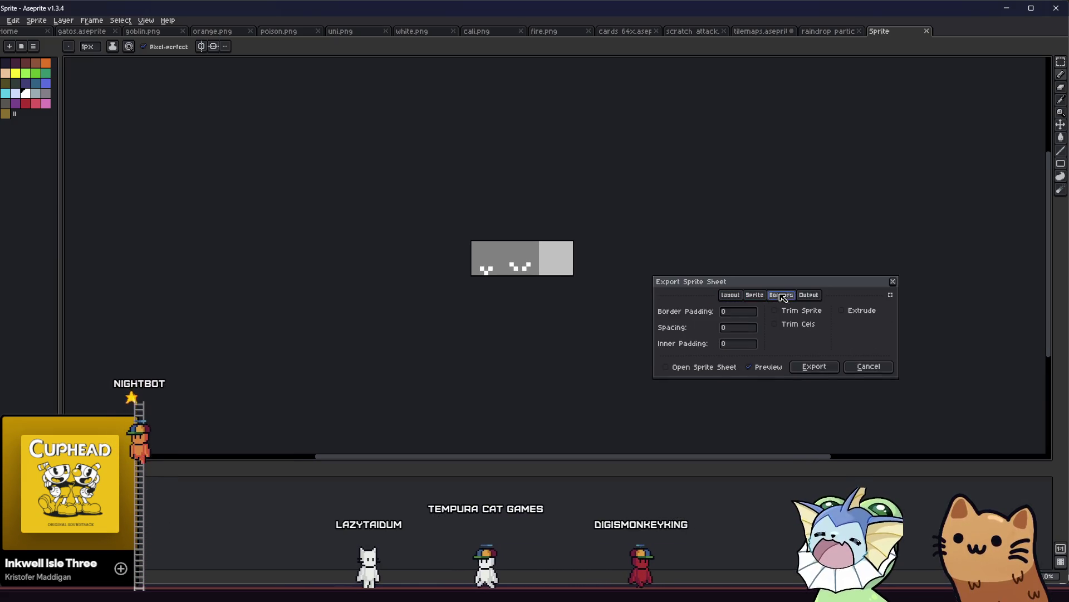
left_click(806, 313)
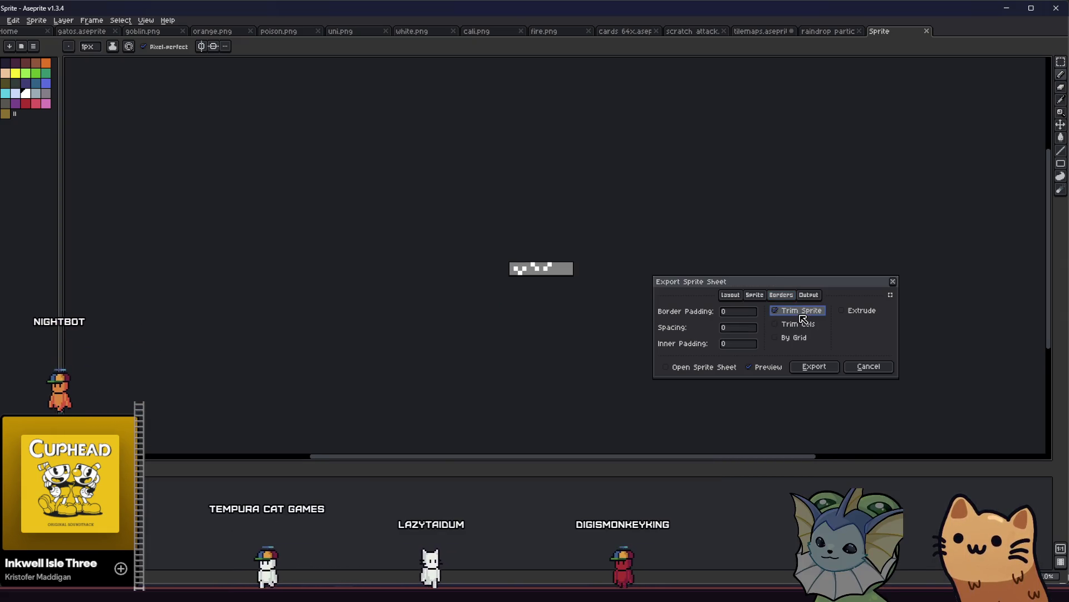
scroll(562, 273, "up", 3)
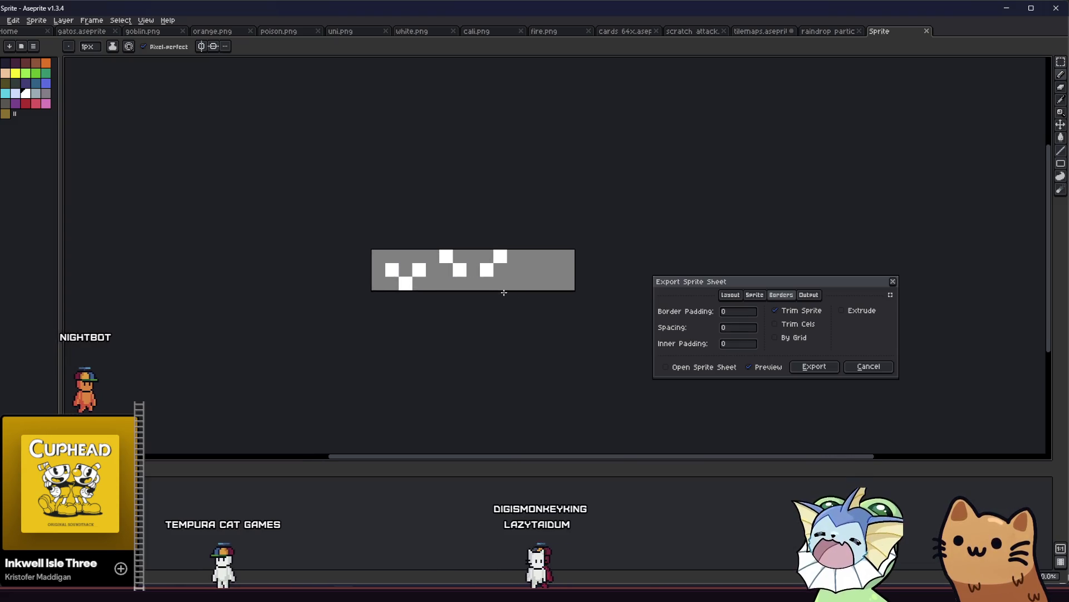
left_click(791, 325)
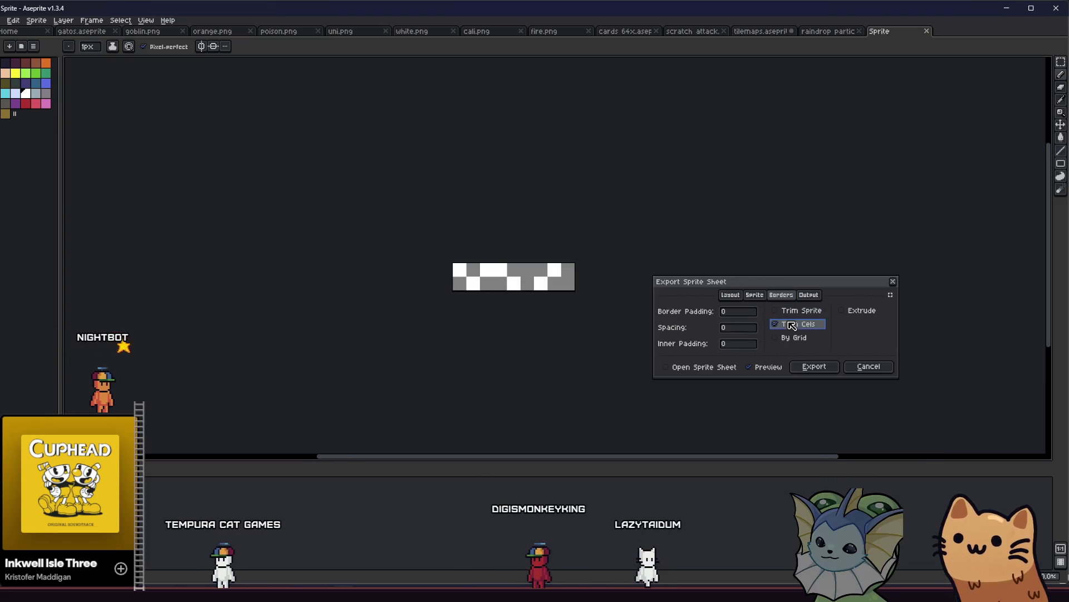
left_click(791, 325)
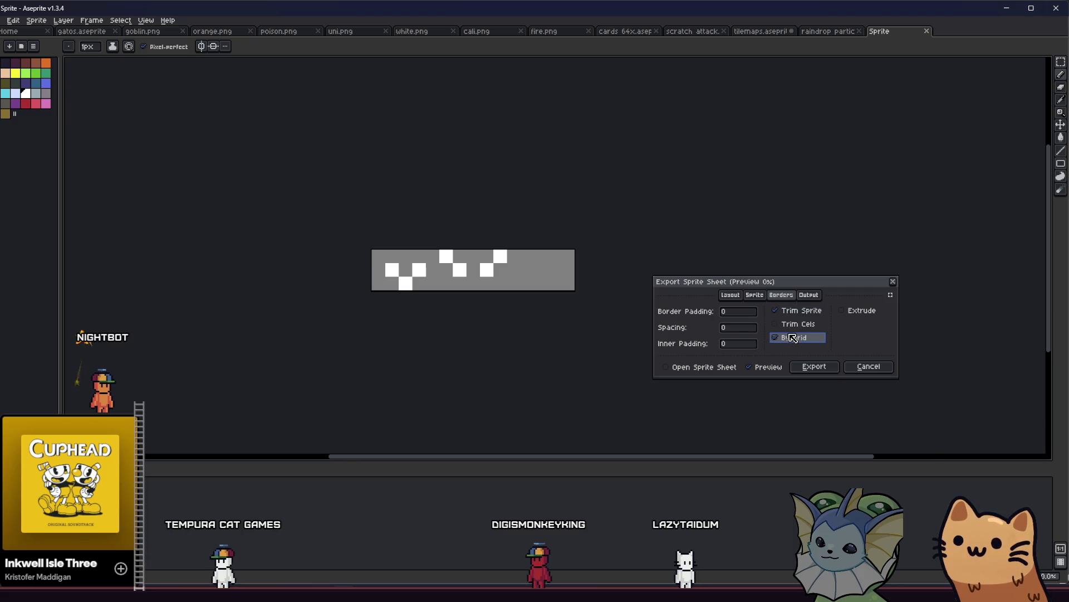
left_click(793, 338)
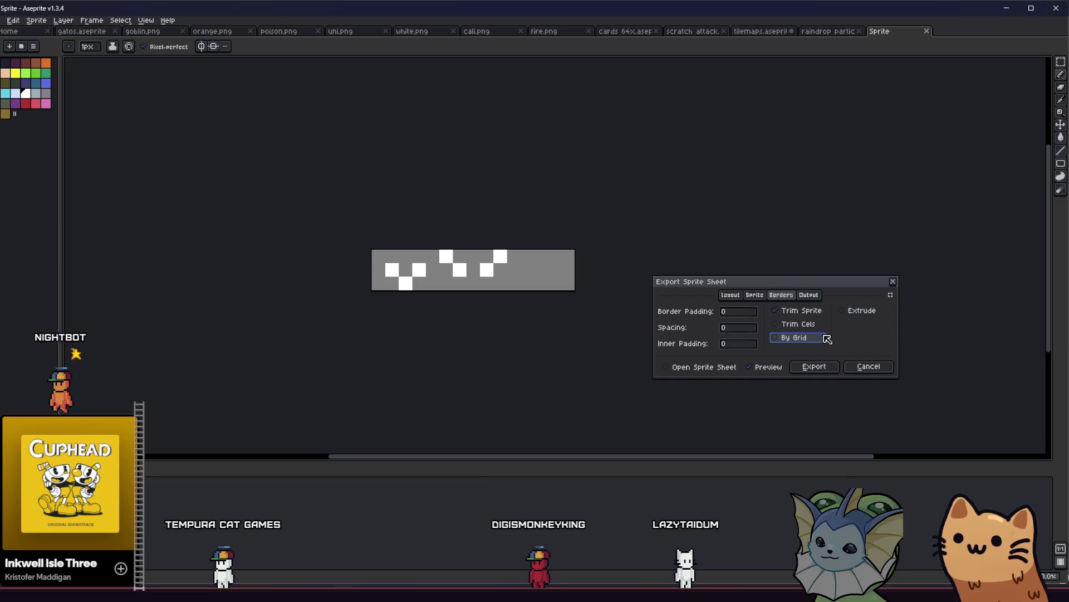
- Export the sheet as raindrop_sheet.png and close the raindrop particle document
left_click(797, 296)
left_click(807, 311)
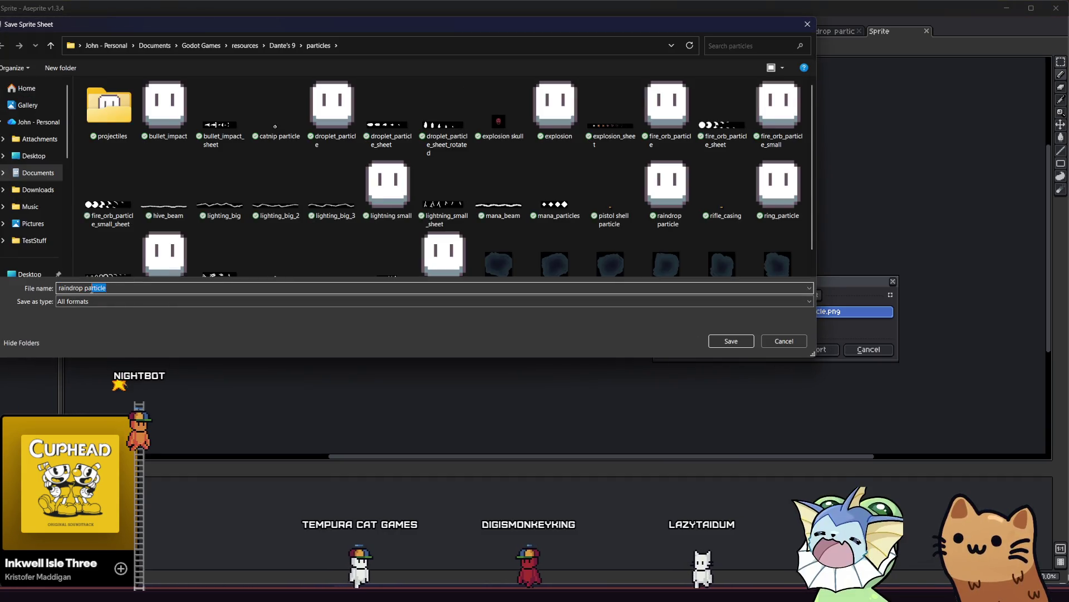
type("raindrop p")
key("BackSpace")
key("BackSpace")
type("_sheet")
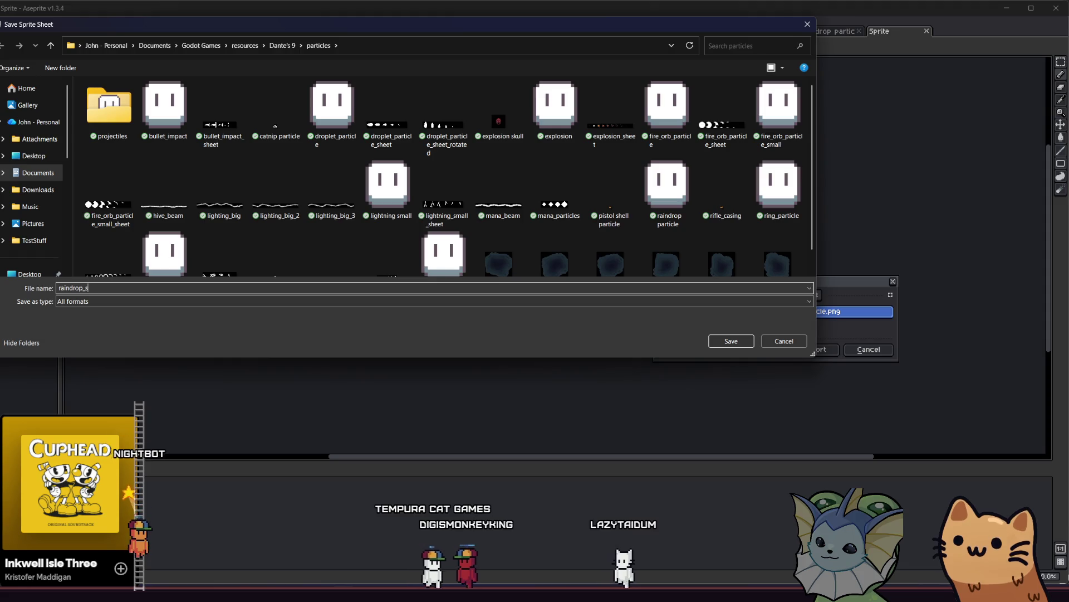
key("Return")
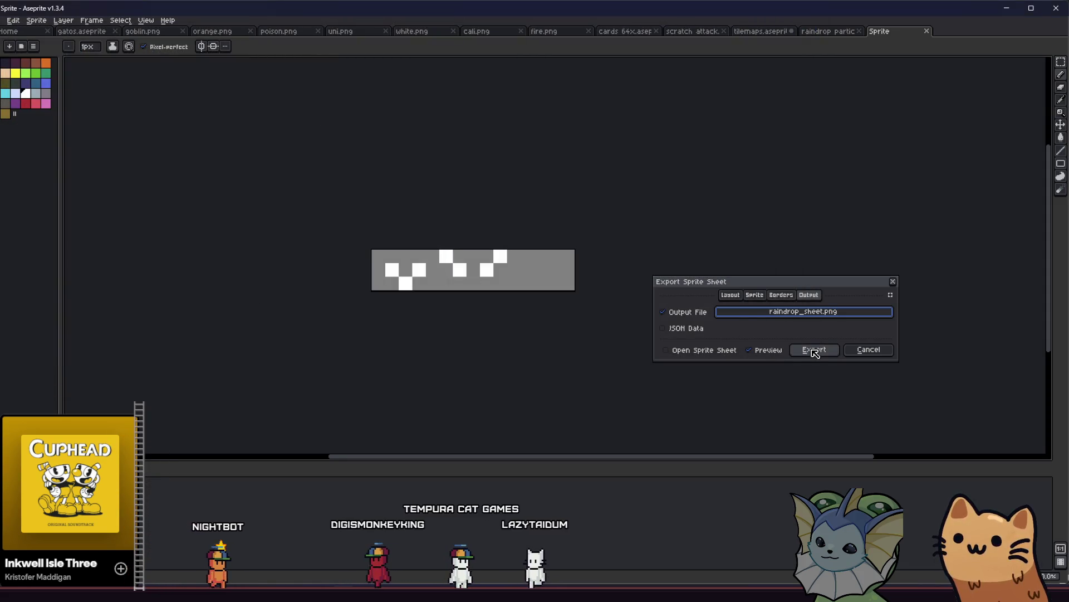
left_click(815, 351)
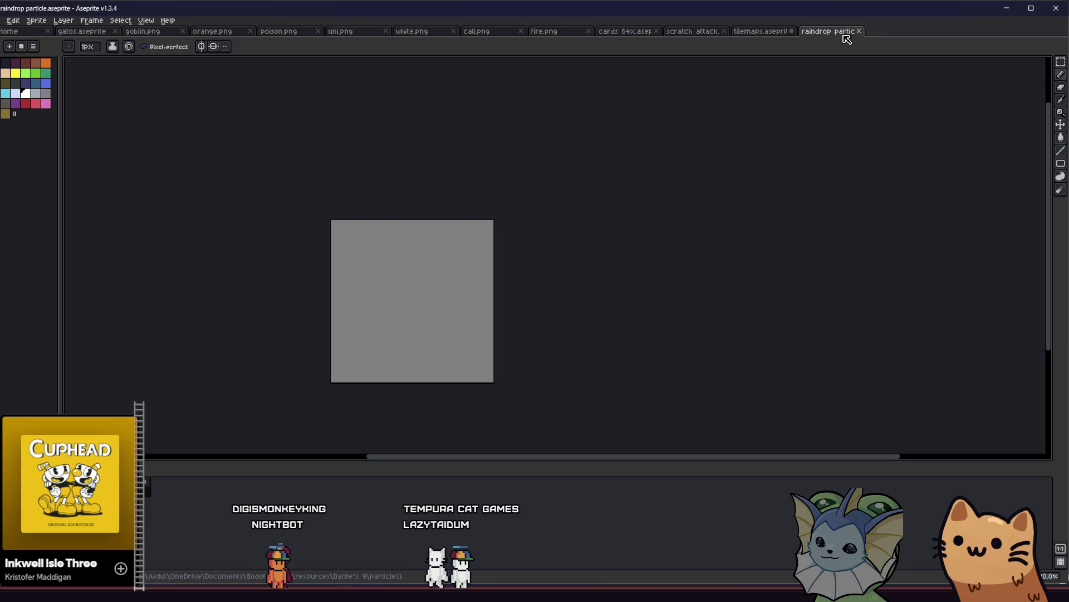
left_click(861, 32)
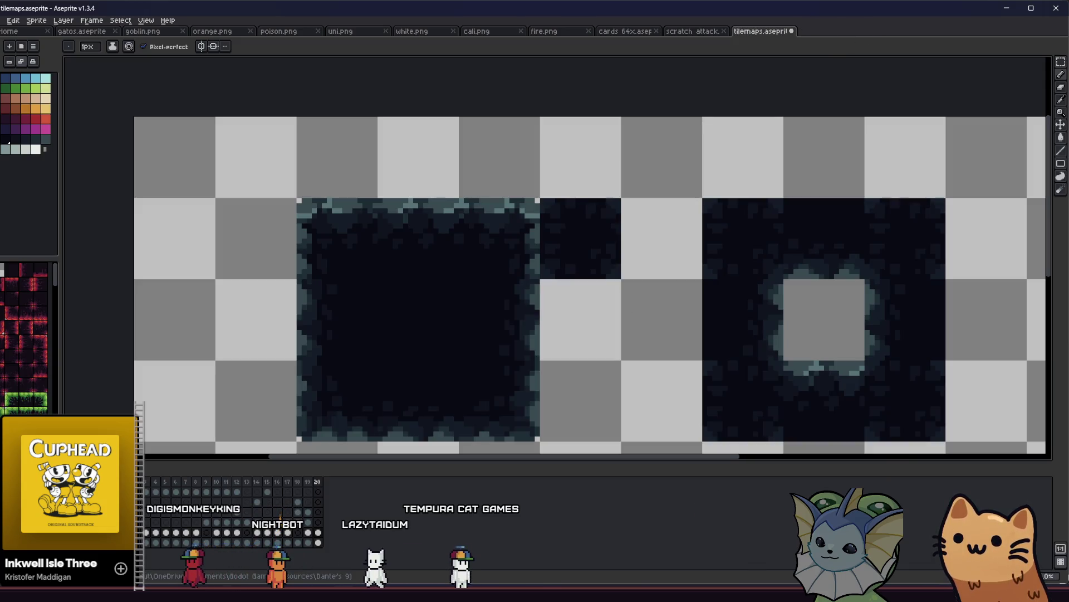
- Find the new raindrop_sheet image in File Explorer's particles folder, then return to Godot
key("alt+Tab")
key("alt+Tab")
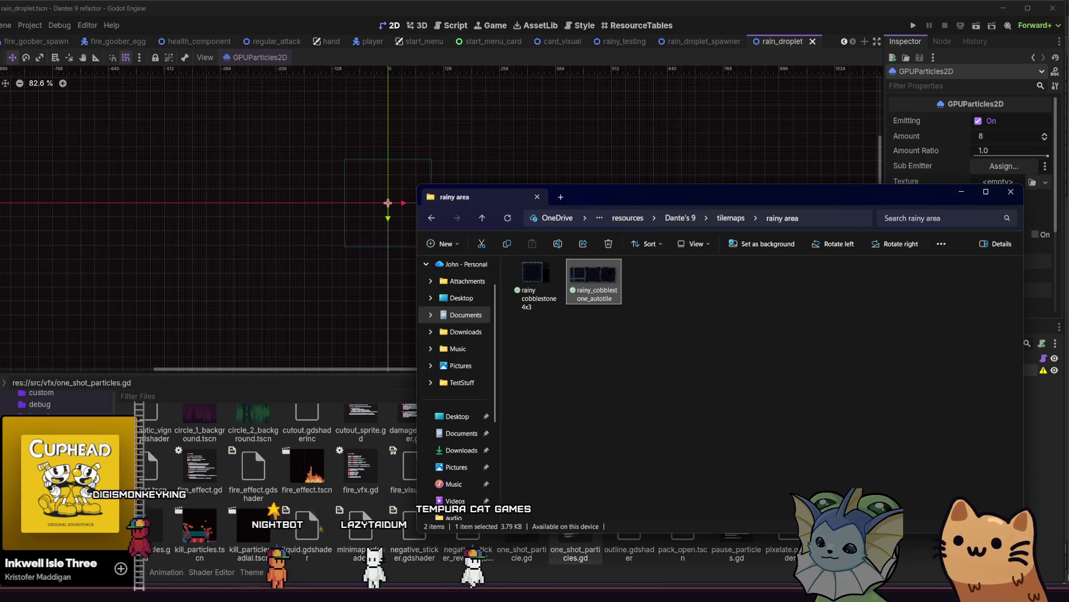
key("alt+Tab")
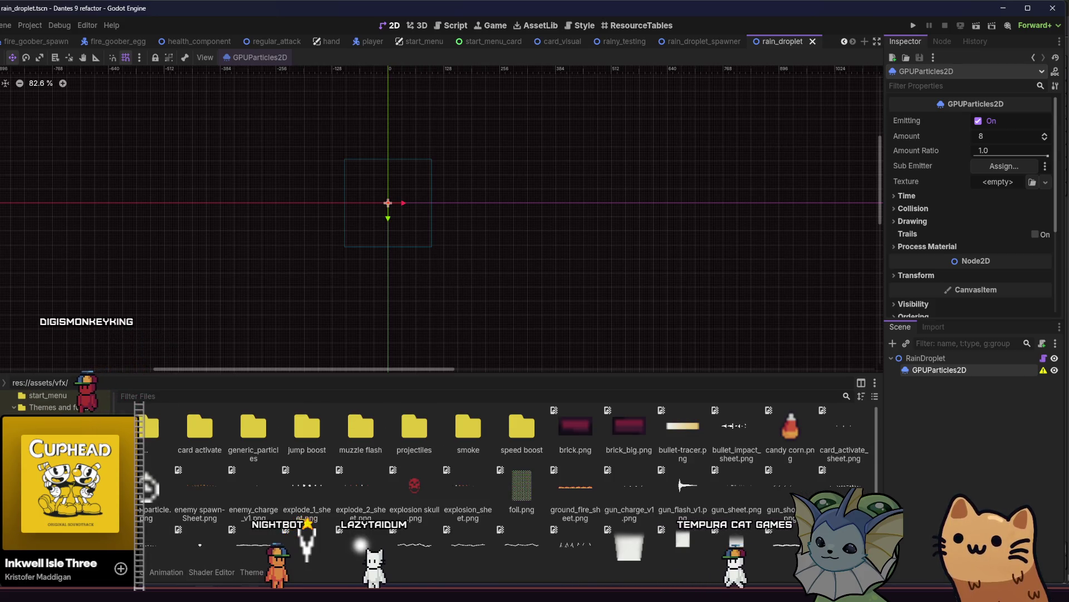
key("alt+Tab")
scroll(446, 347, "down", 3)
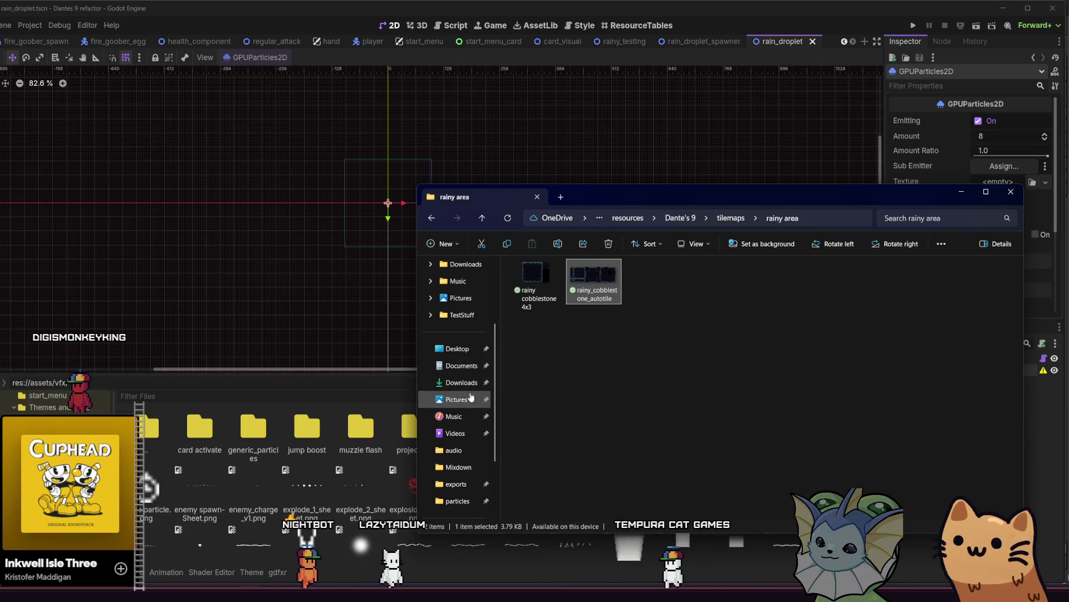
left_click(457, 450)
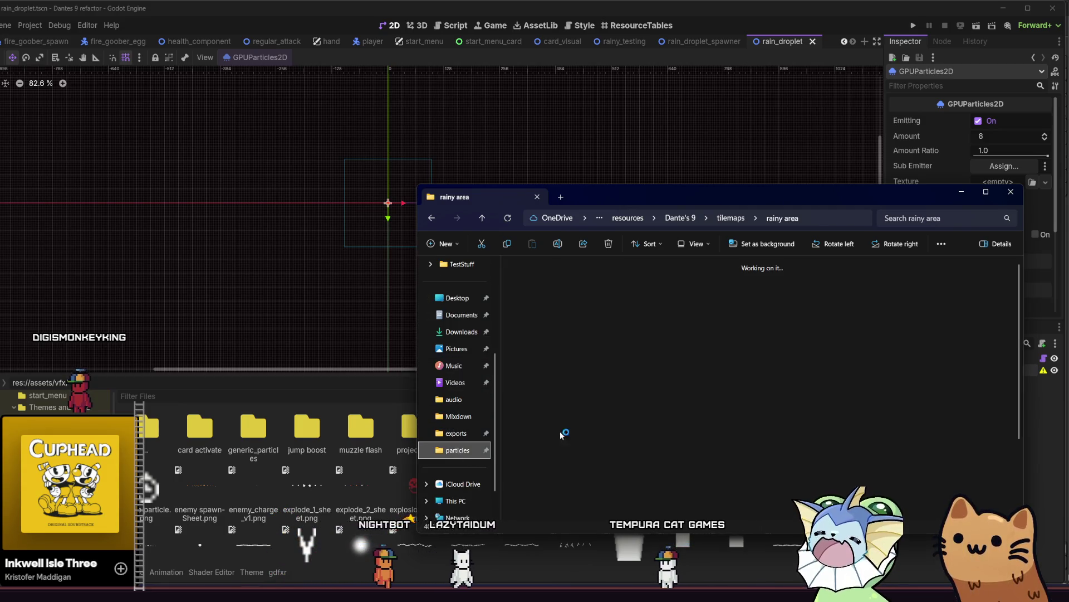
left_click(872, 440)
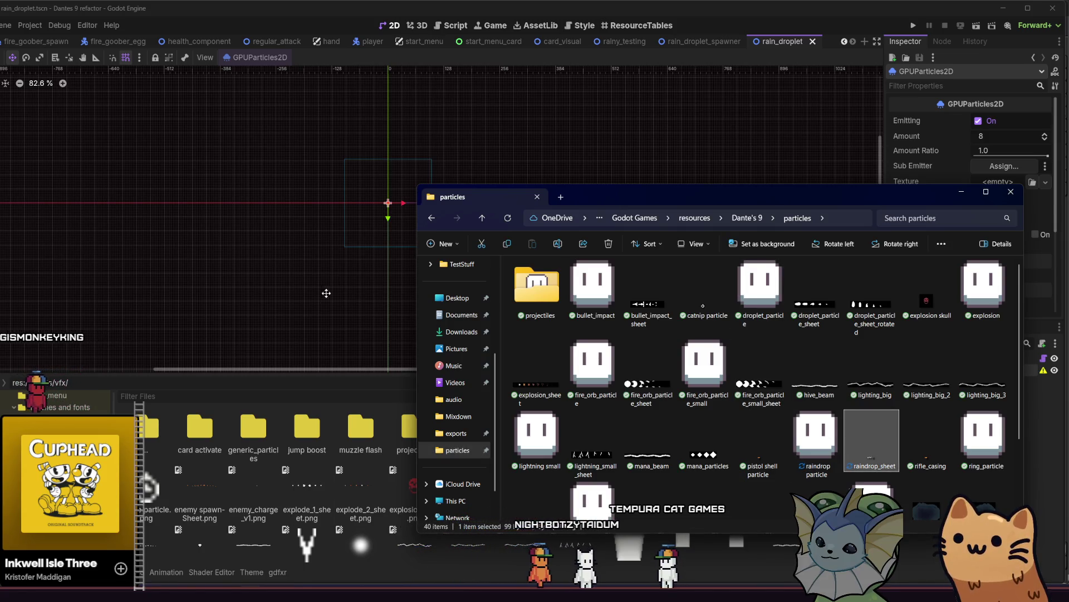
left_click(325, 271)
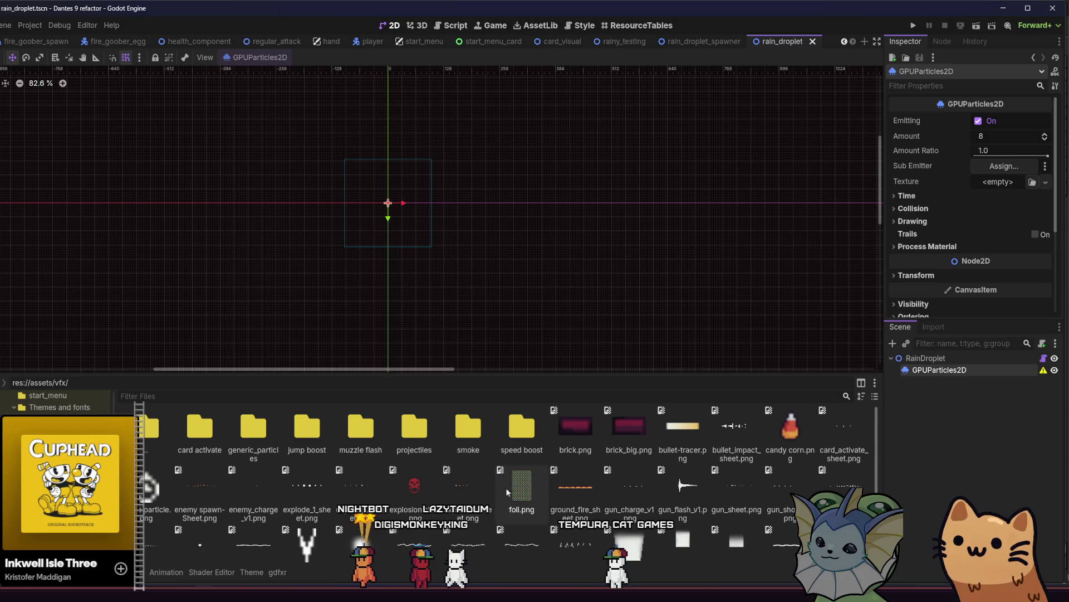
- Give GPUParticles2D a new CanvasItemMaterial with Particles Animation on and H Frames set to 3
scroll(928, 198, "down", 4)
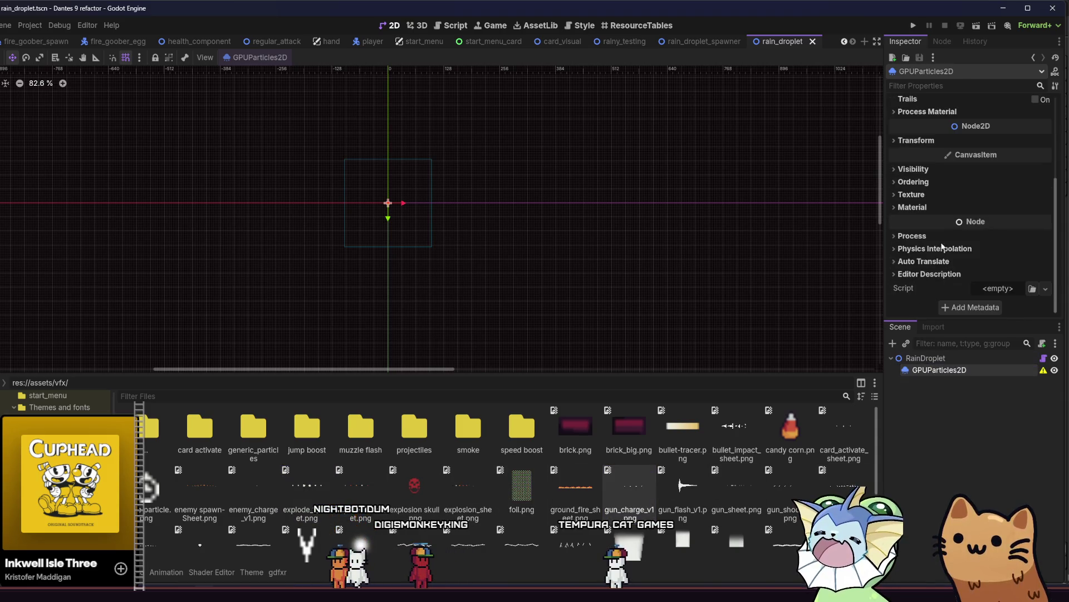
left_click(912, 207)
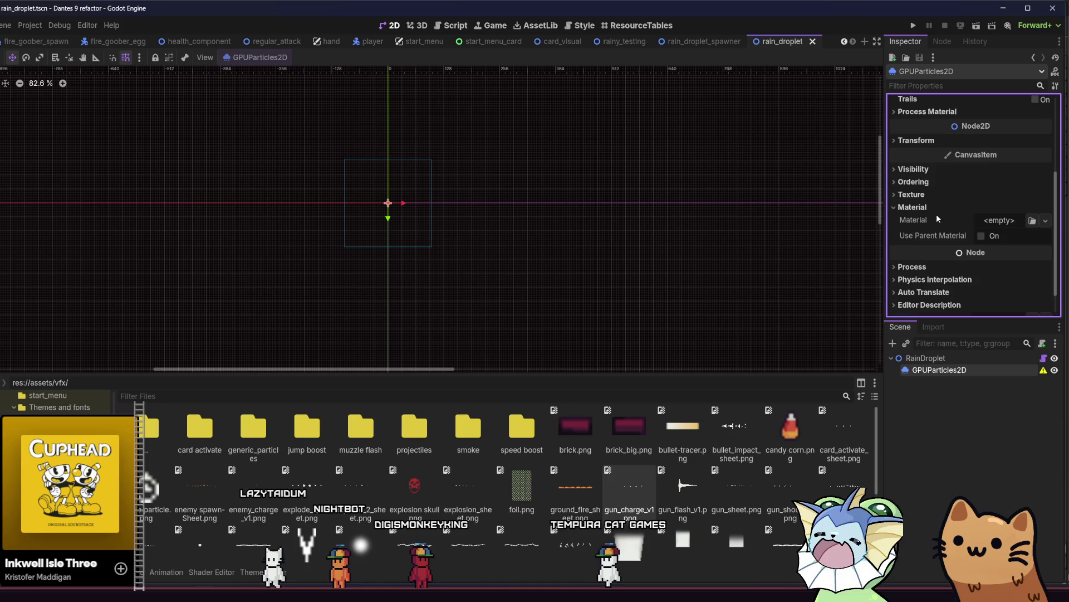
left_click(999, 221)
left_click(984, 246)
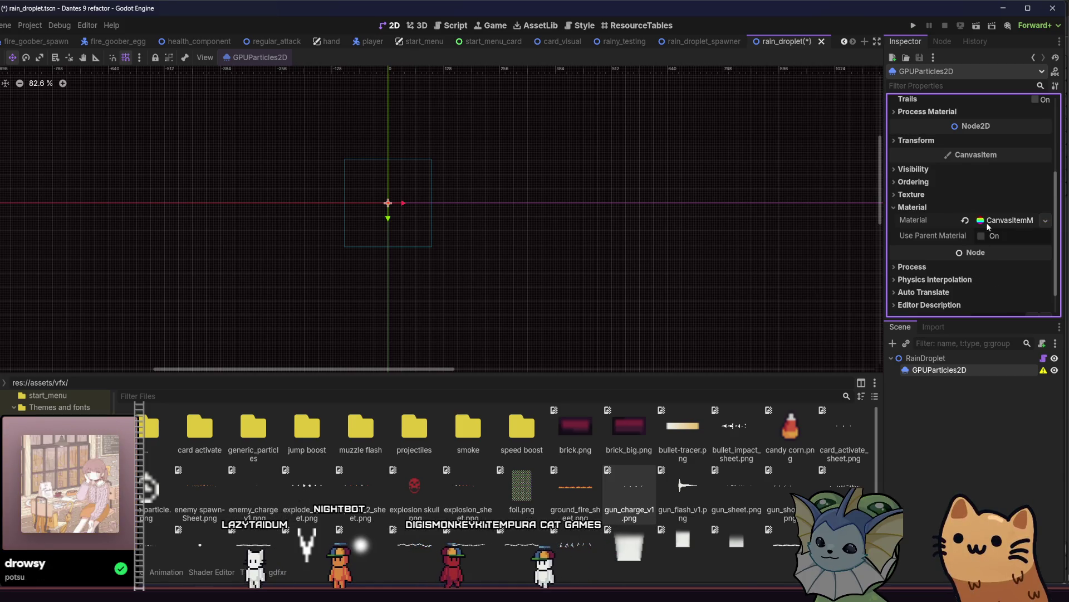
scroll(996, 251, "down", 3)
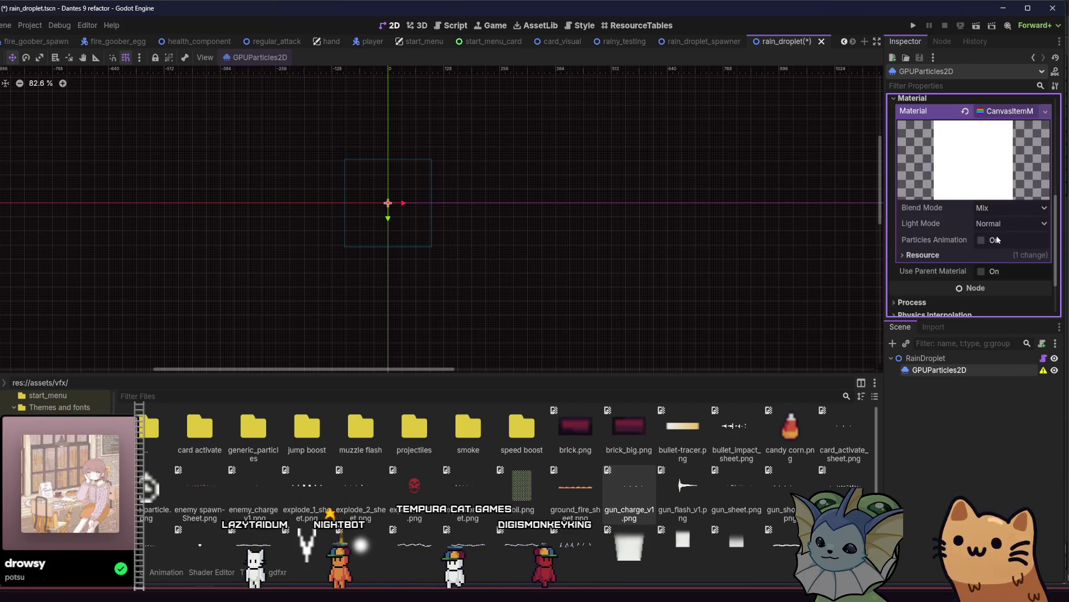
left_click(982, 240)
left_click(1043, 253)
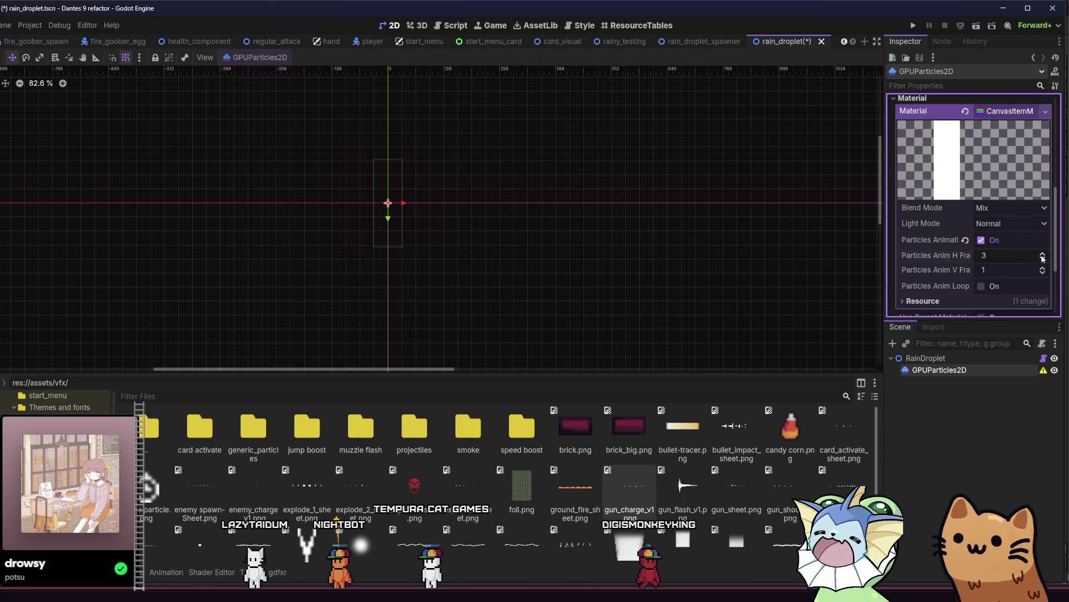
scroll(1022, 261, "up", 4)
scroll(977, 230, "up", 2)
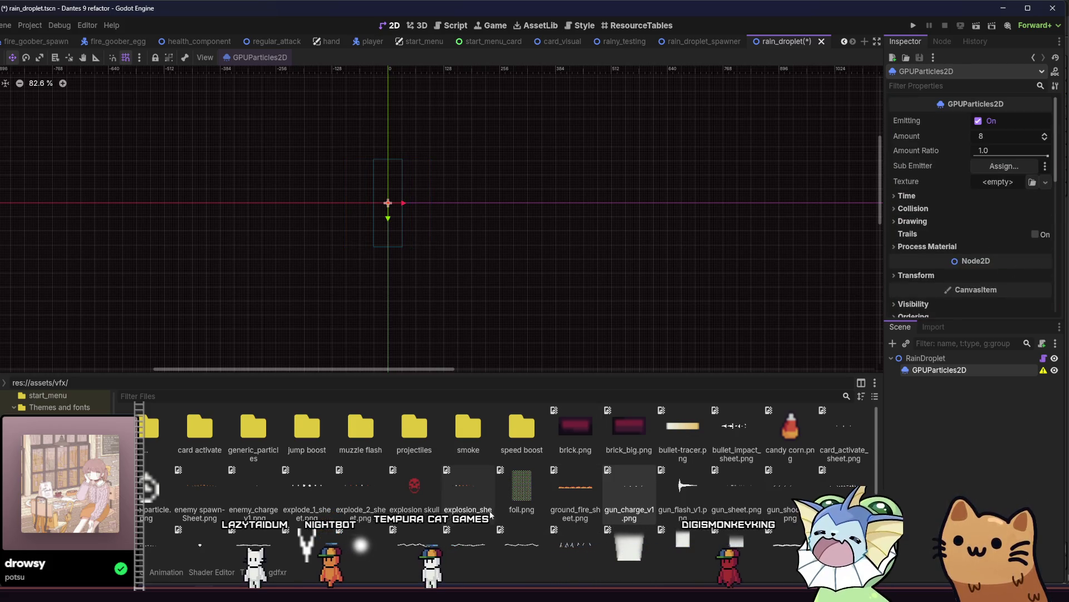
scroll(724, 468, "down", 1)
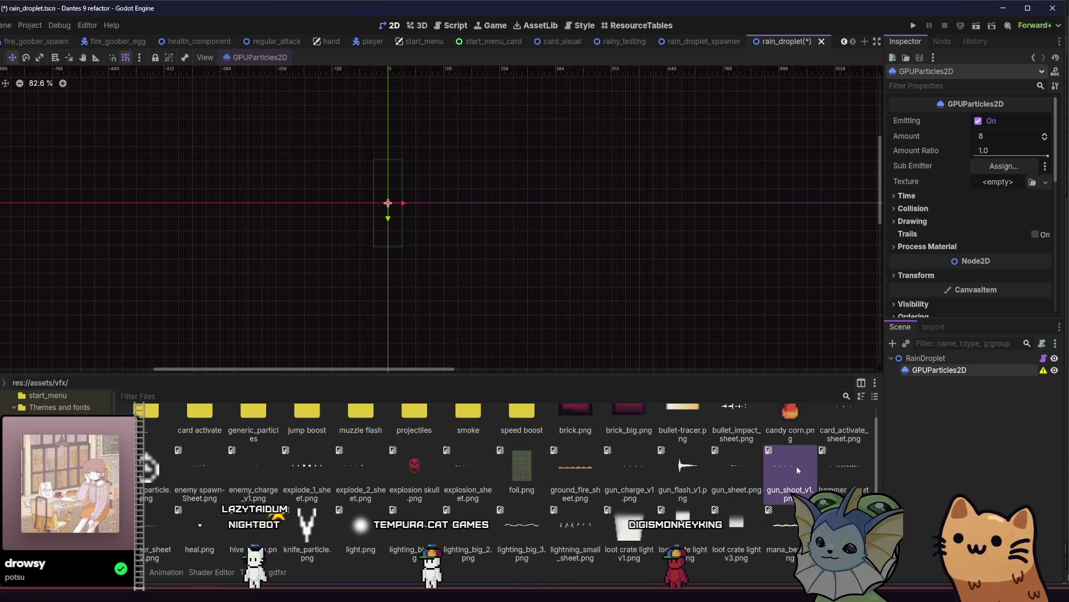
scroll(256, 493, "down", 3)
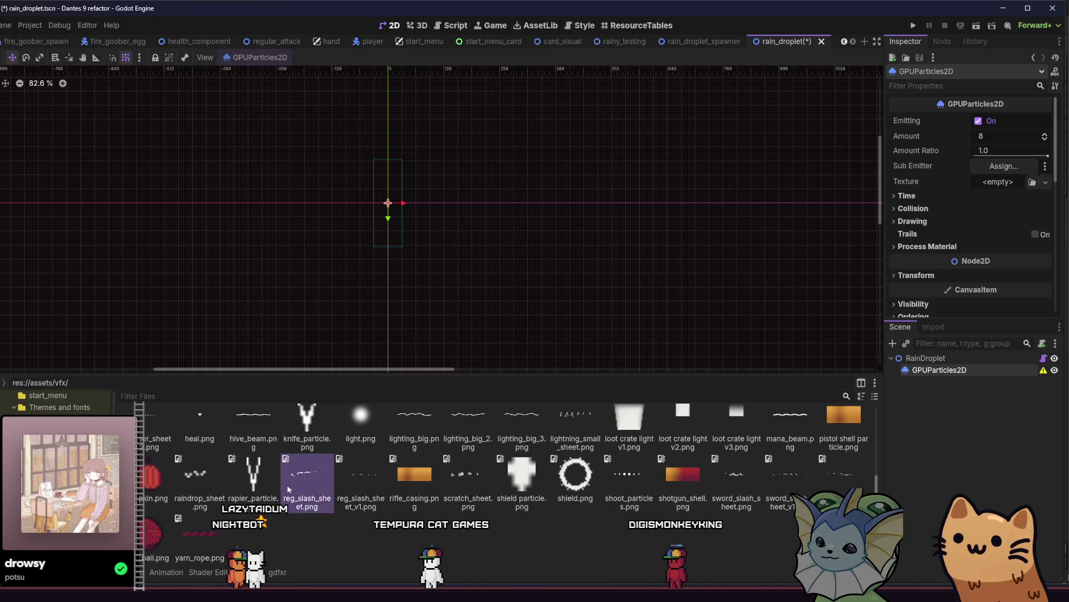
- Assign raindrop_sheet.png as the particle texture and create a new ParticleProcessMaterial
left_click(190, 497)
mouse_move(190, 497)
left_mouse_down()
mouse_move(446, 278)
mouse_move(997, 184)
left_mouse_up()
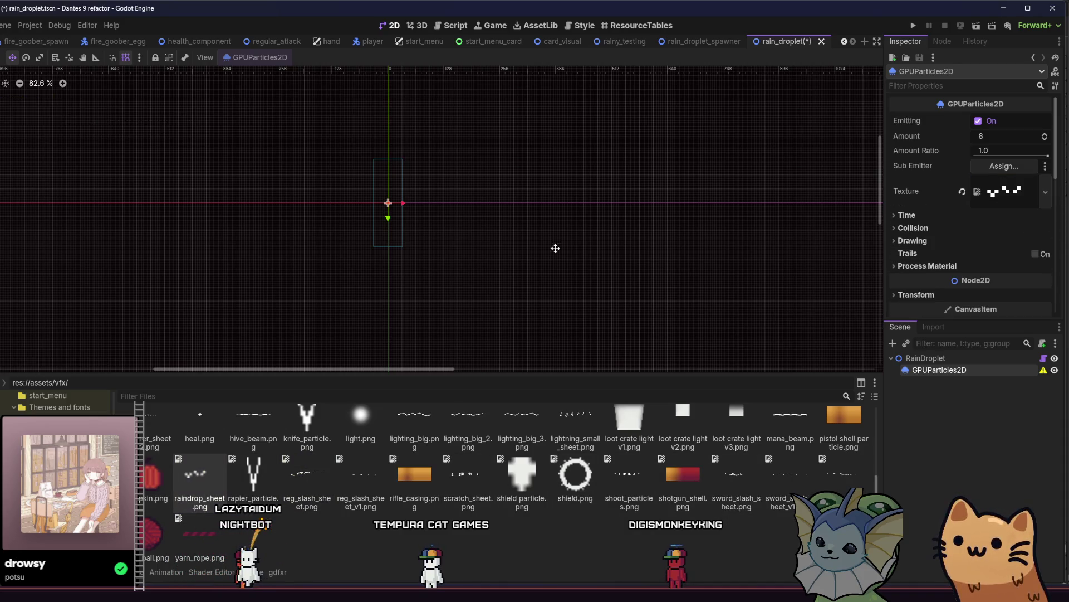
scroll(335, 171, "up", 5)
scroll(335, 171, "up", 2)
left_click(942, 265)
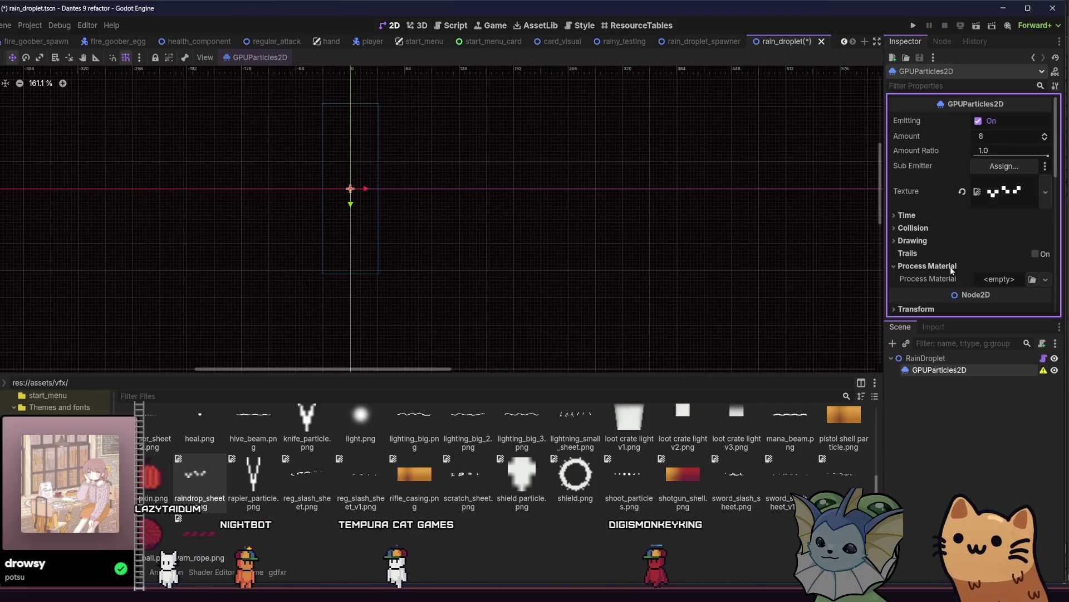
left_click(980, 279)
left_click(989, 302)
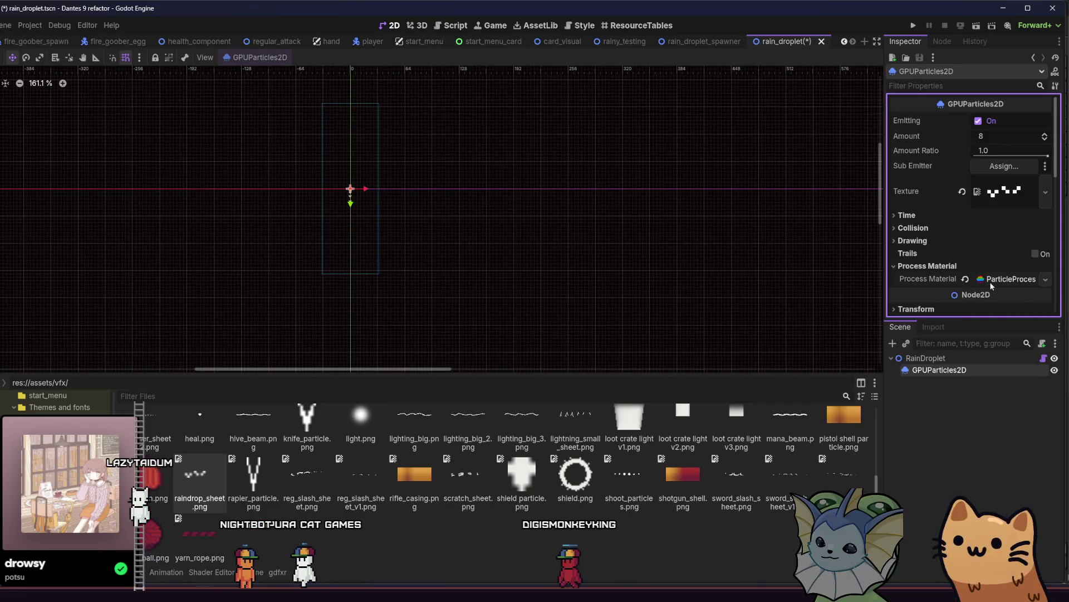
- Check the process material's Display > Scale at 4.0 and its Time settings
scroll(969, 279, "down", 10)
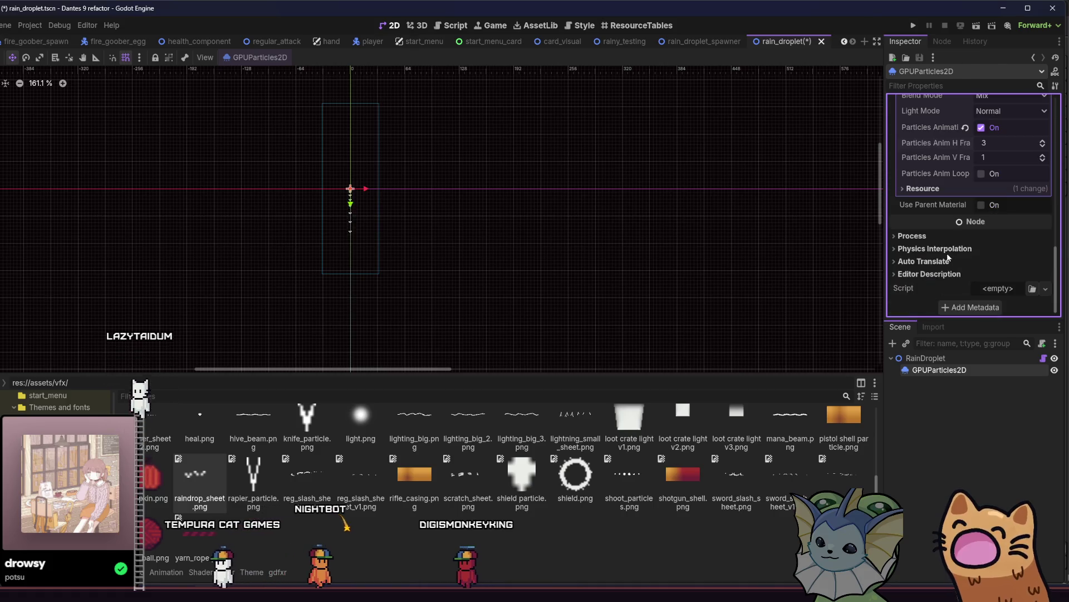
scroll(944, 172, "up", 10)
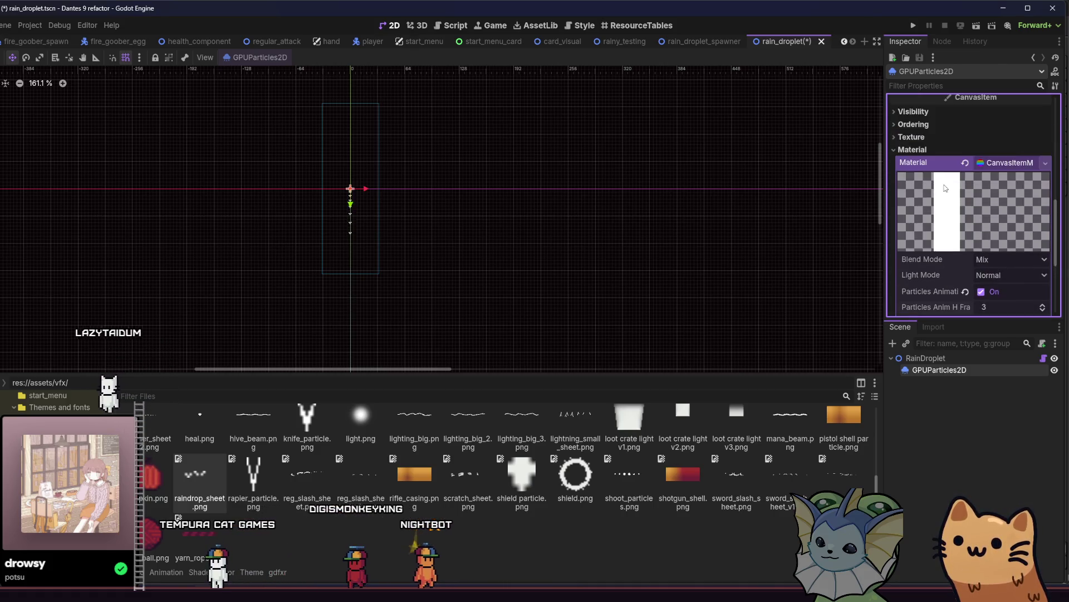
scroll(946, 189, "up", 1)
left_click(948, 192)
left_click(946, 204)
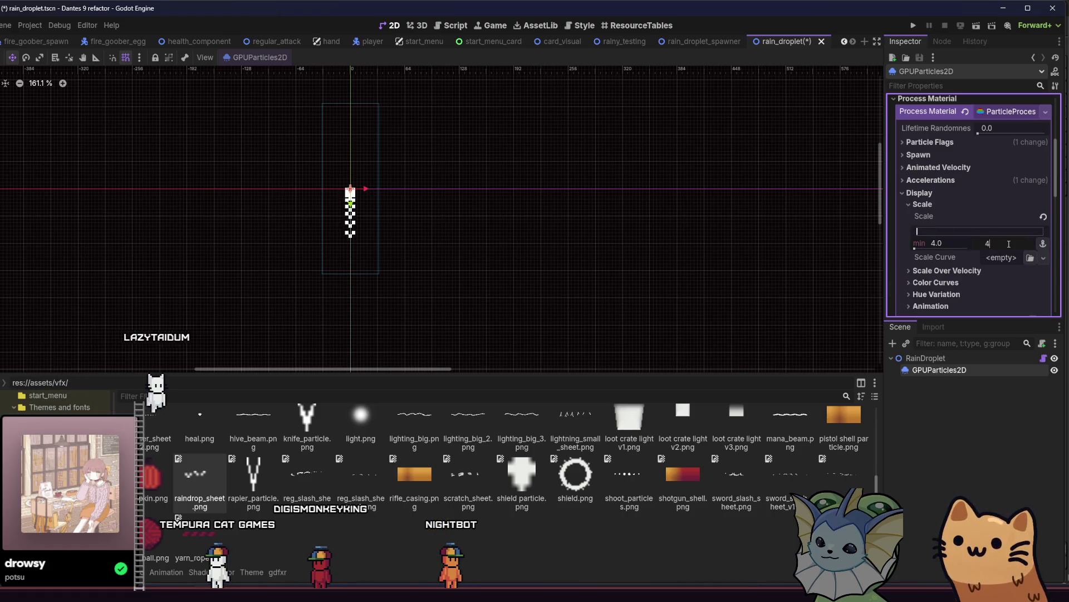
scroll(1009, 243, "up", 5)
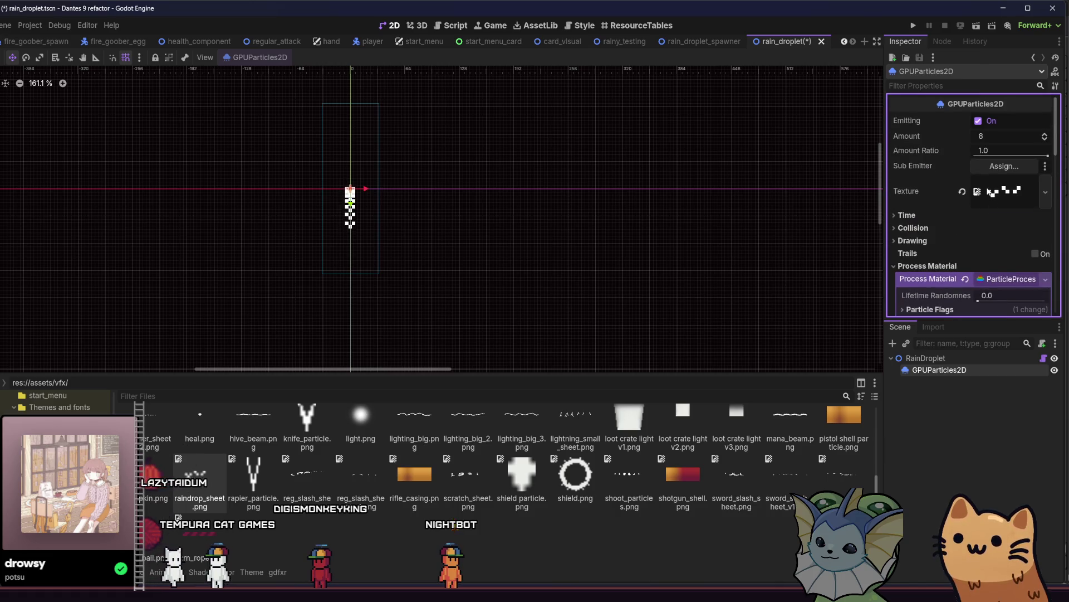
left_click(943, 218)
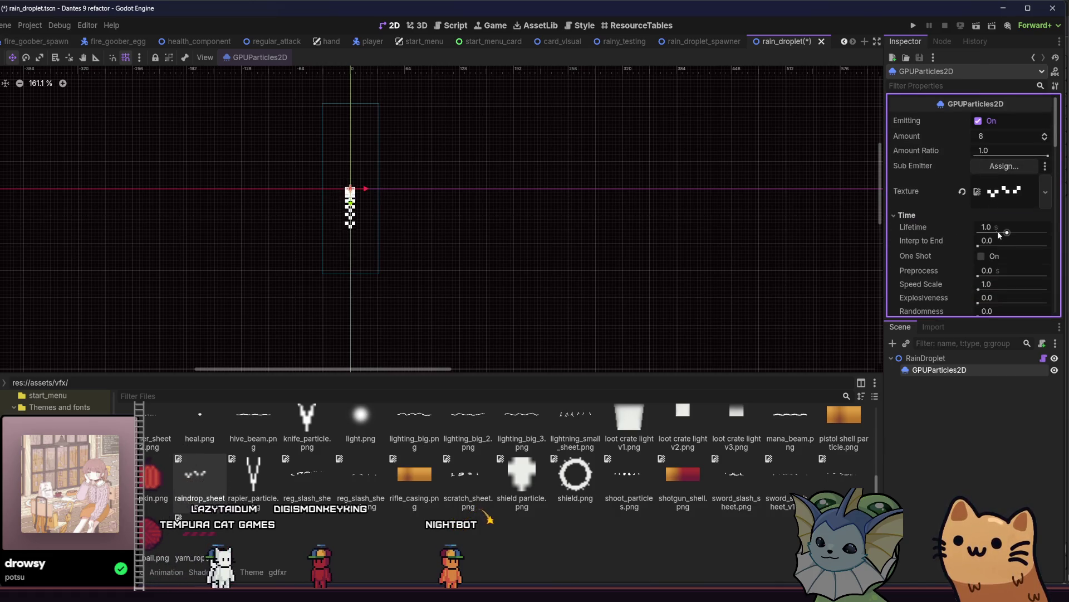
scroll(992, 262, "down", 1)
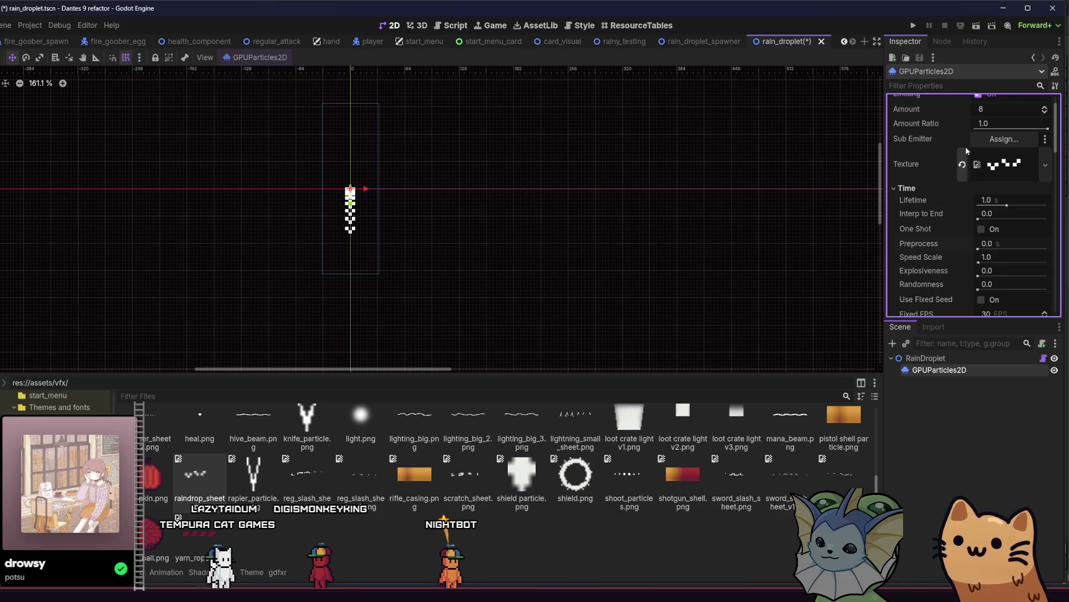
scroll(993, 141, "up", 1)
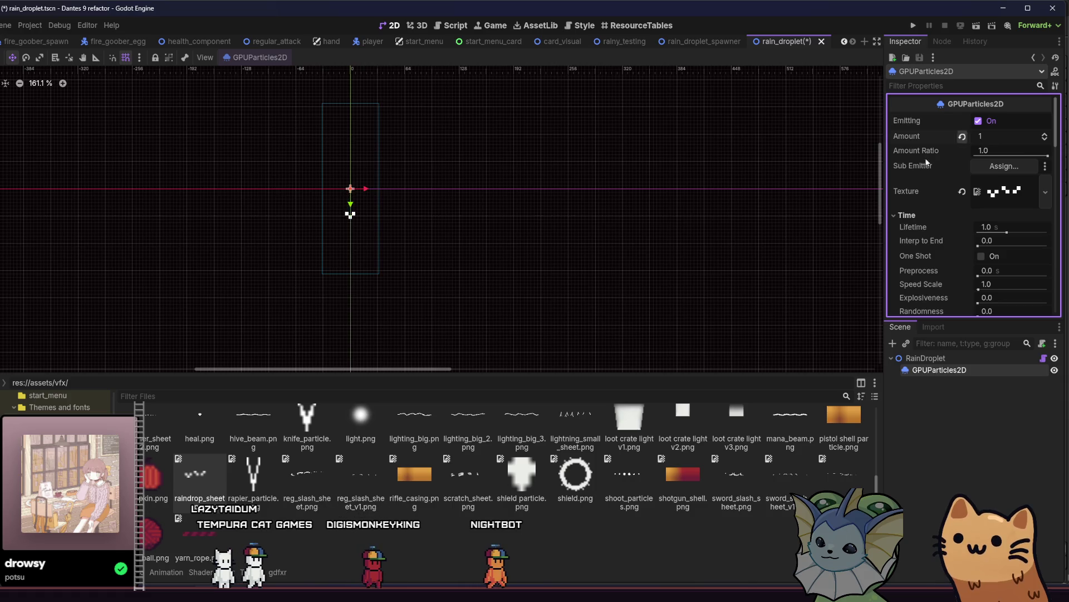
scroll(969, 167, "down", 15)
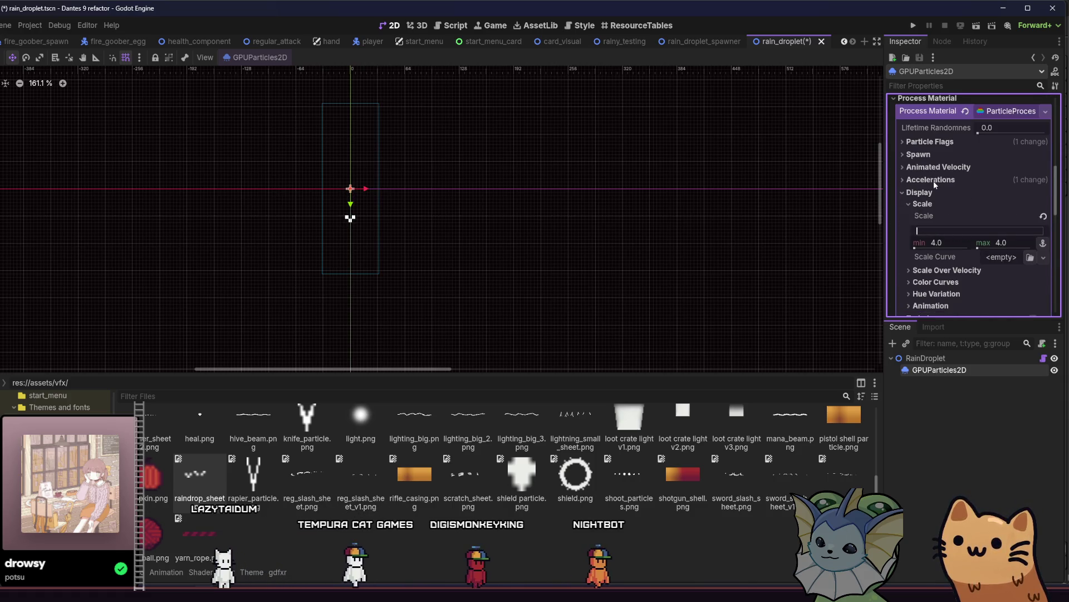
- Set the process material's vertical gravity to 0 and save rain_droplet.tscn
left_click(931, 179)
left_click(935, 191)
left_click(978, 218)
type("0")
key("Return")
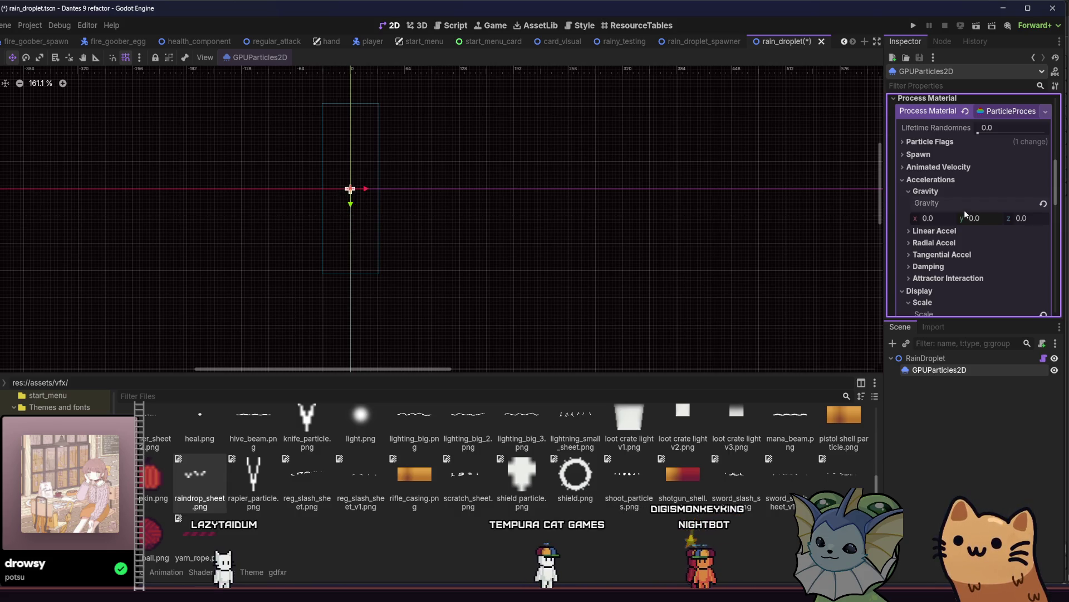
left_click(934, 191)
scroll(325, 187, "up", 8)
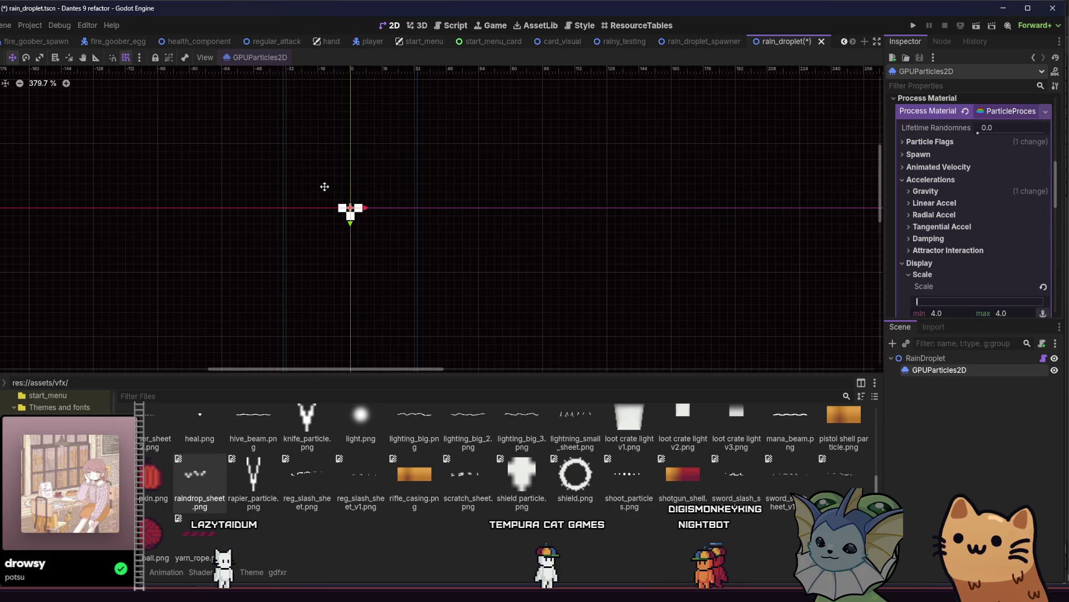
scroll(257, 216, "up", 6)
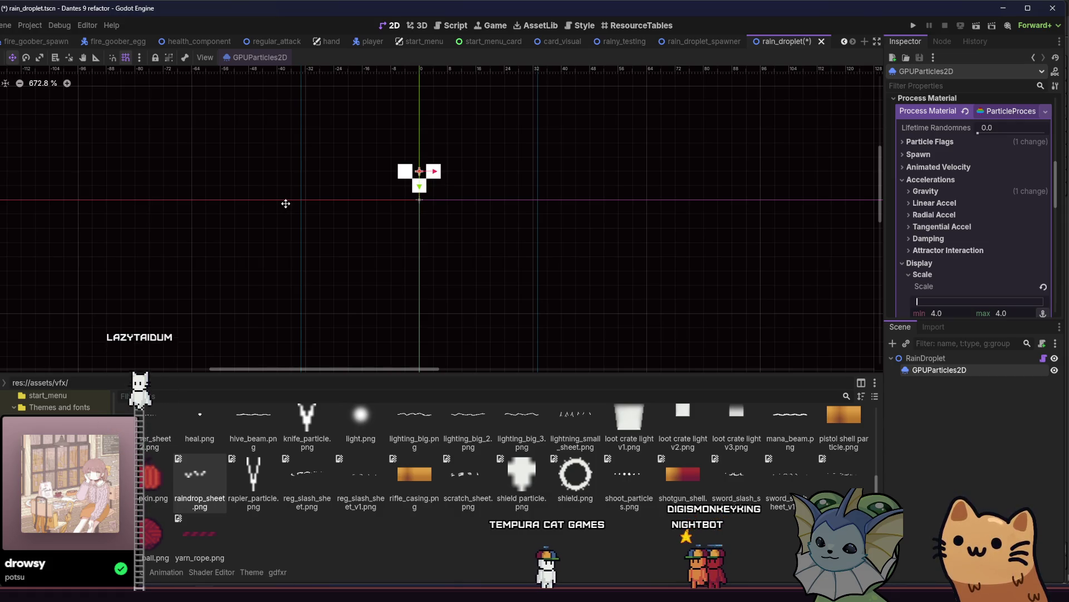
key("ctrl+s")
scroll(978, 241, "down", 10)
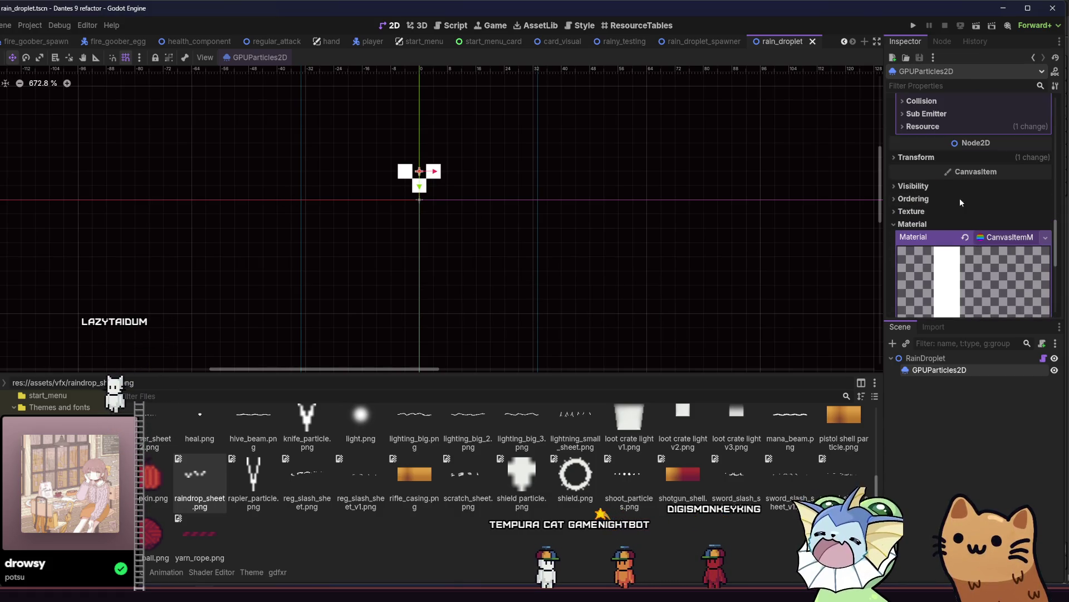
- Set the particle Animation Speed minimum and maximum to 1
scroll(944, 131, "up", 3)
left_click(934, 158)
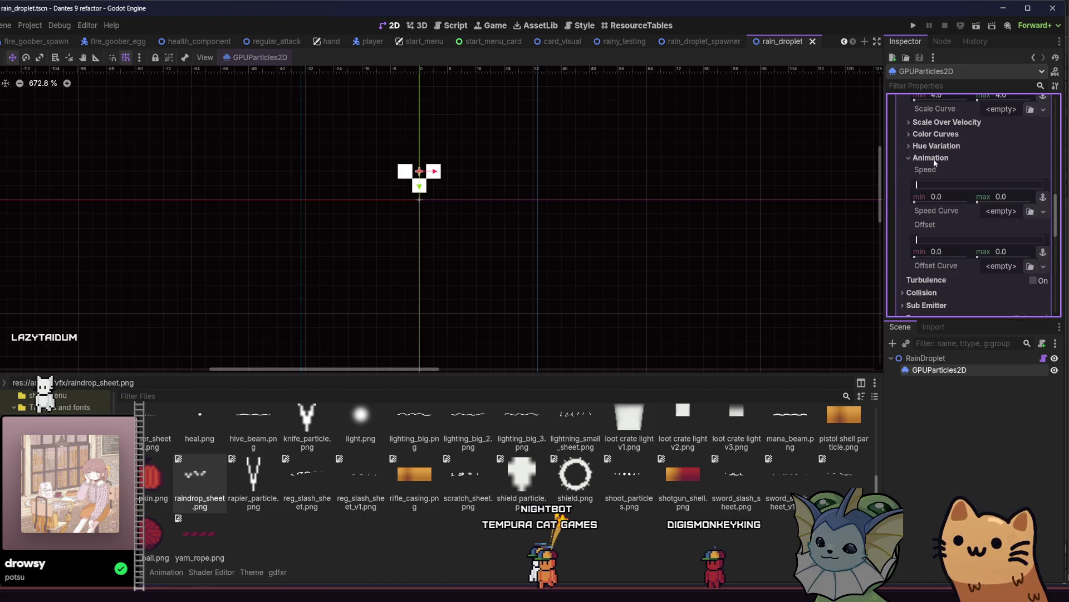
left_click(931, 197)
type("1")
key("Tab")
type("1")
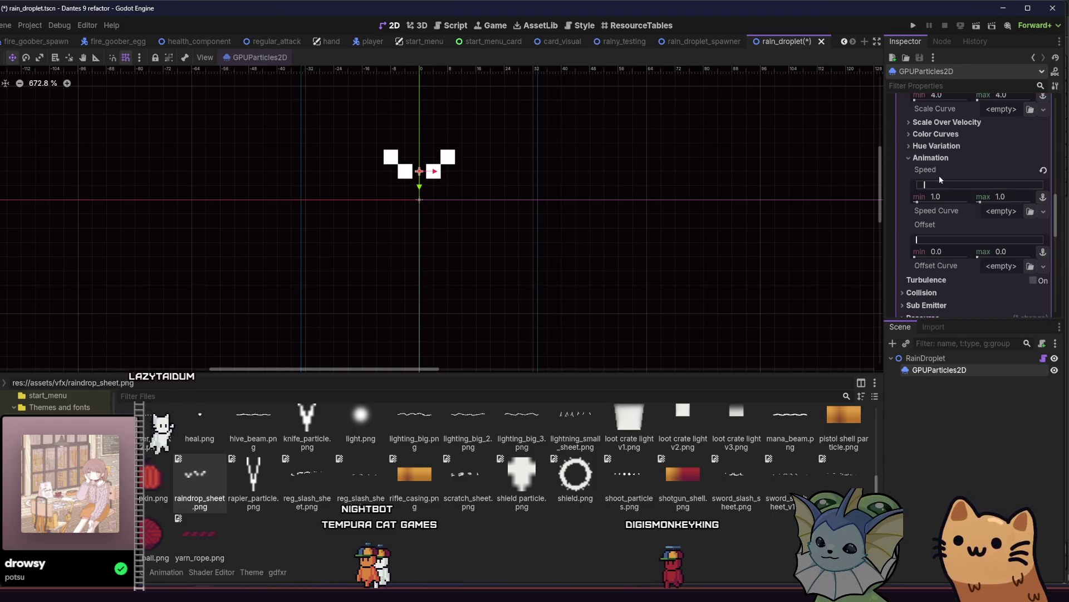
scroll(945, 174, "up", 5)
scroll(944, 174, "up", 5)
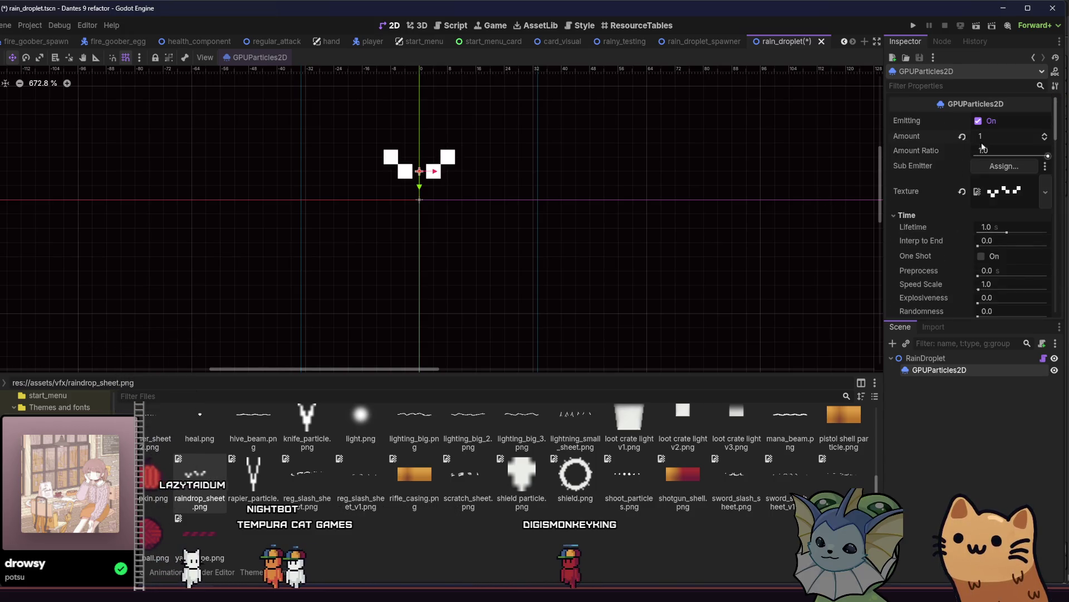
- Set Lifetime to 0.3, enable One Shot, save, and switch to rain_droplet_spawner
left_click(995, 229)
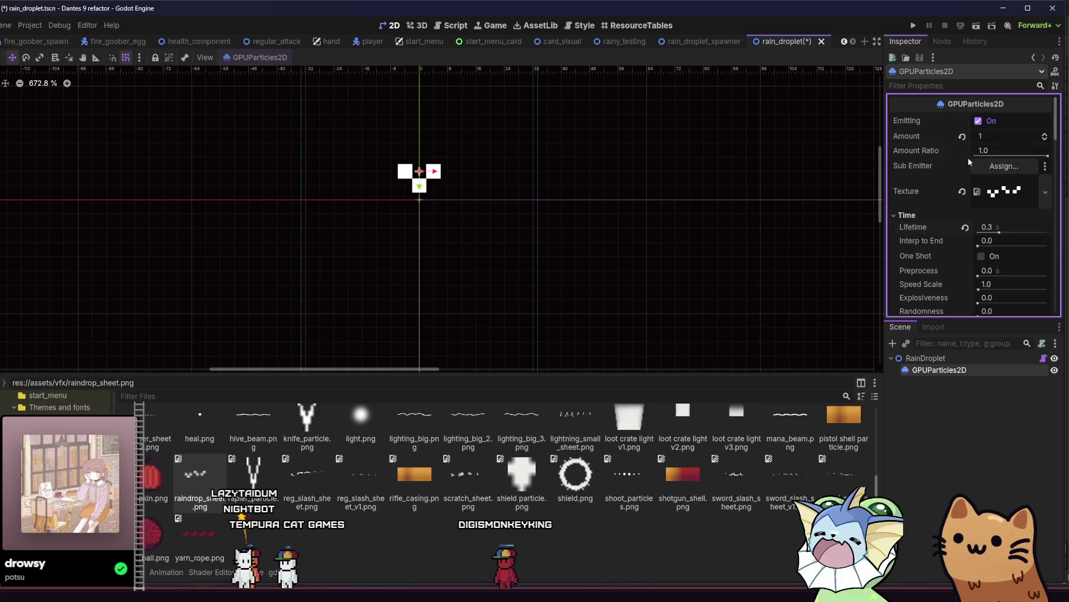
scroll(977, 246, "down", 1)
left_click(981, 229)
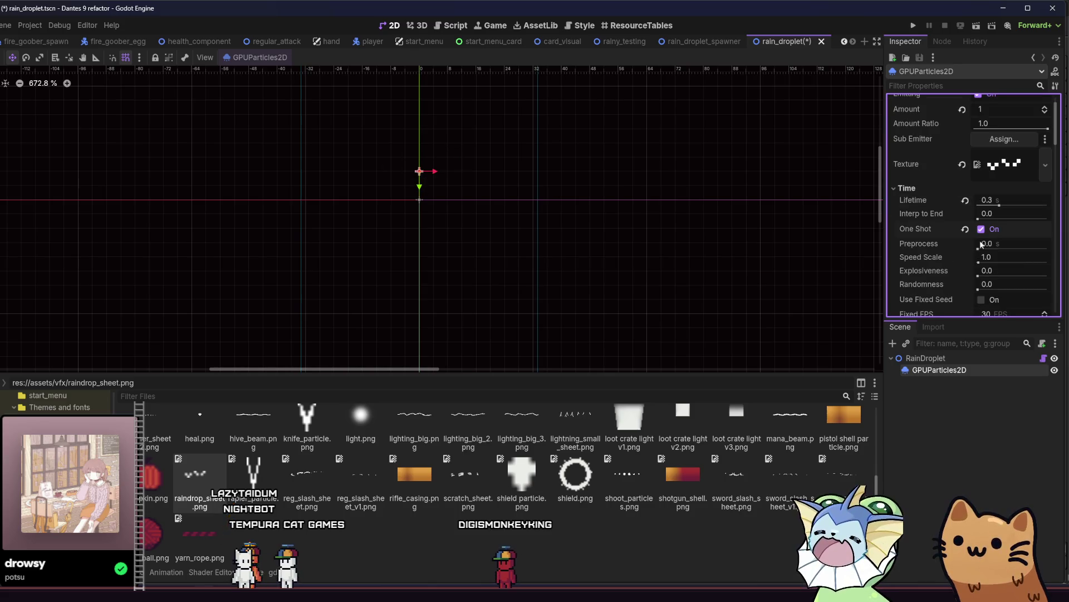
scroll(700, 235, "down", 6)
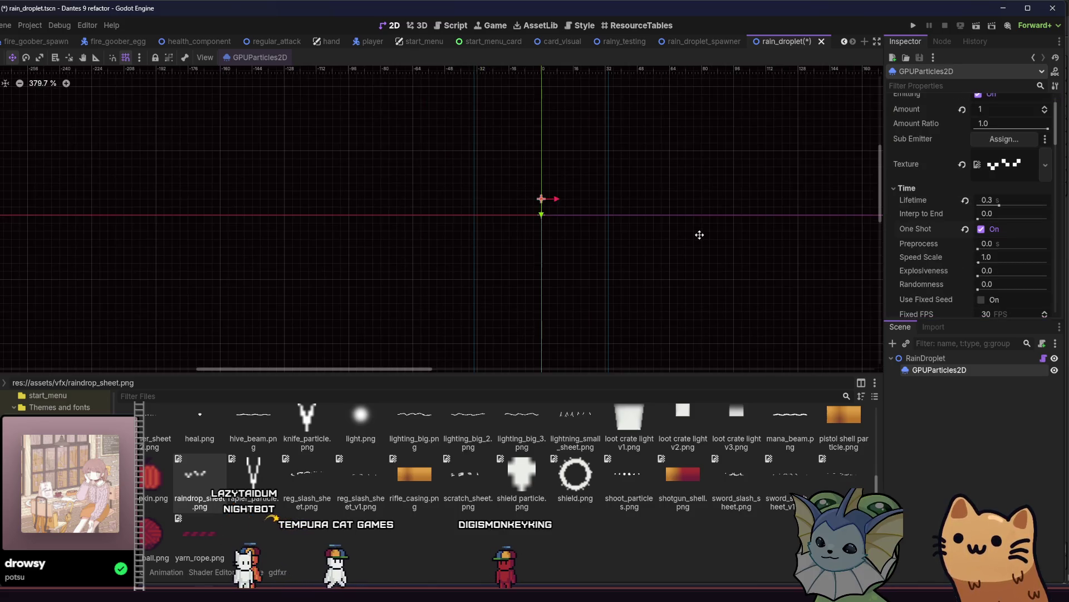
scroll(696, 235, "down", 3)
scroll(660, 295, "down", 4)
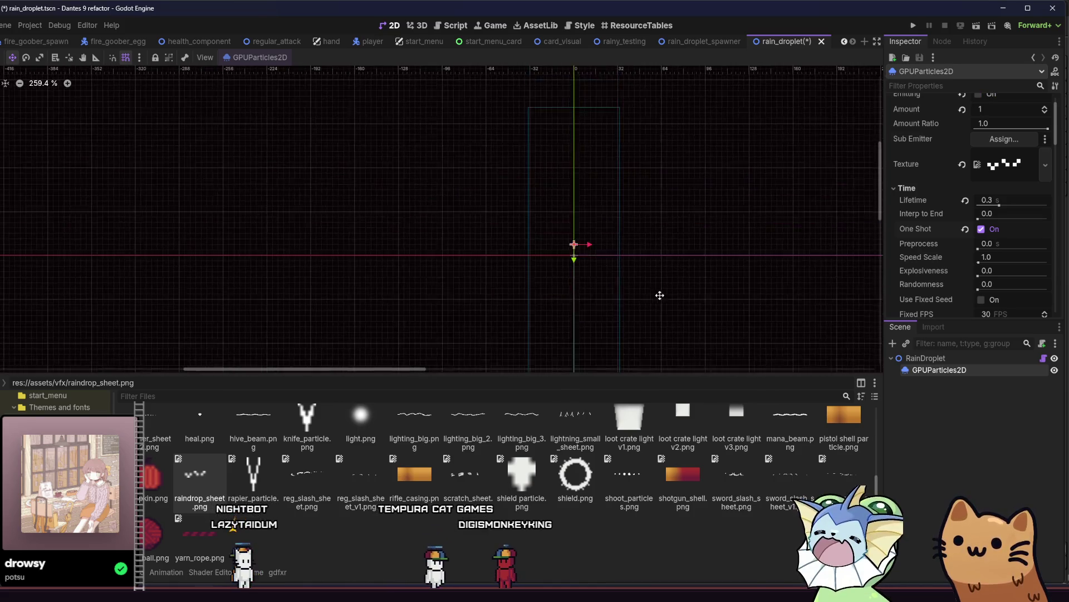
key("ctrl+s")
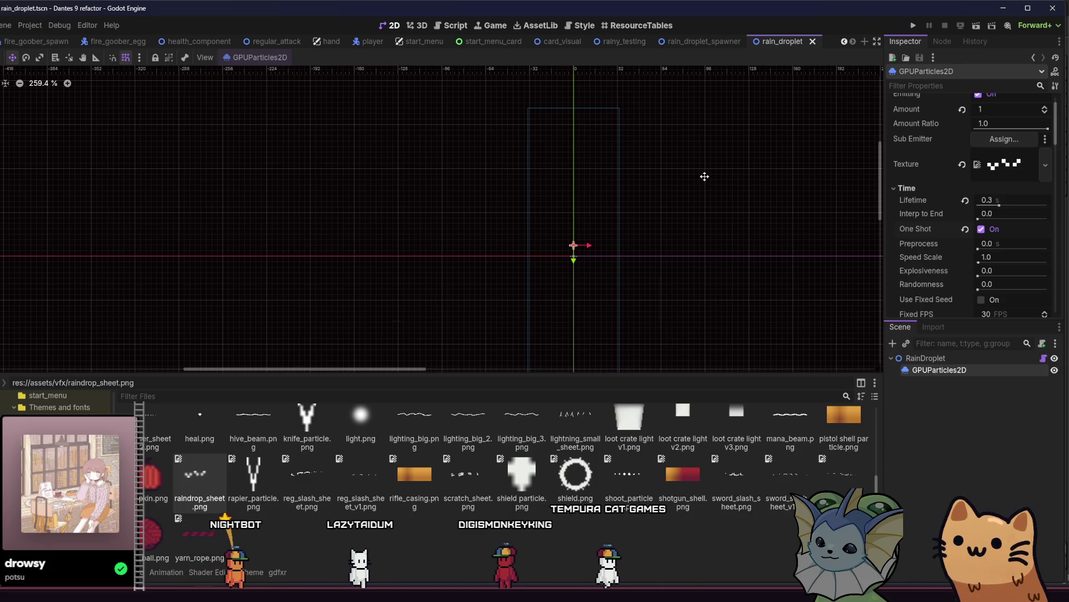
left_click(704, 42)
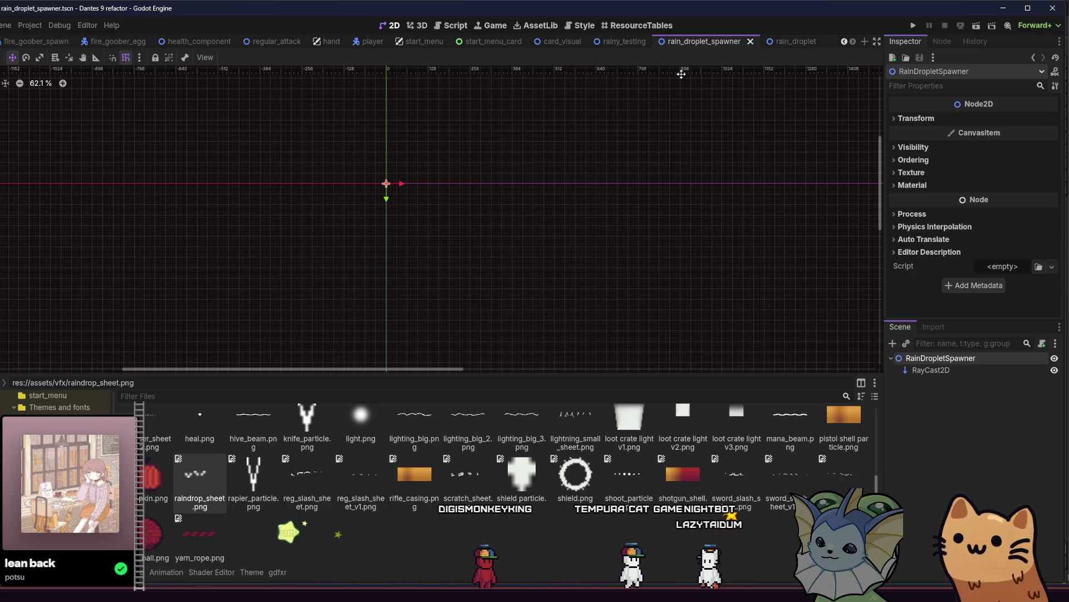
left_click(1042, 344)
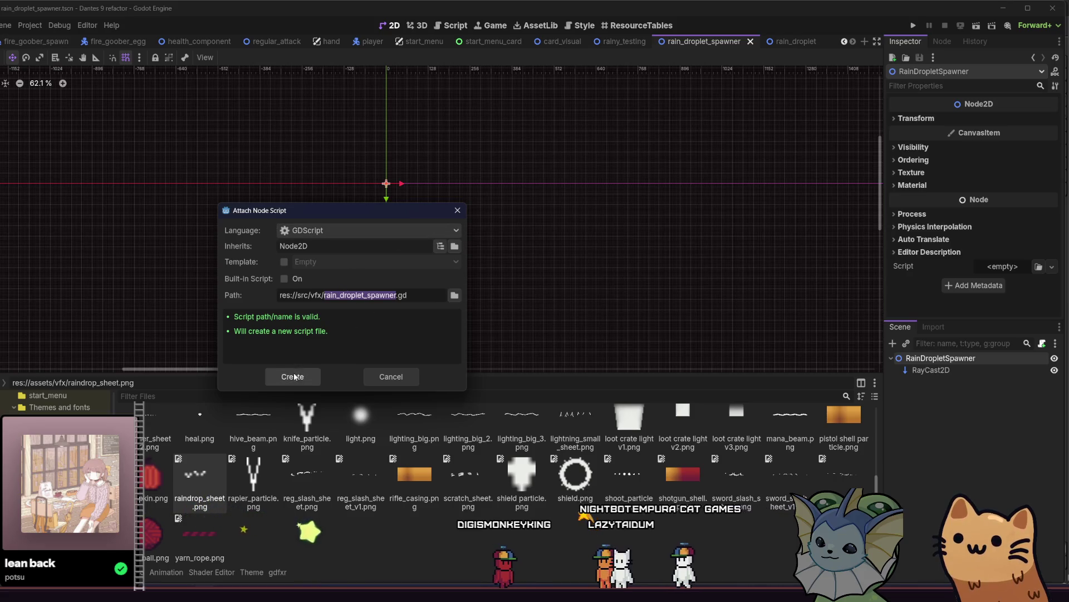
key("Return")
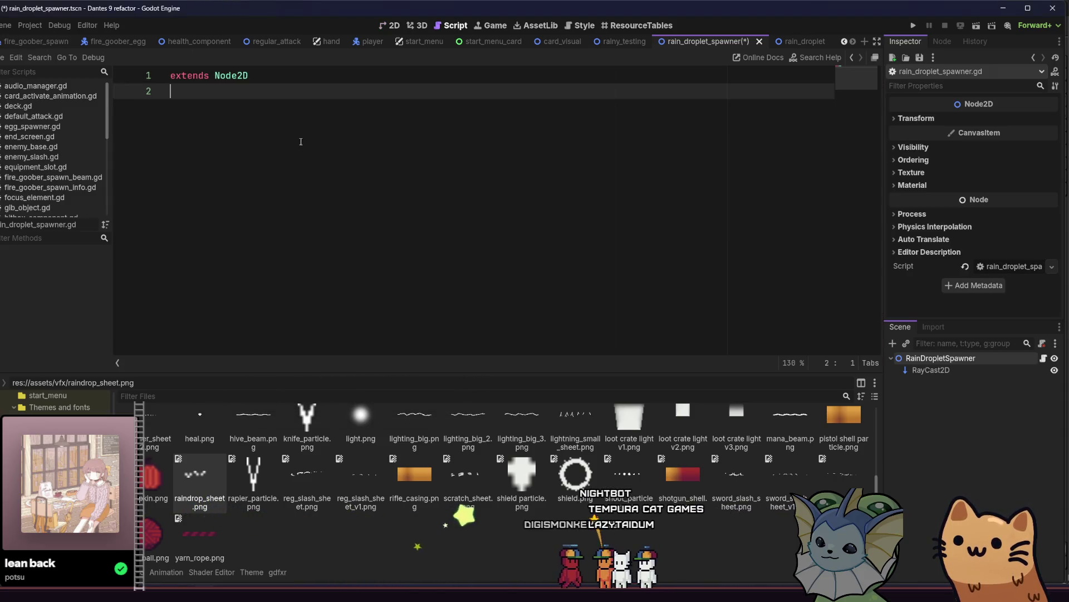
key("Return")
type("@export var nav =")
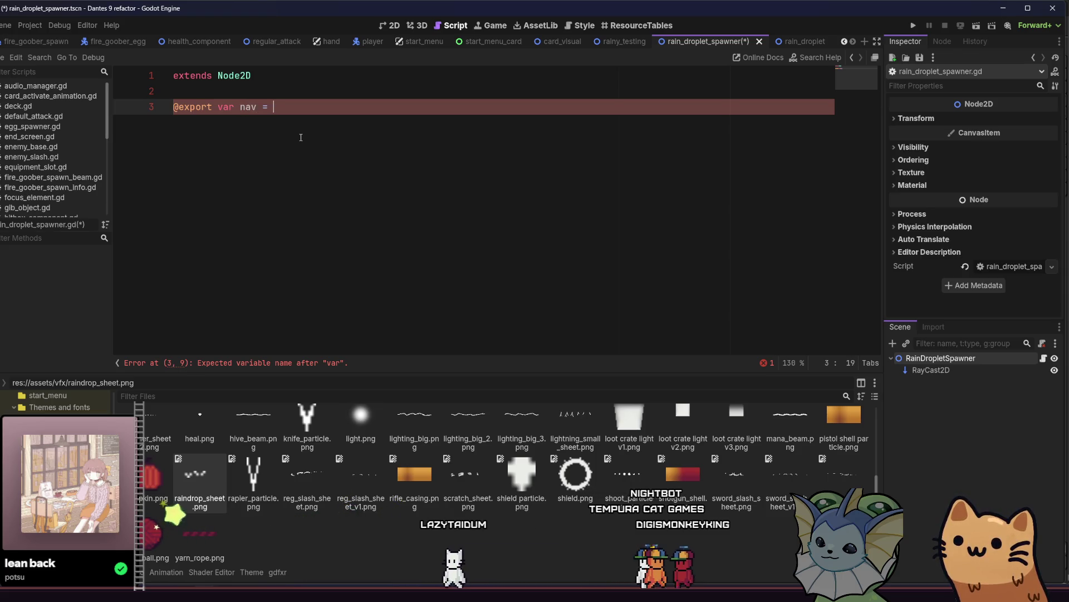
key("BackSpace")
key("BackSpace")
type(": Na")
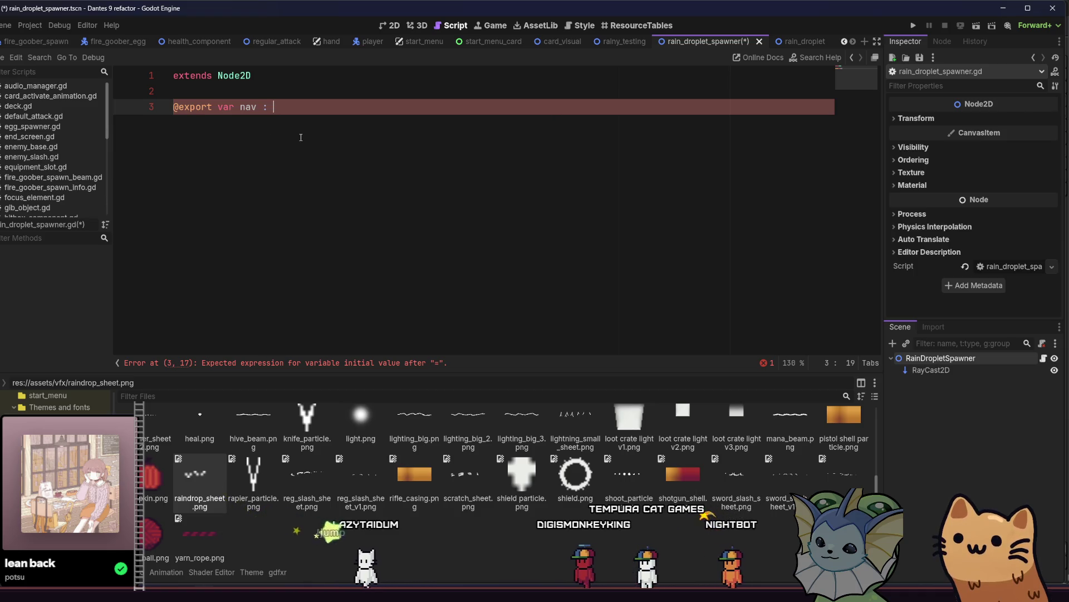
type("vigationRe")
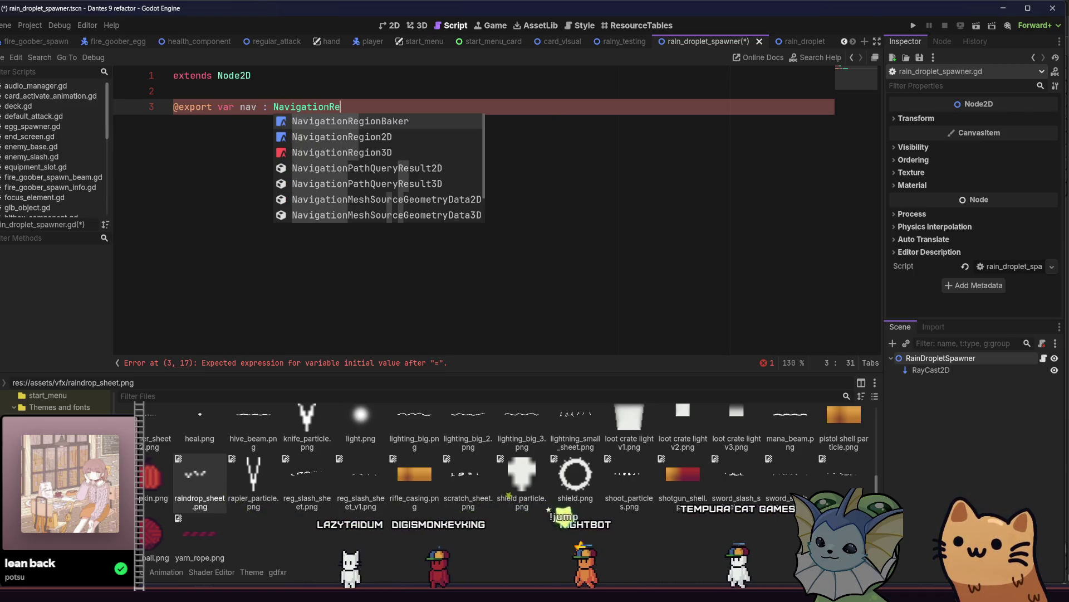
left_click(301, 137)
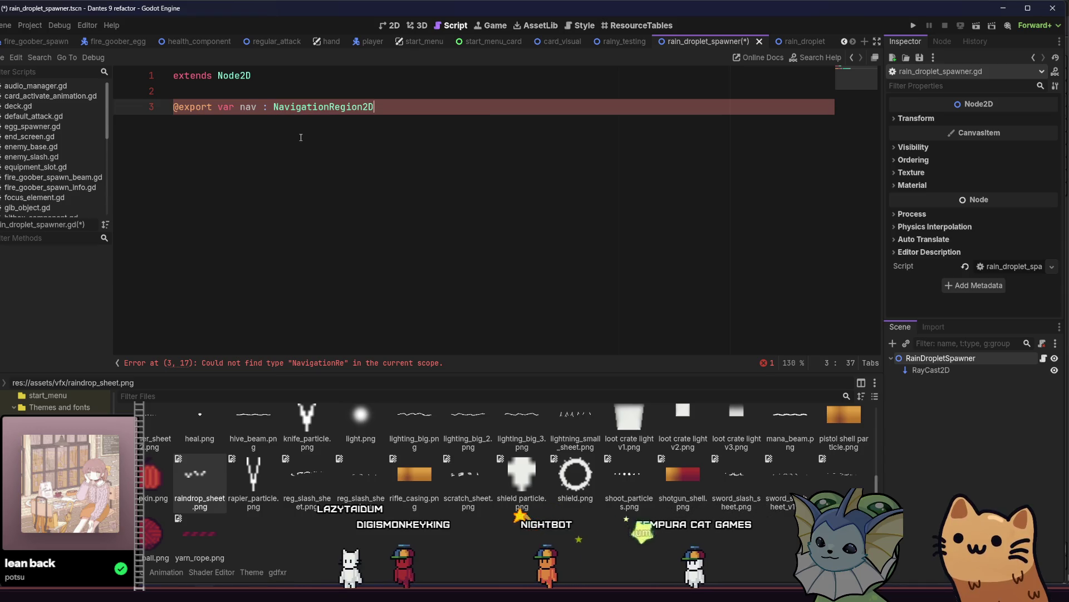
key("Return")
key("Return")
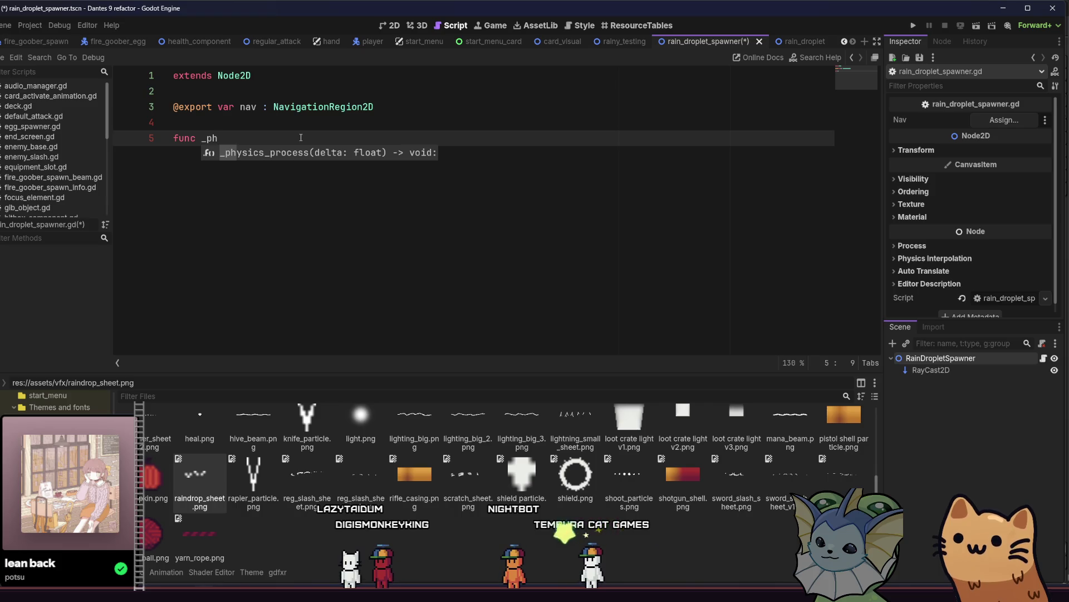
- Begin the _physics_process body, trying nav method calls such as get_navigation_map
key("Return")
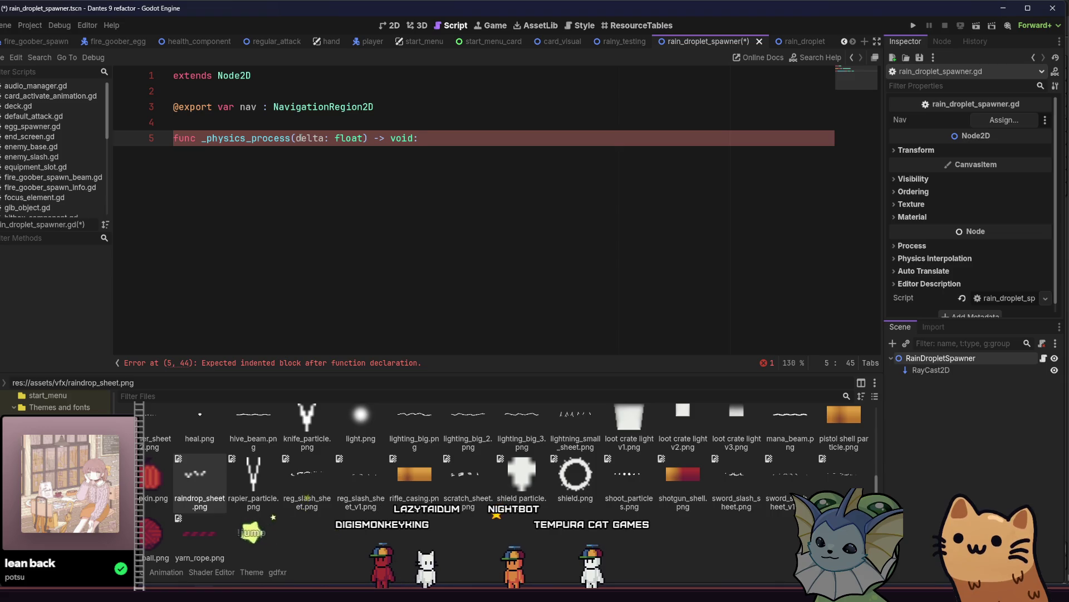
key("Return")
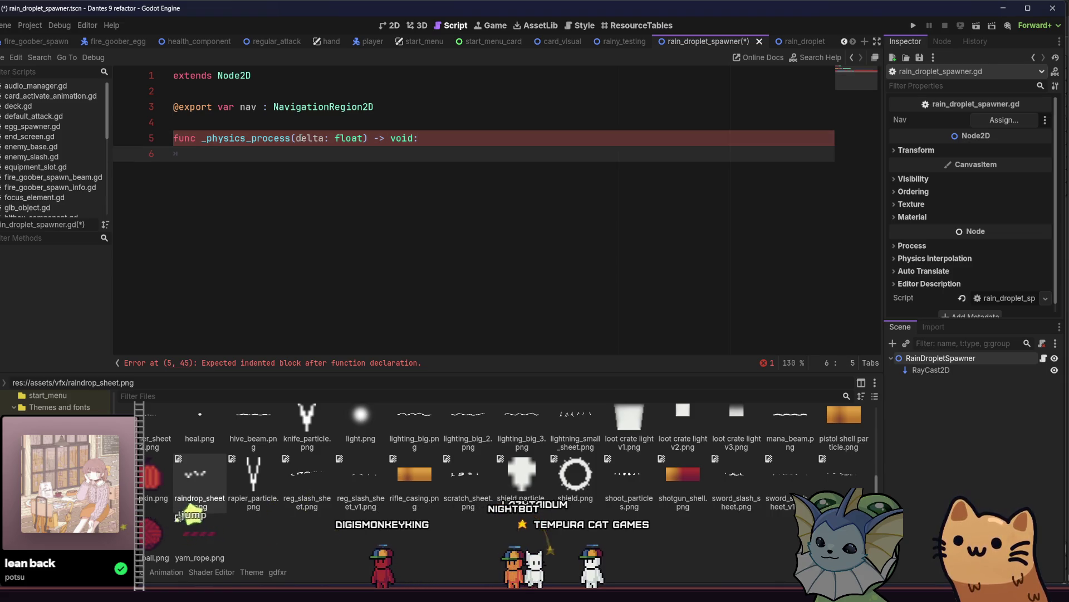
type("nav")
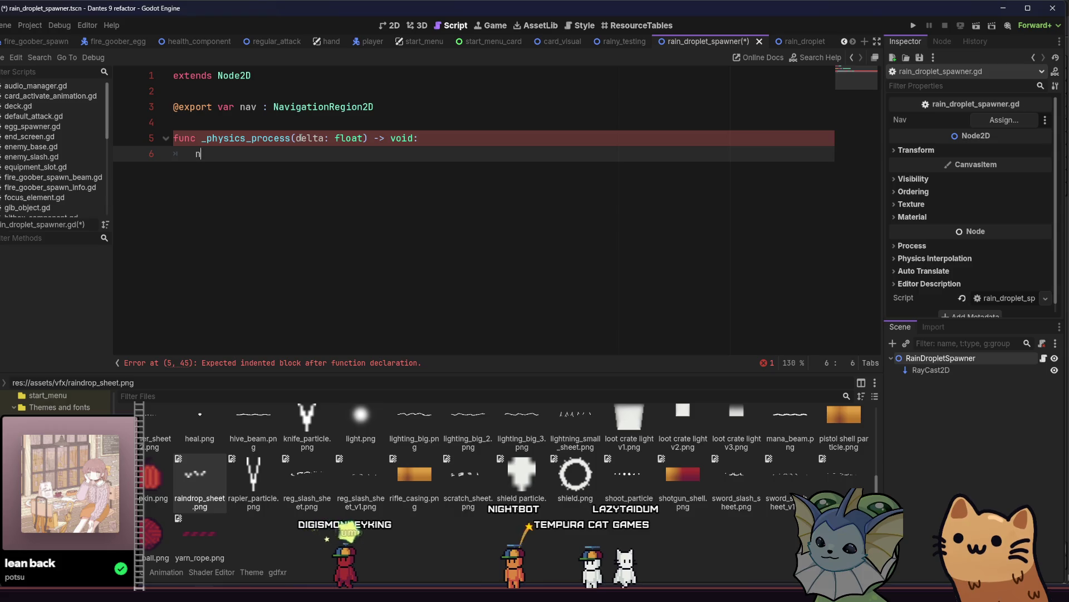
type(".get_ra")
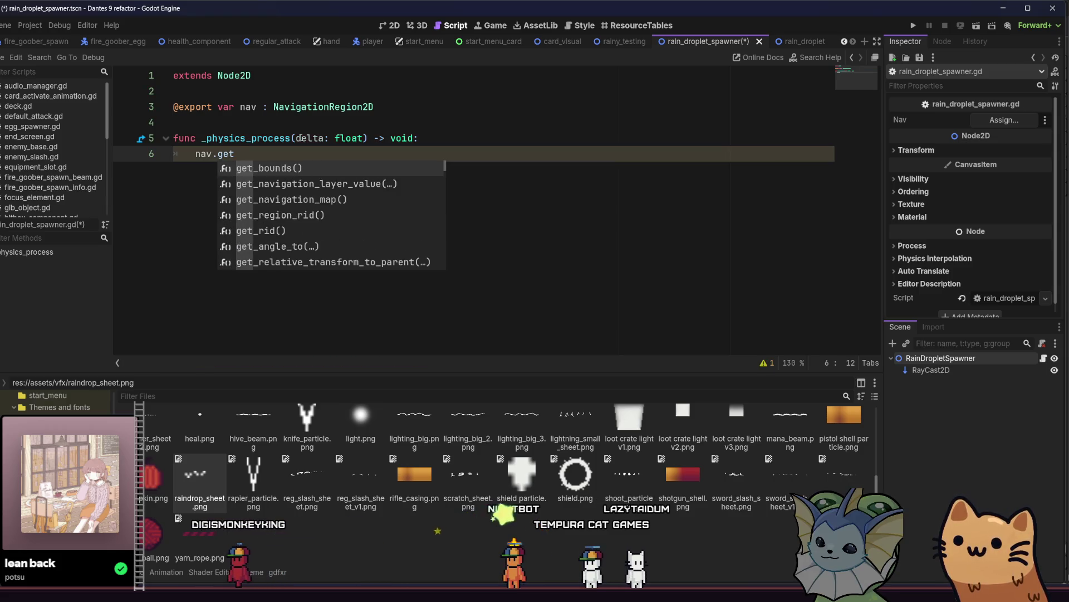
key("BackSpace")
key("BackSpace")
key("BackSpace")
type("poin")
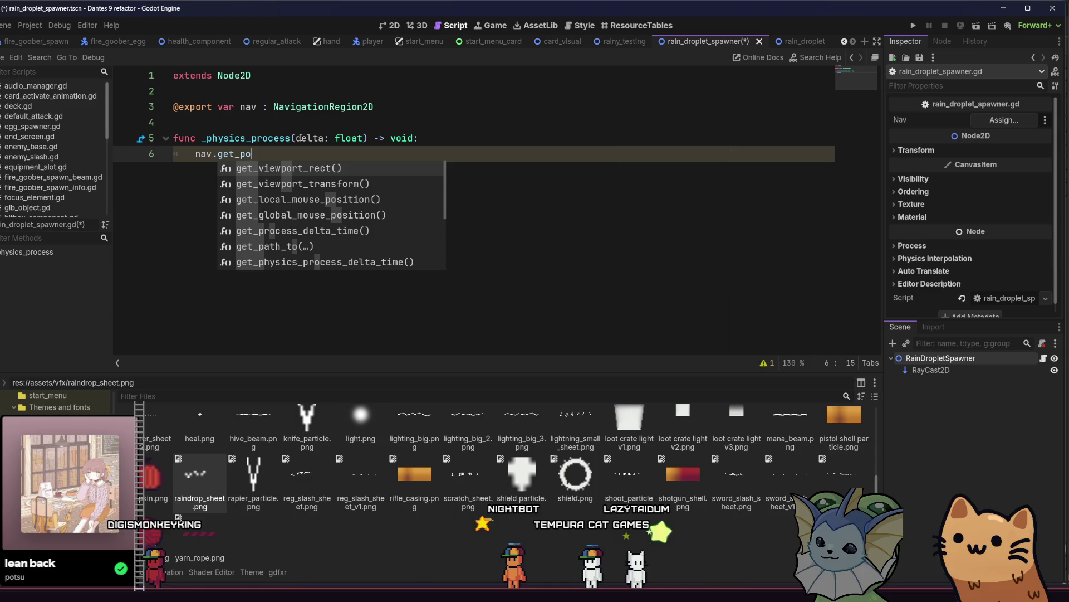
key("BackSpace")
key("BackSpace")
key("BackSpace")
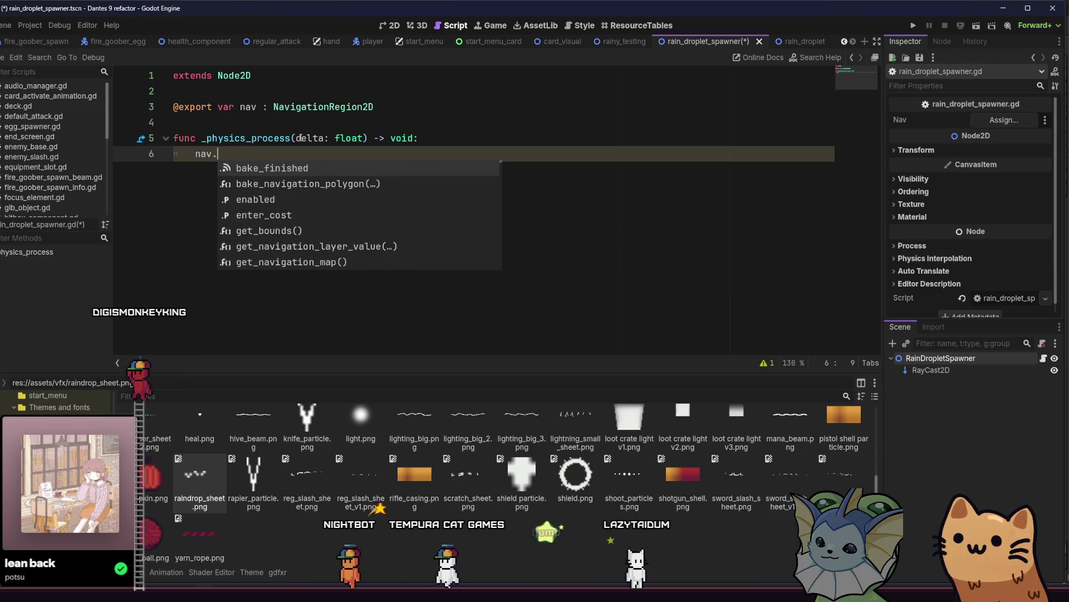
type("map")
key("Return")
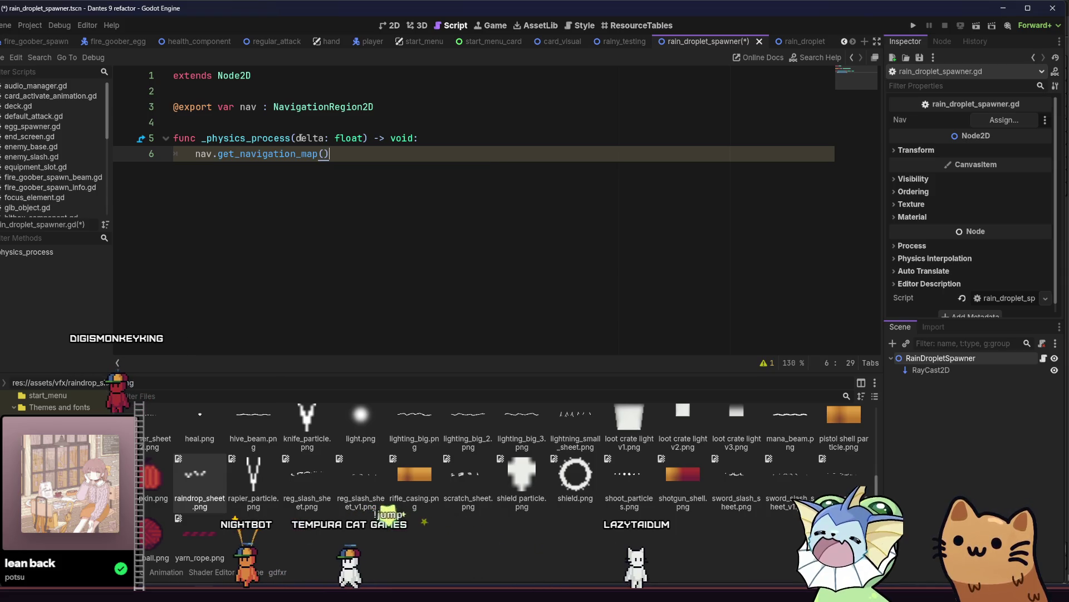
type(".")
- Trim line 6 back to just nav and open the NavigationRegion2D class documentation
key("BackSpace")
key("BackSpace")
key("BackSpace")
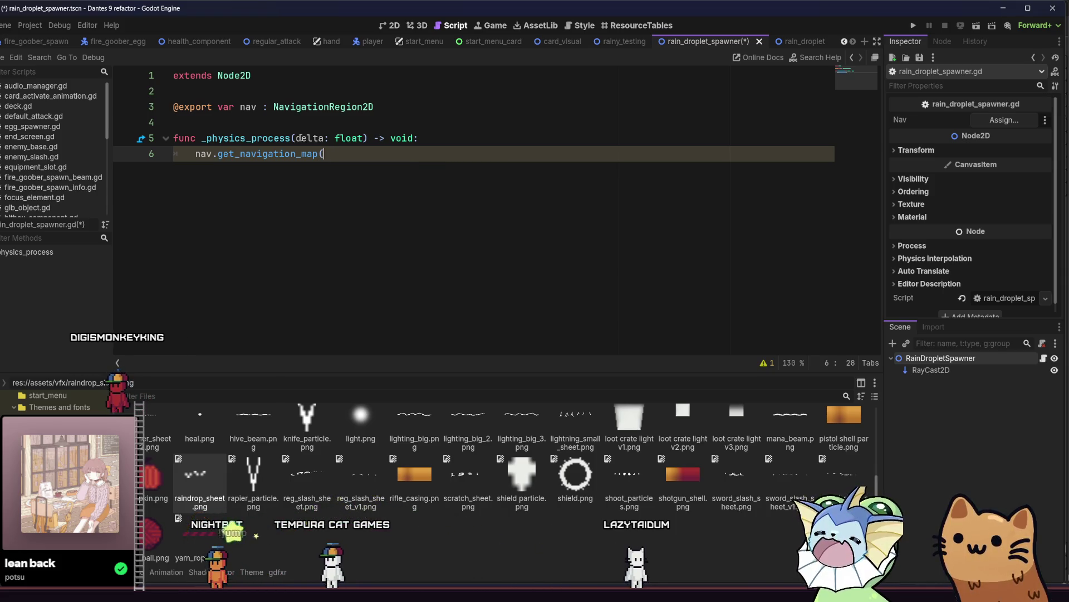
type("get")
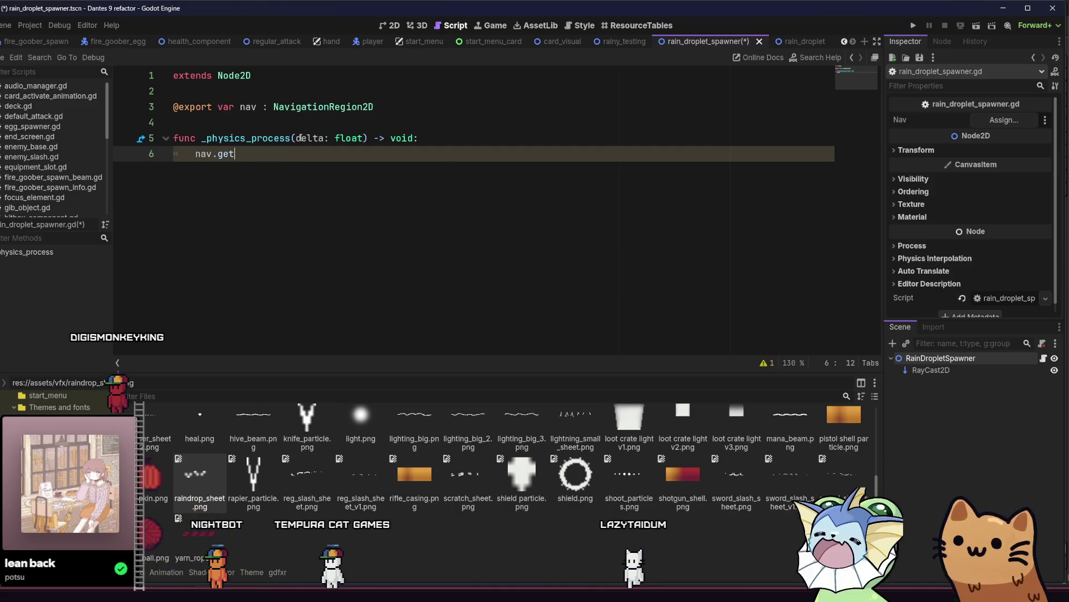
key("Down")
key("Down")
key("Down")
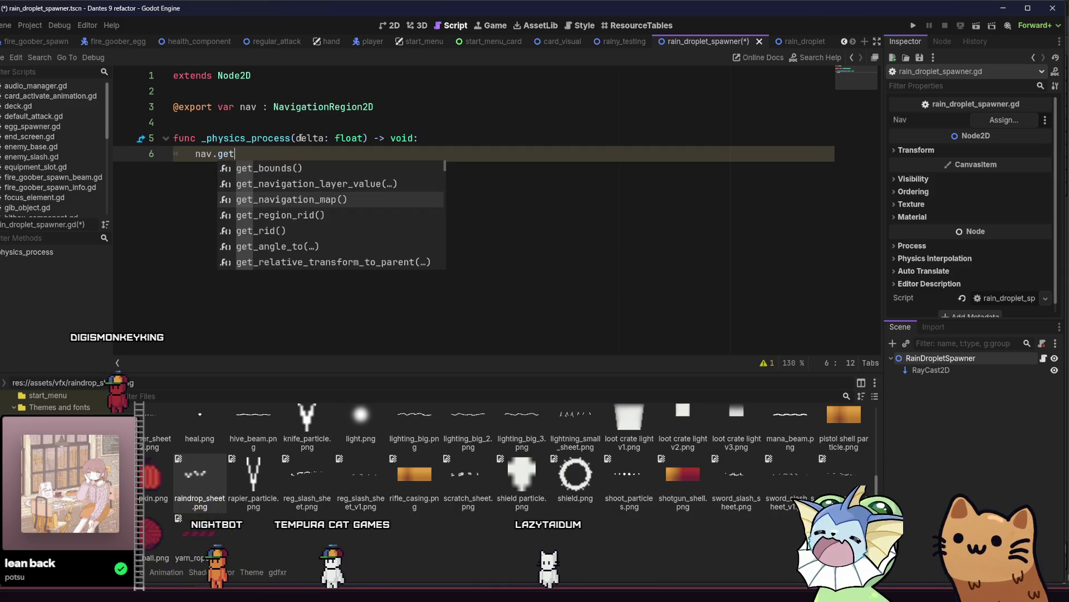
key("Down")
key("Down")
key("Down")
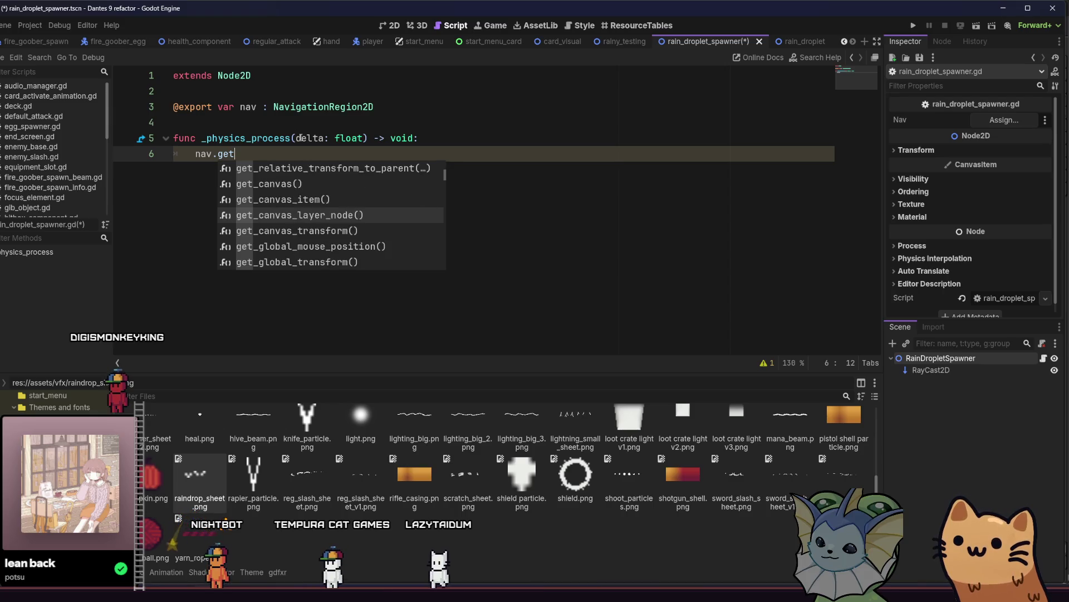
key("BackSpace")
key("BackSpace")
key("BackSpace")
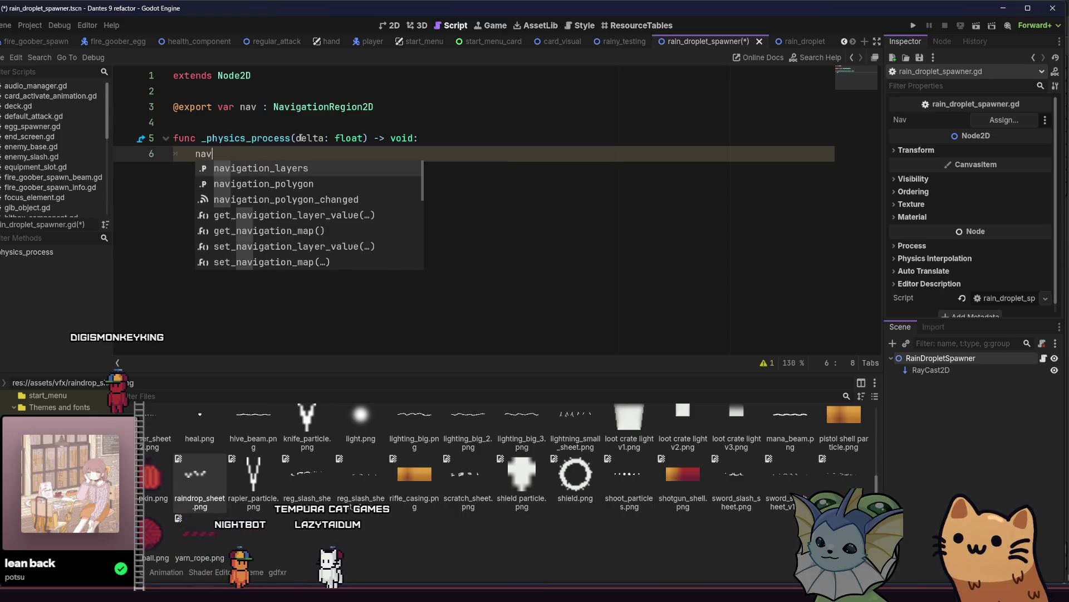
left_click(327, 107, "ctrl")
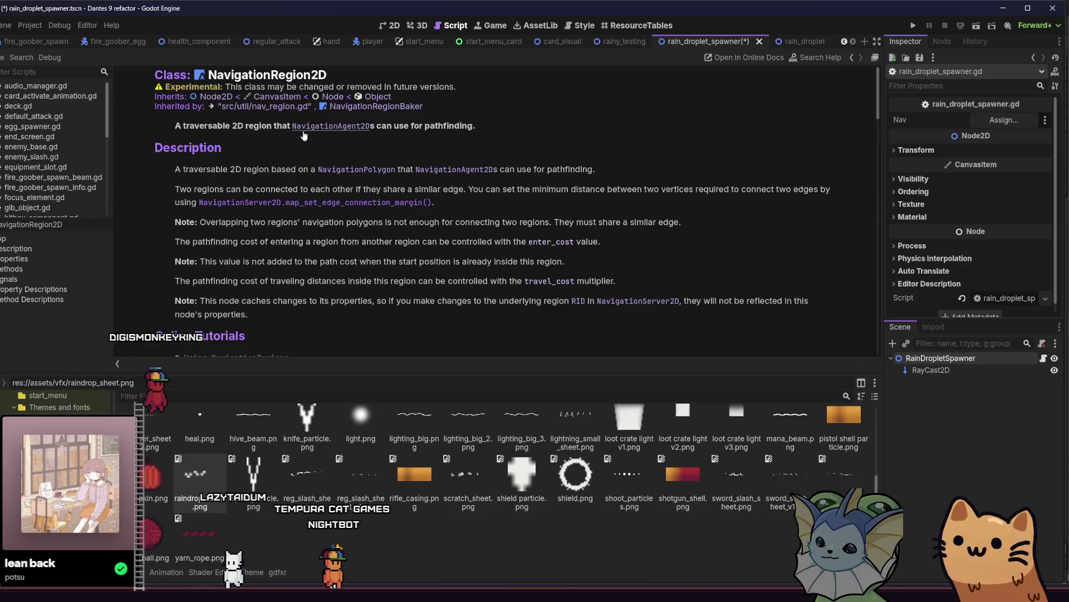
- Read NavigationRegion2D's Properties and Methods, then return to rain_droplet_spawner.gd
scroll(370, 192, "down", 10)
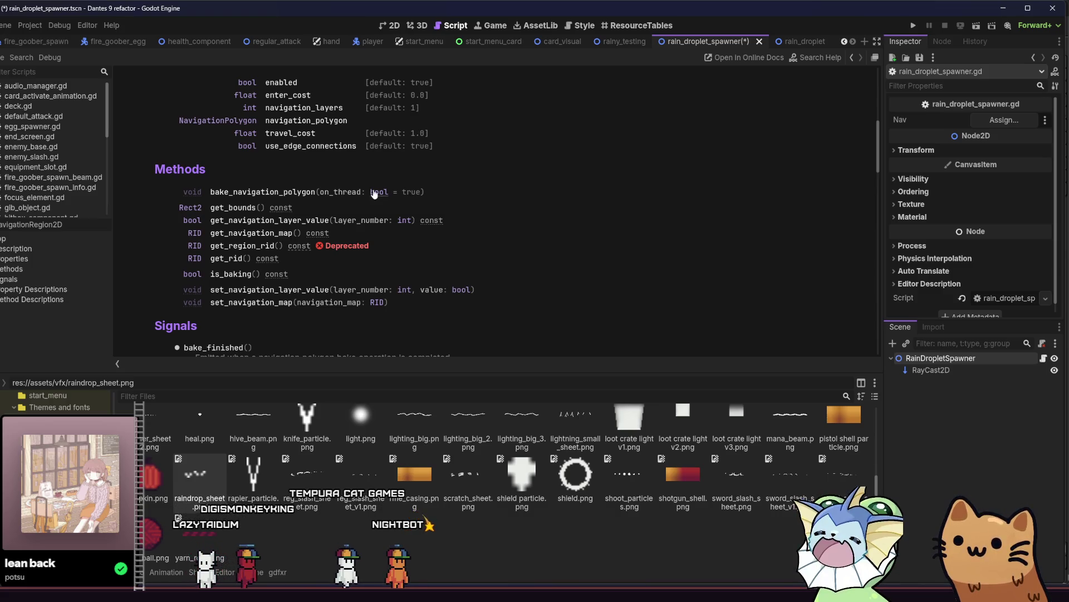
scroll(371, 192, "up", 3)
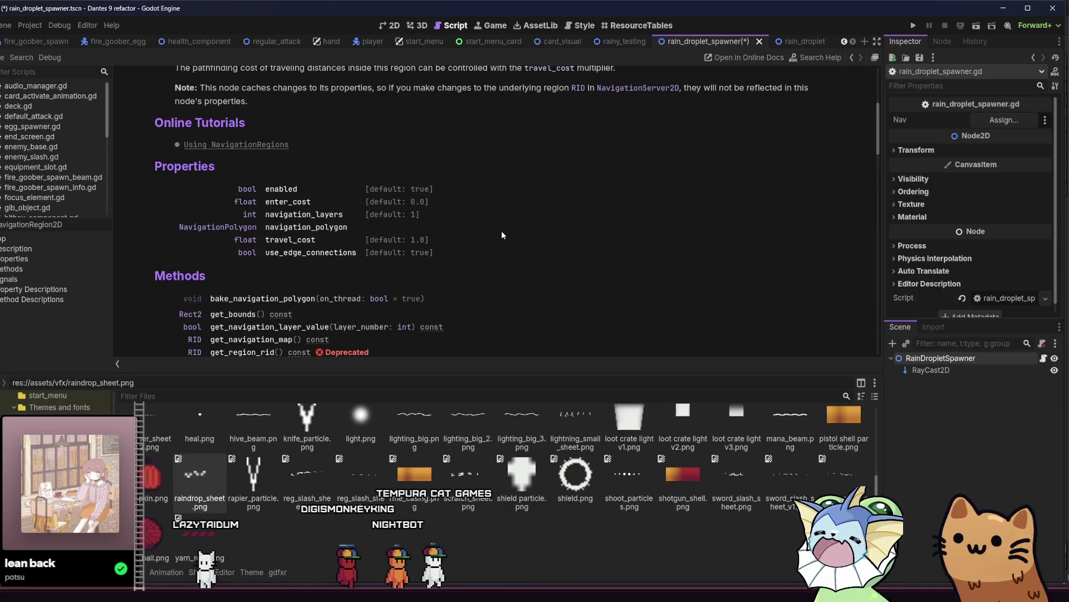
scroll(501, 235, "down", 3)
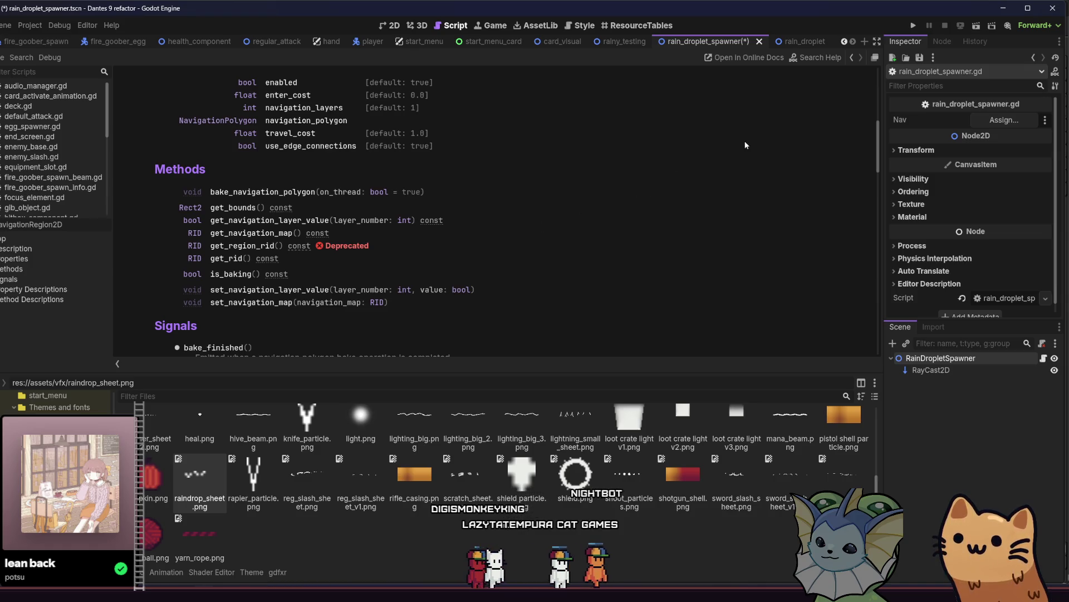
left_click(850, 58)
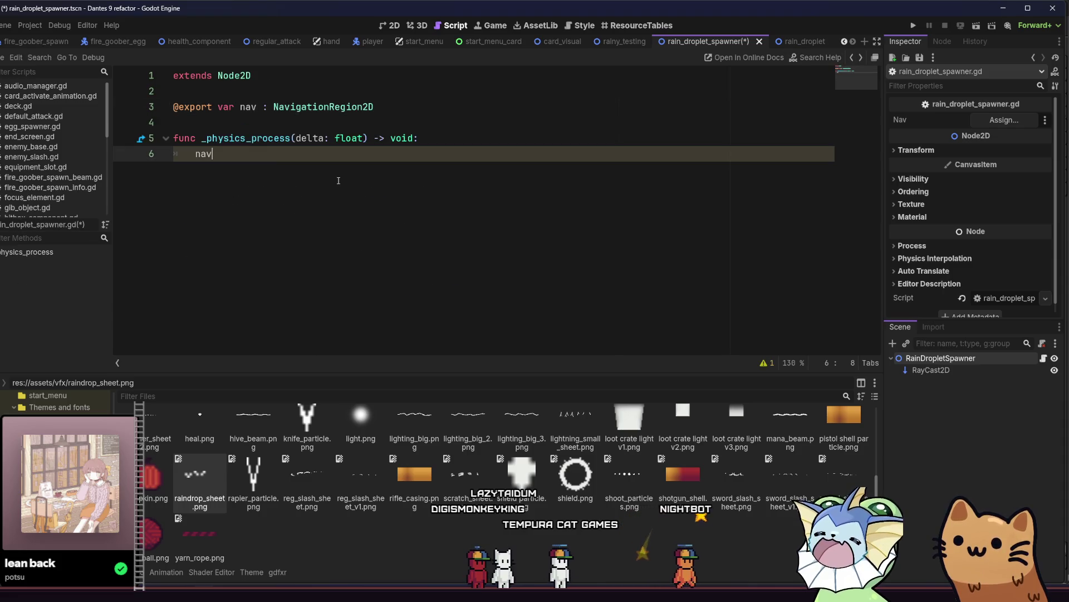
- Start line 6 with NavigationServer2D.map_get_random_point( taking nav's map via autocomplete
type("Navi")
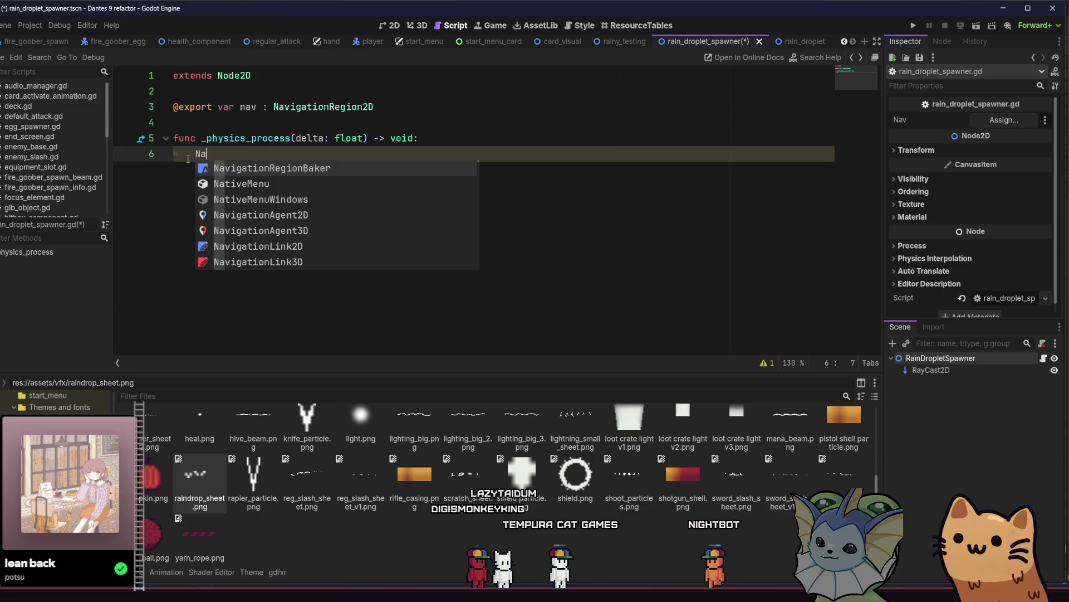
type("gation")
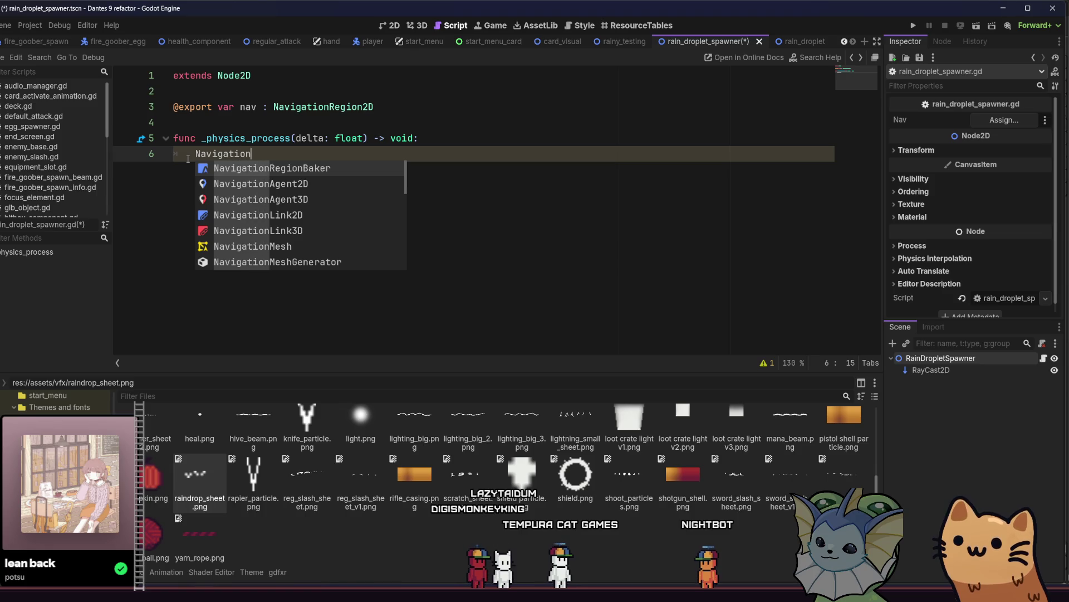
type("S")
key("Return")
type(".map_")
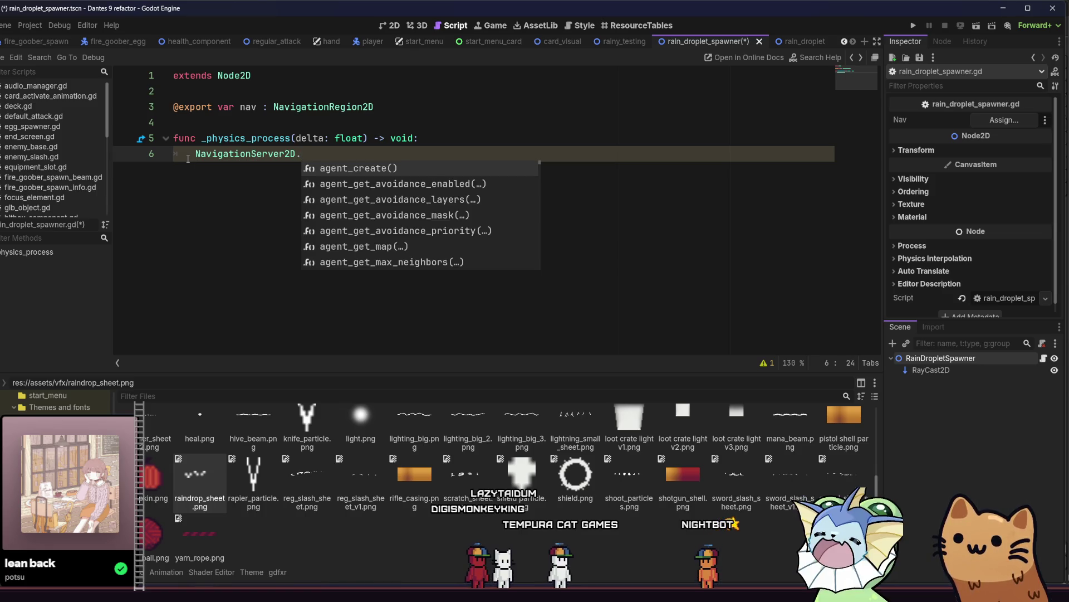
type("get_ra")
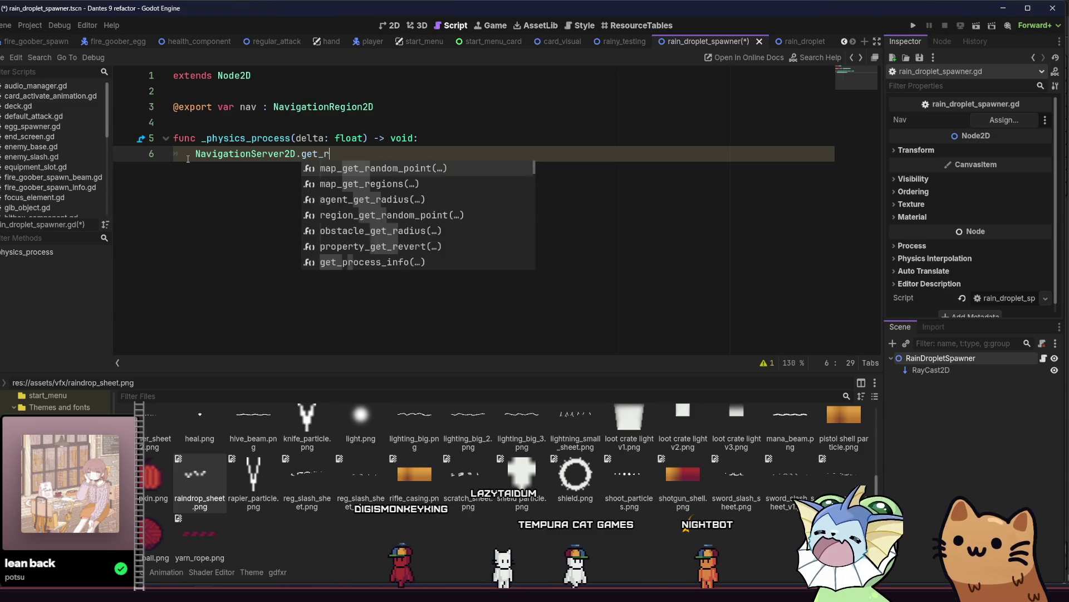
key("Return")
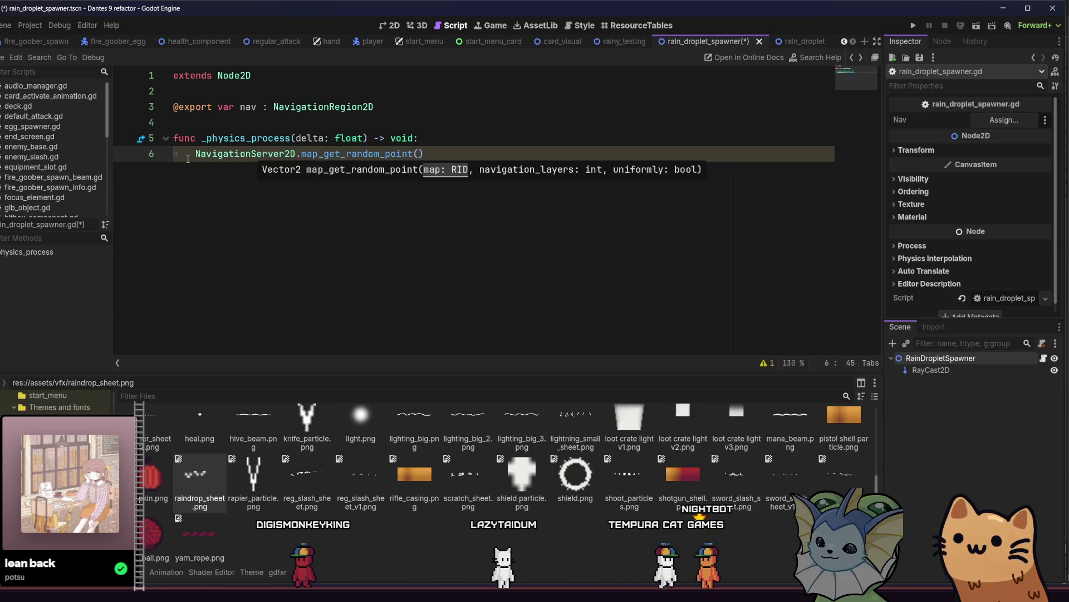
type("v.get_r")
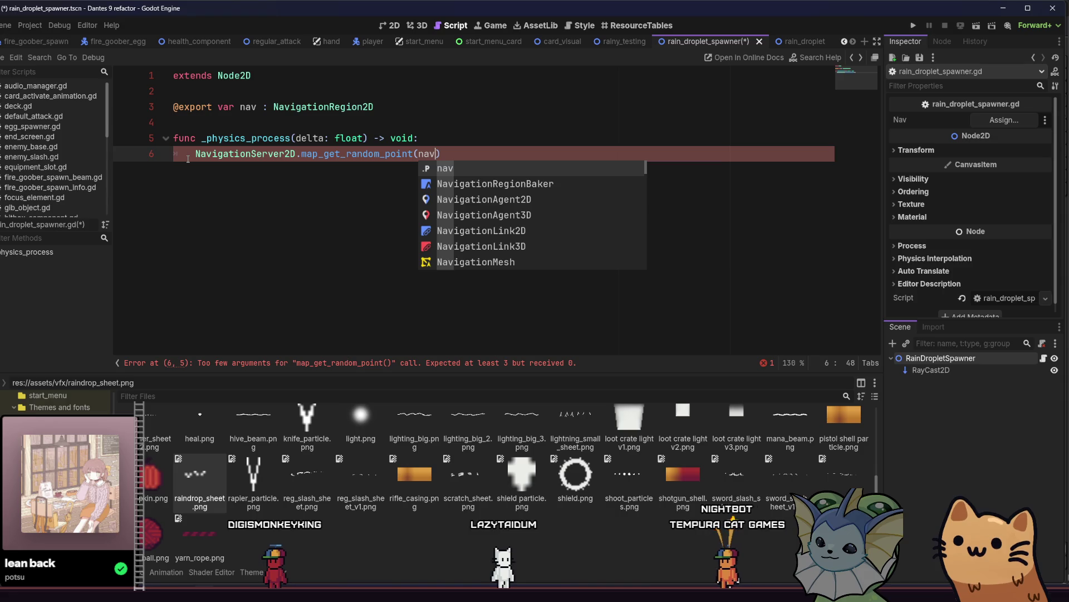
type("i")
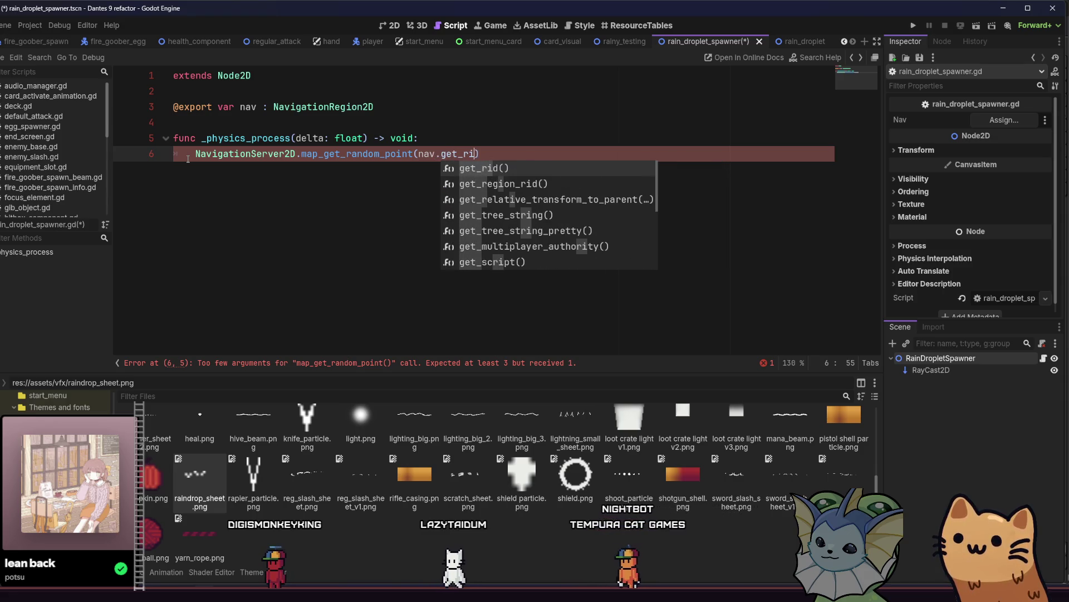
key("Return")
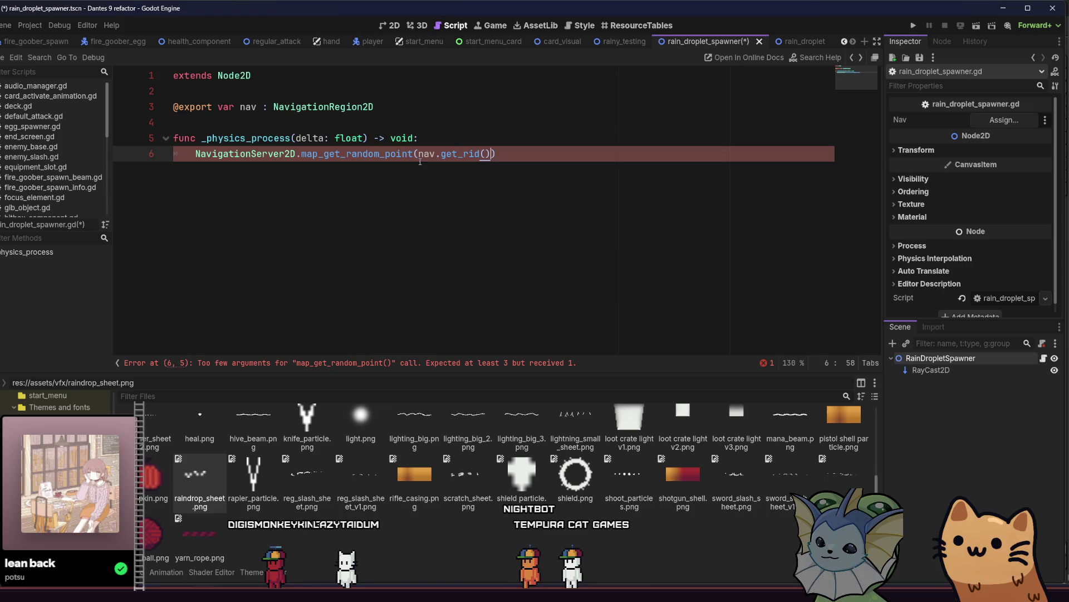
- Complete the call as map_get_random_point(nav.get_map(), 1, false), fixing the get_map typo
mouse_move(448, 154)
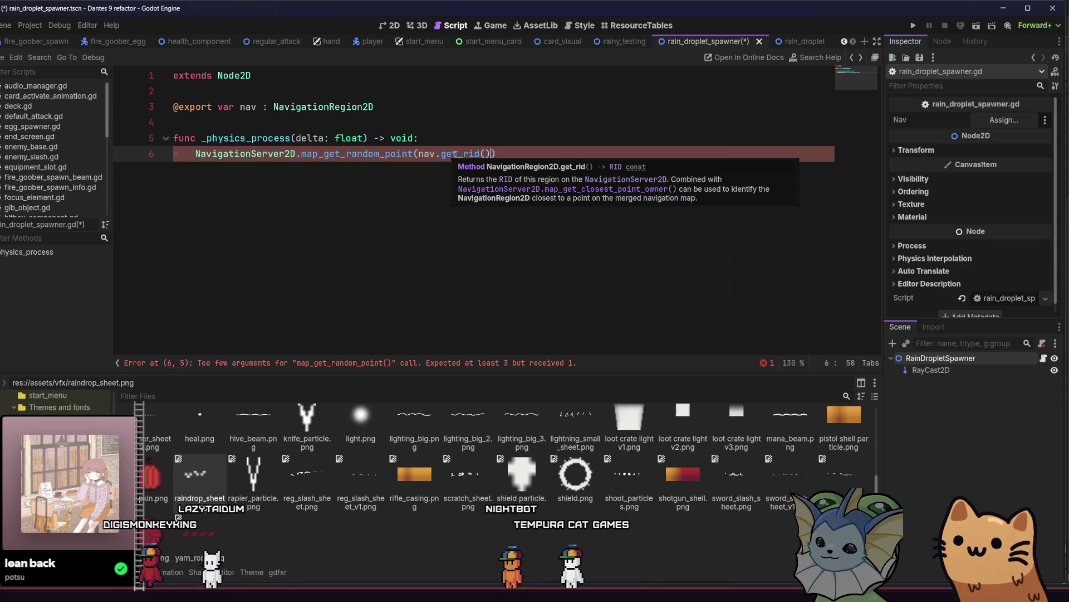
key("BackSpace")
key("BackSpace")
key("BackSpace")
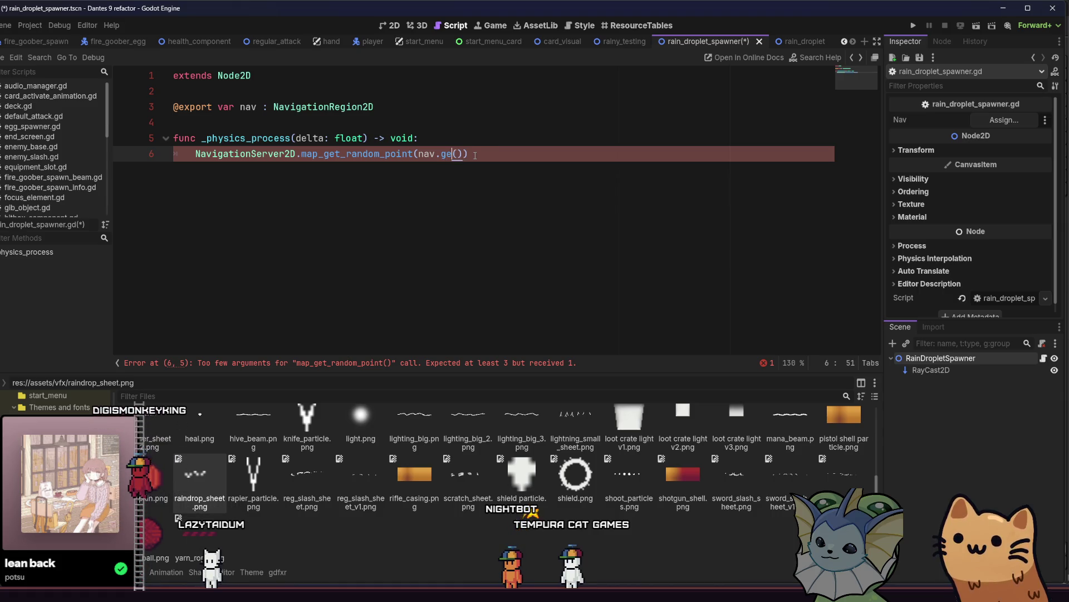
type("map")
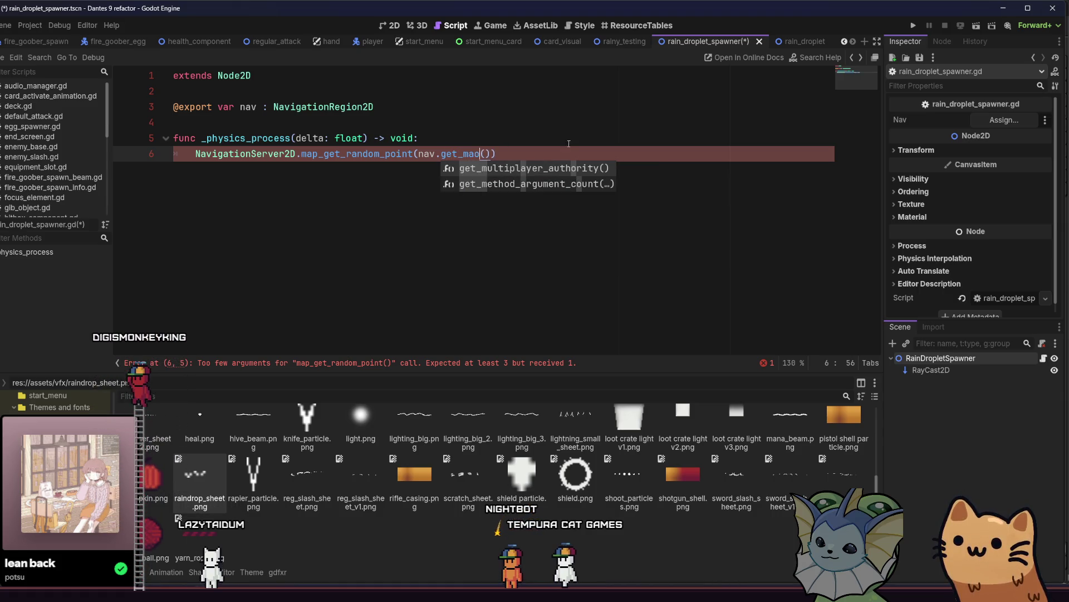
left_click(420, 139)
mouse_move(361, 157)
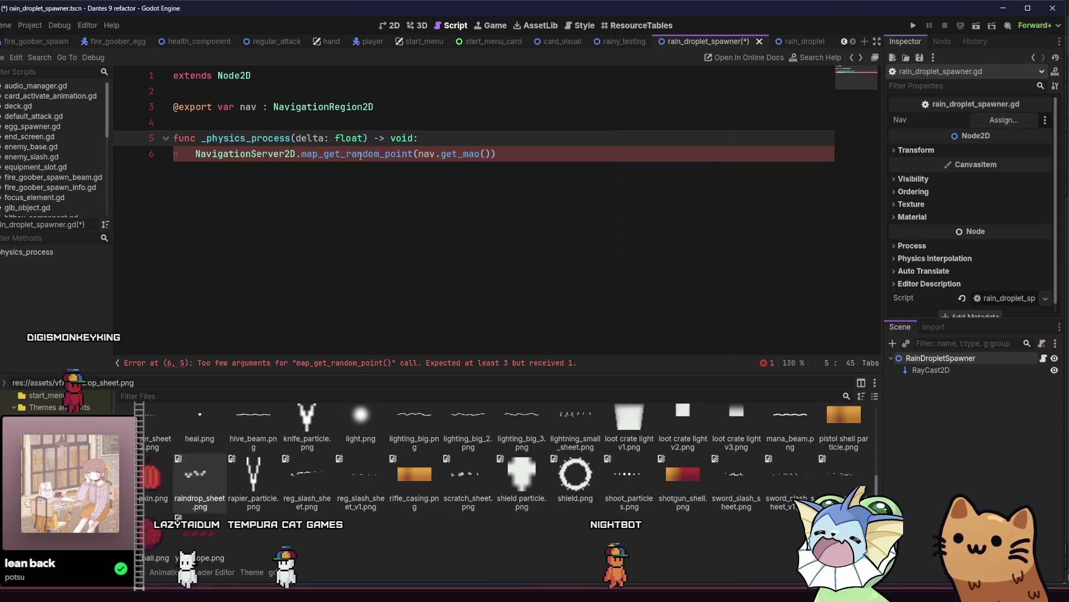
left_click(481, 154)
key("ctrl+space")
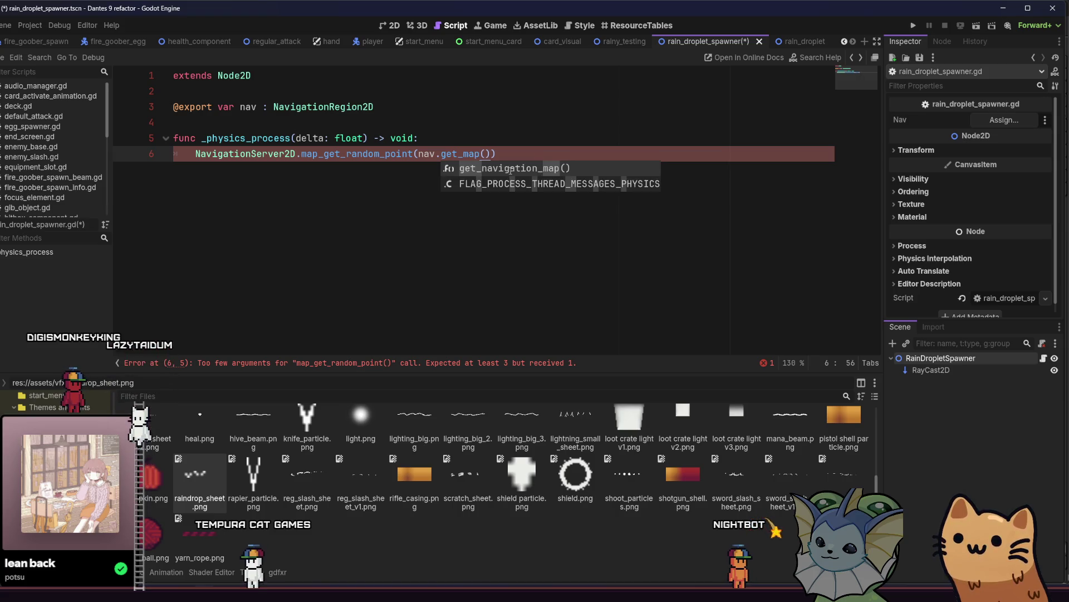
key("Right")
key("Right")
type(",")
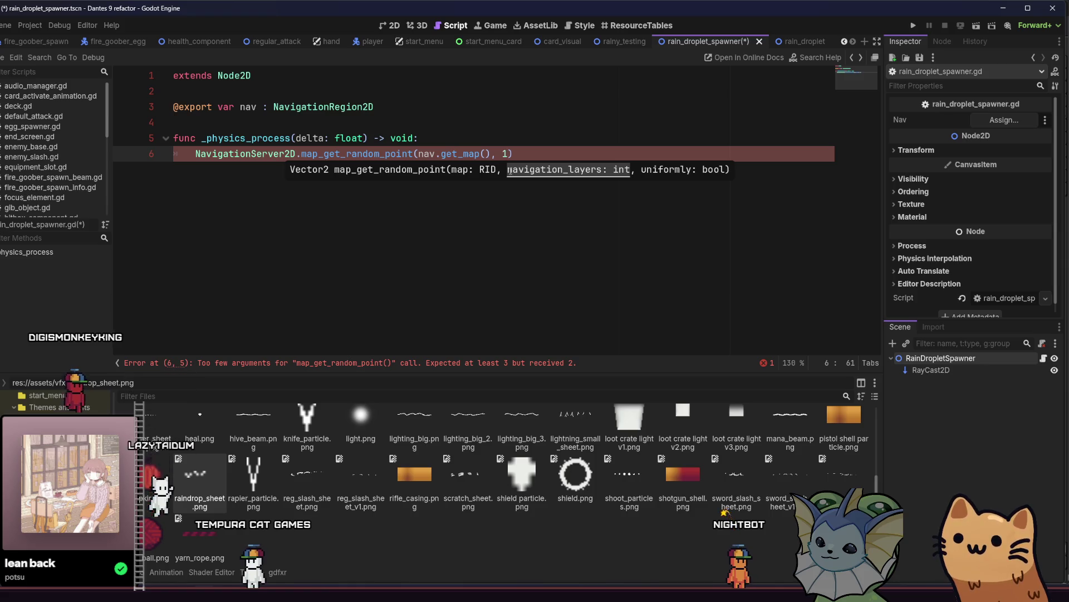
type(".")
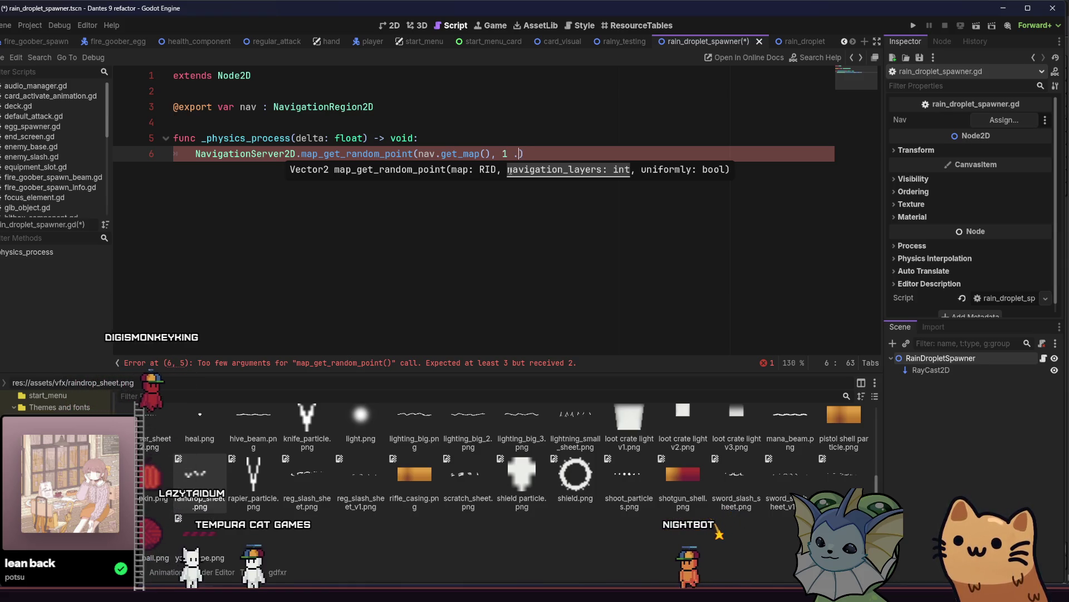
key("BackSpace")
key("BackSpace")
type(", false")
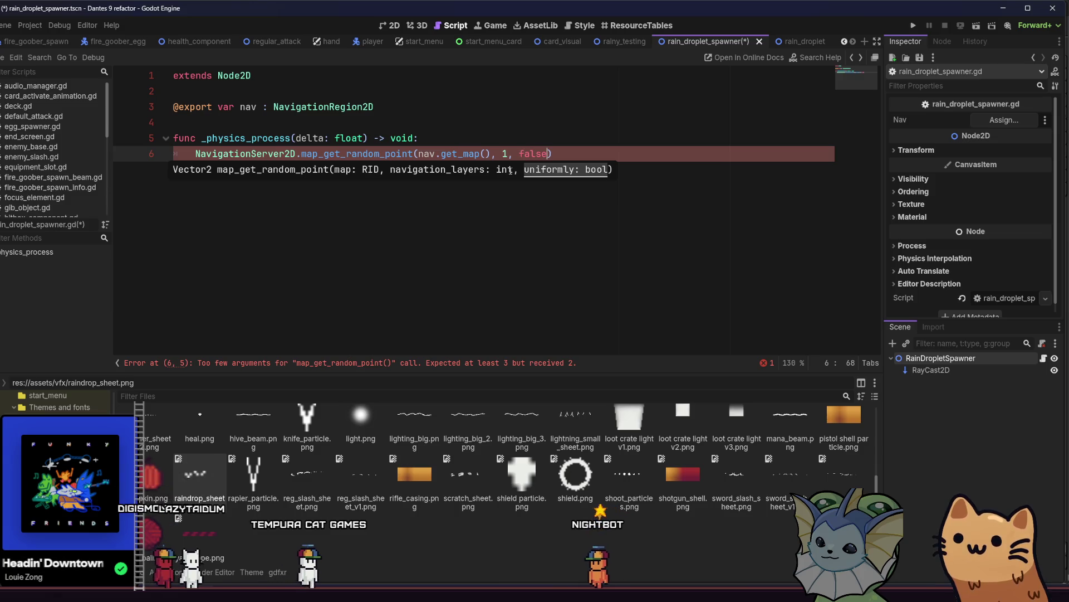
key("Right")
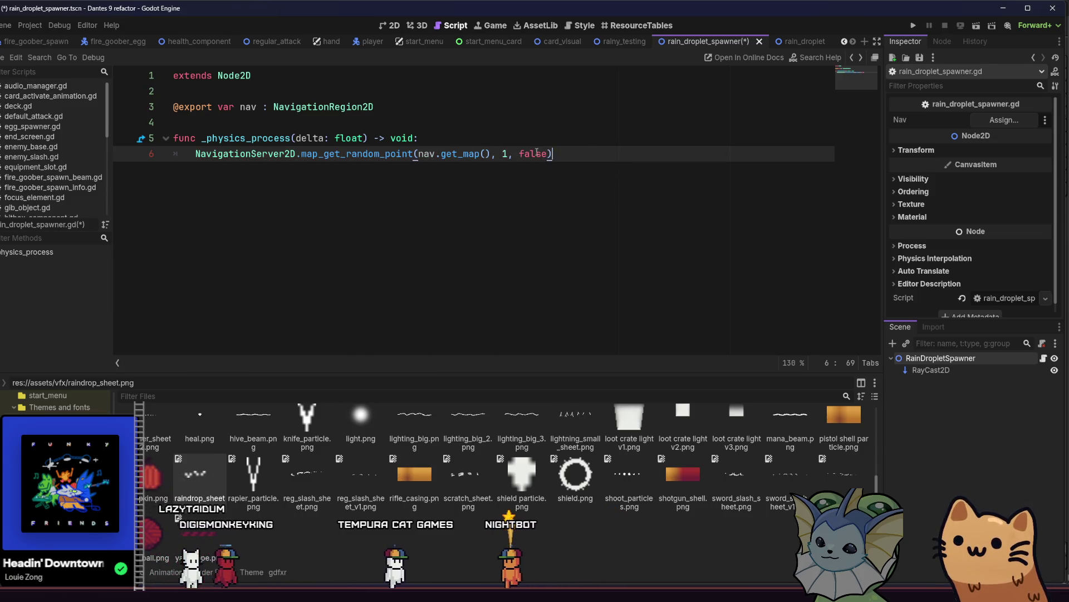
- Store the random point in a variable named point and start line 7
left_click(191, 153)
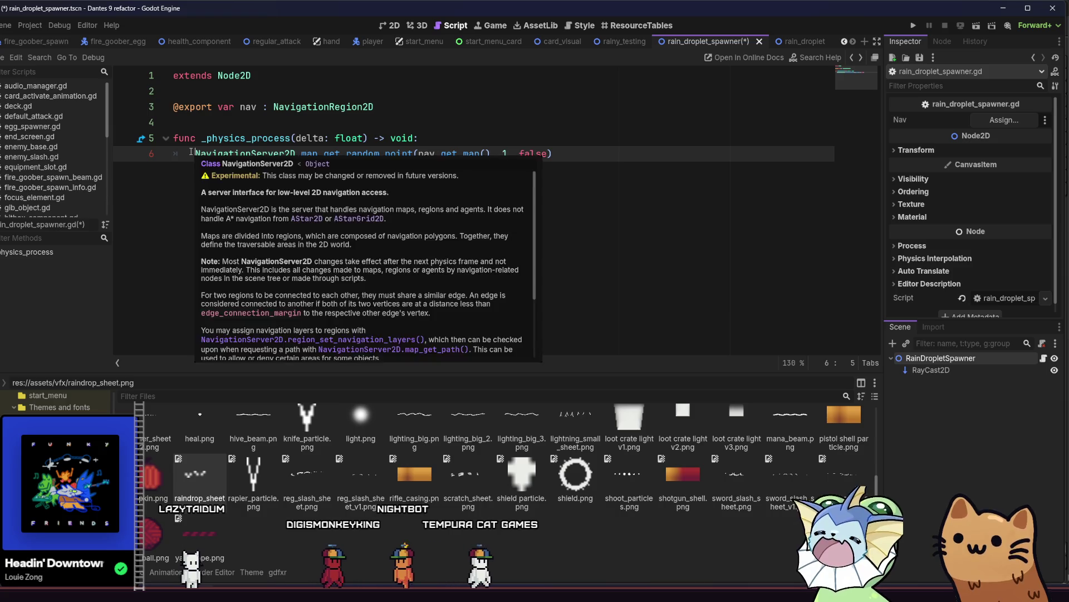
type("var poin")
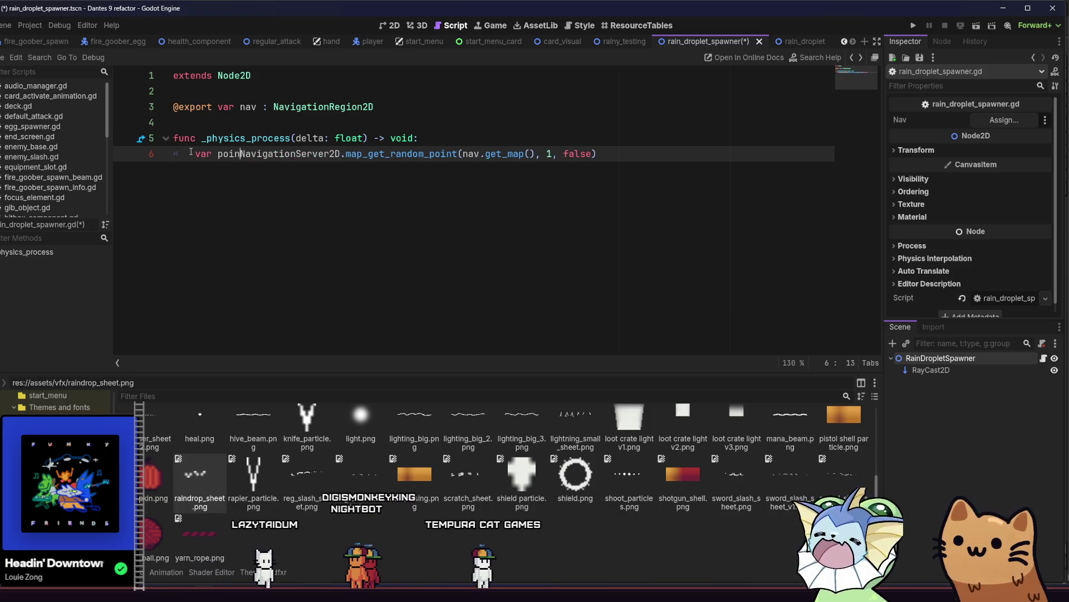
type("t =")
left_click_drag(176, 123, 704, 145)
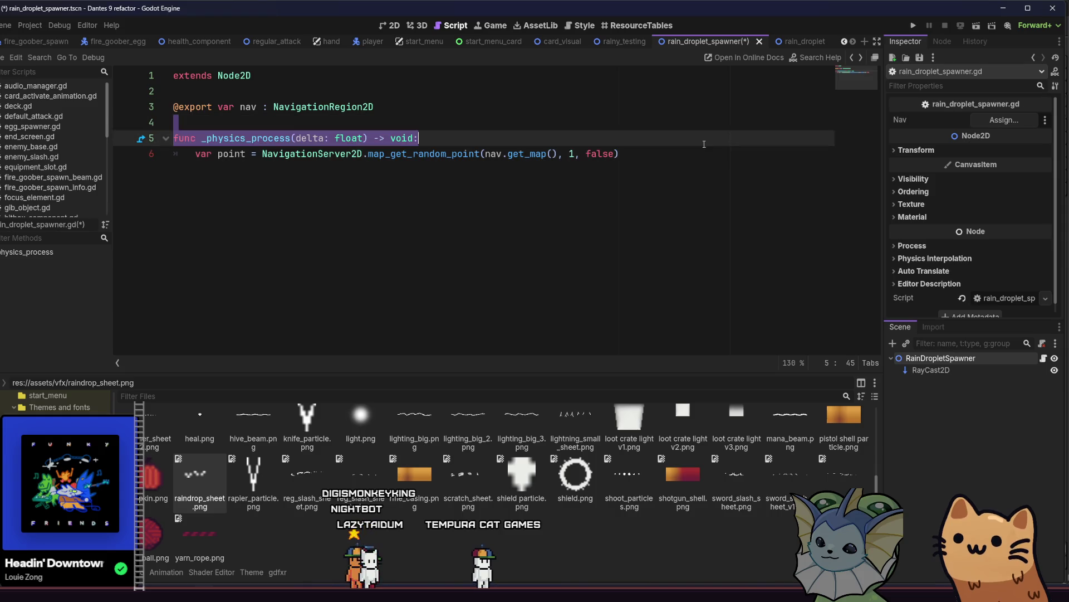
left_click(696, 153)
key("Return")
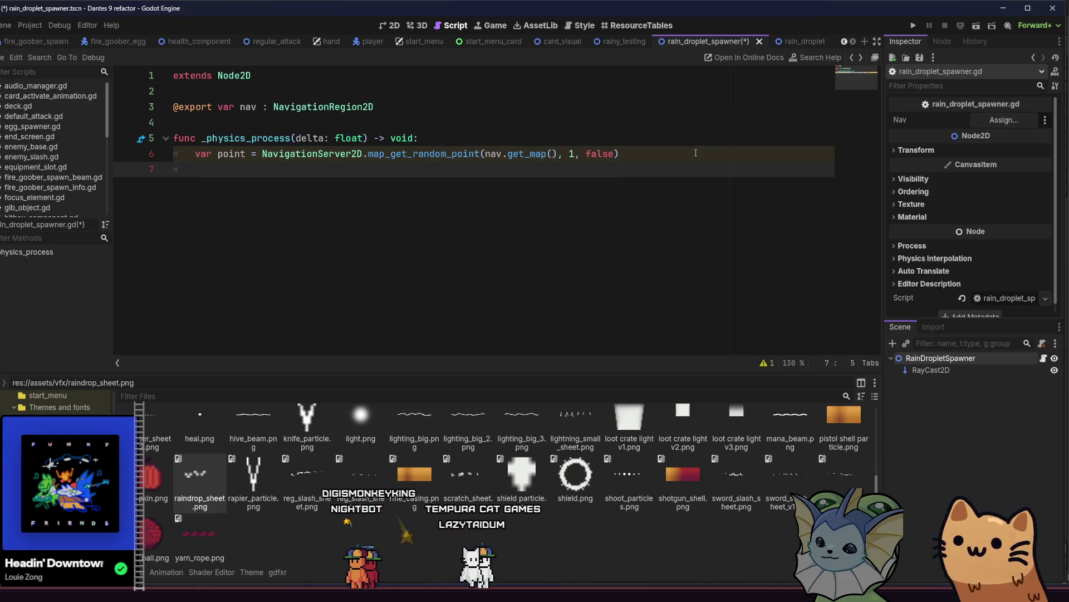
- Browse PhysicsServer2D's members on line 7 looking for a raycast function
type("ysicsSe")
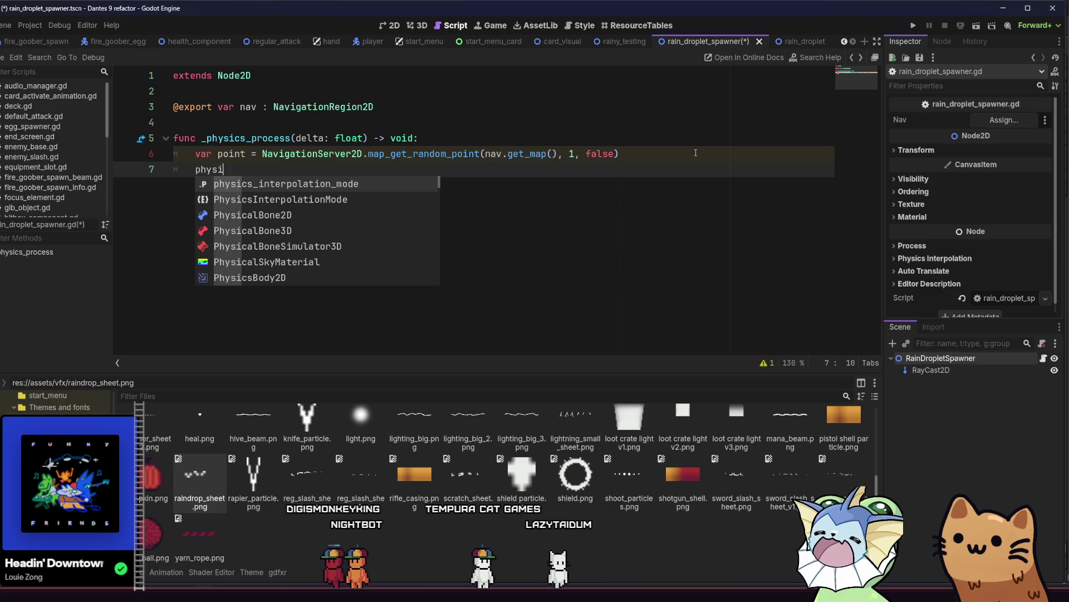
key("Return")
type(".")
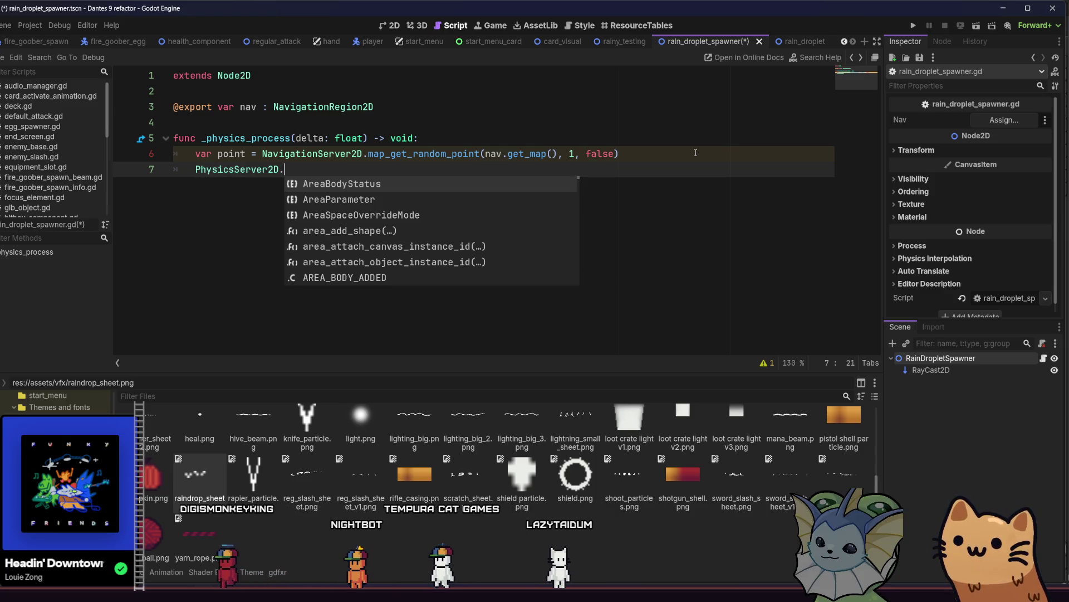
type("ray")
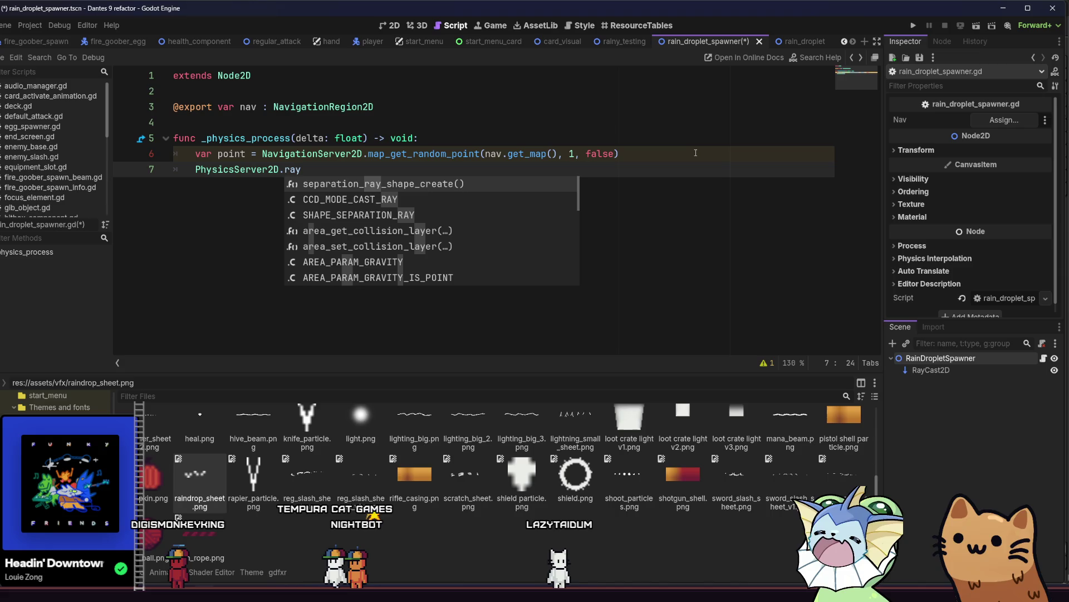
type("_s")
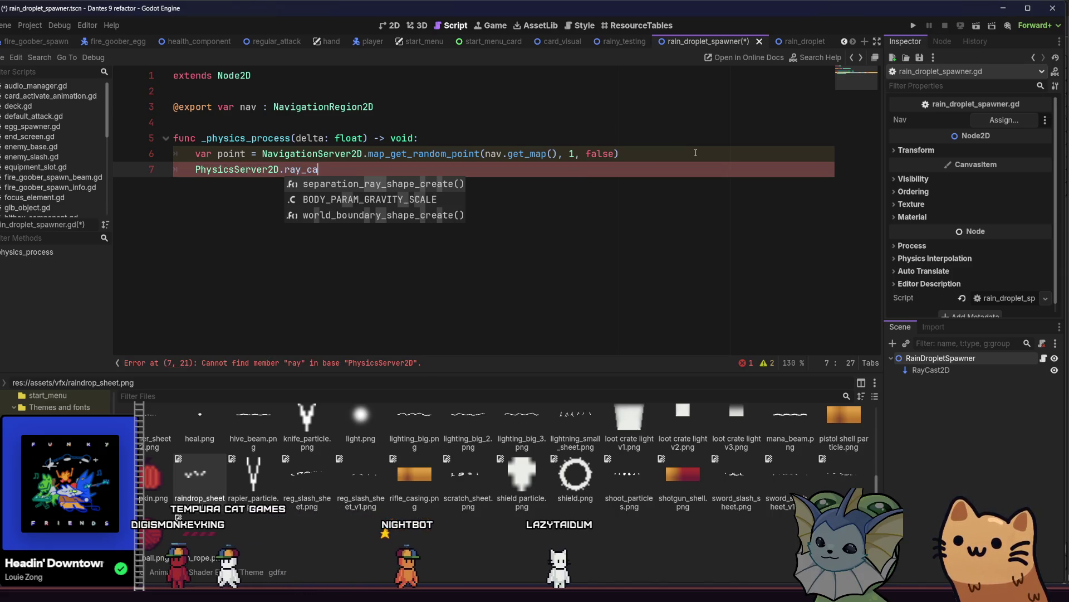
key("BackSpace")
key("BackSpace")
type("cas")
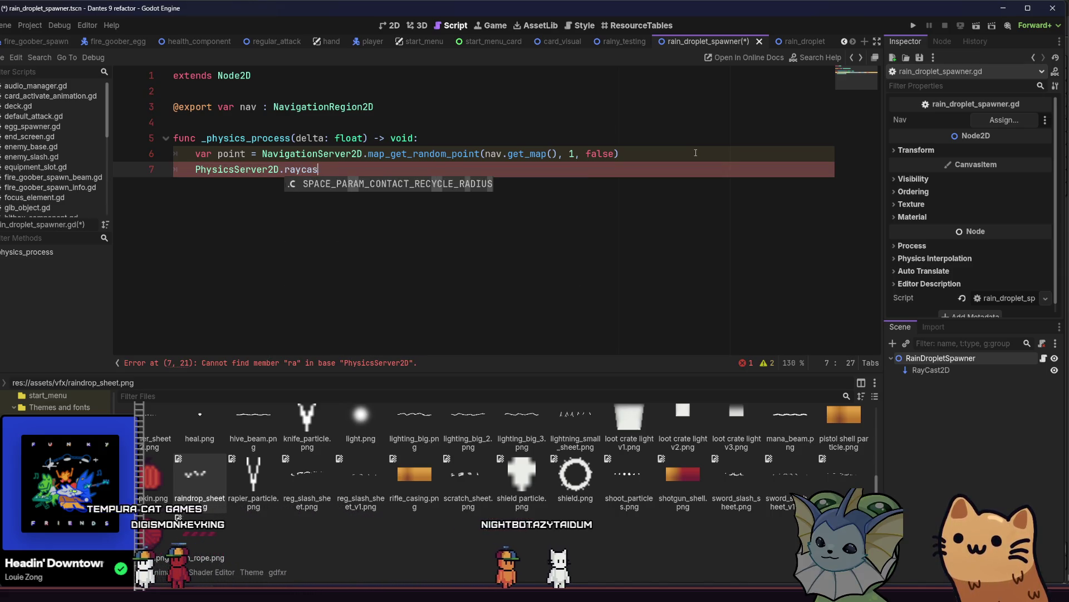
key("BackSpace")
key("BackSpace")
key("BackSpace")
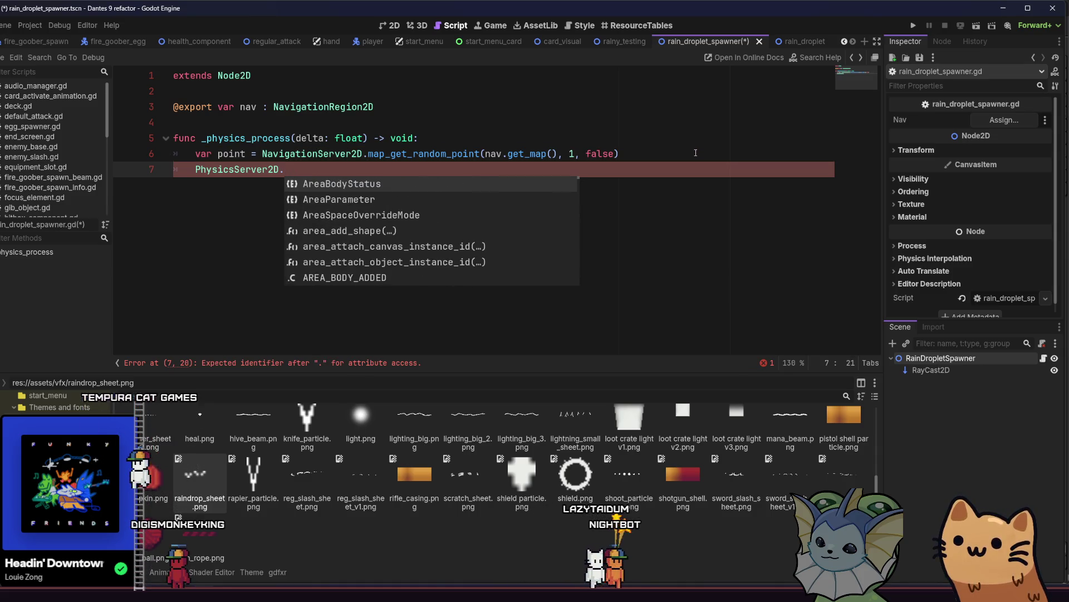
scroll(545, 212, "down", 6)
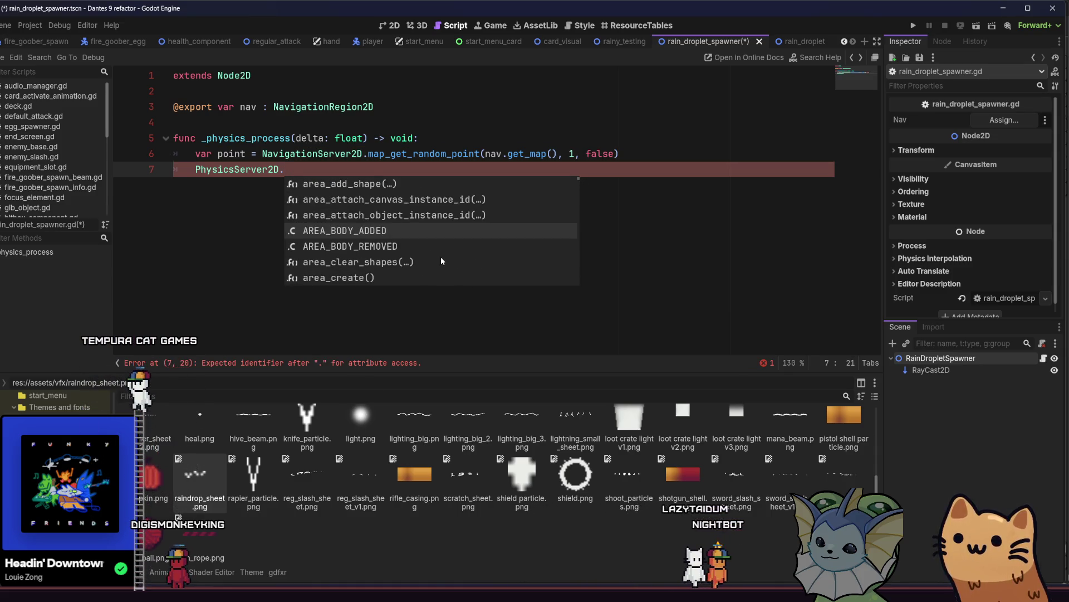
scroll(441, 261, "down", 5)
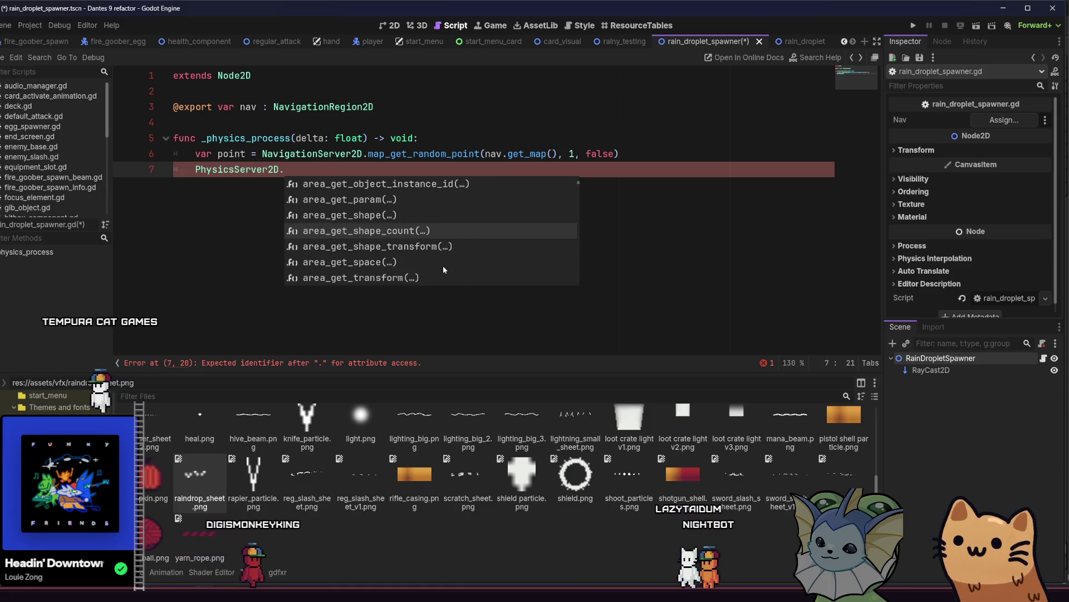
scroll(430, 277, "down", 3)
scroll(430, 275, "down", 5)
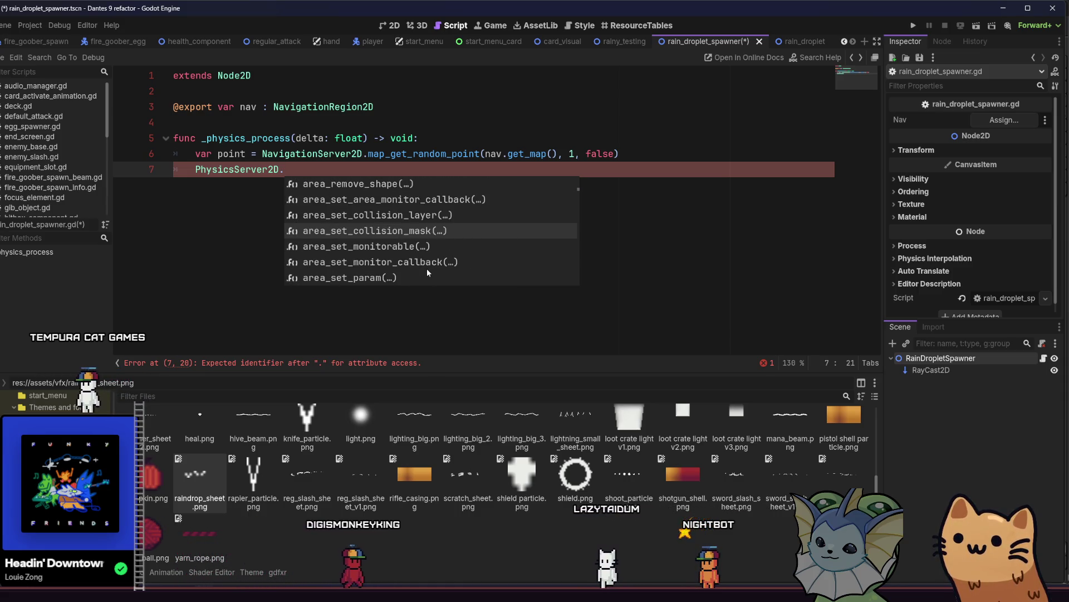
- Try GodotPhysicsServer2D instead, then clear the unfinished physics-server code from line 7
key("BackSpace")
key("BackSpace")
key("BackSpace")
key("BackSpace")
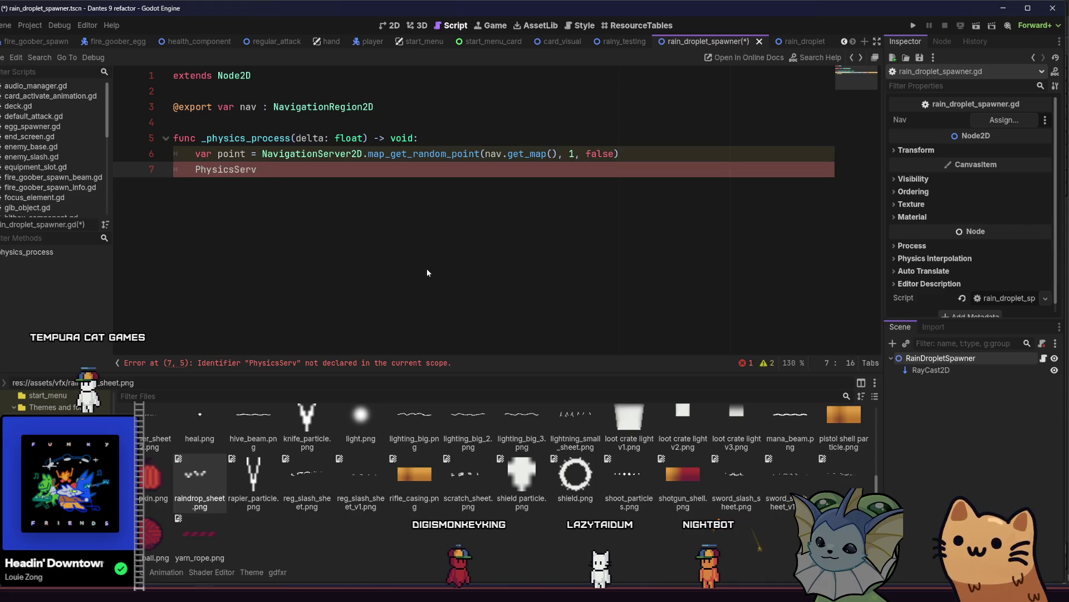
type("v")
key("BackSpace")
type("er")
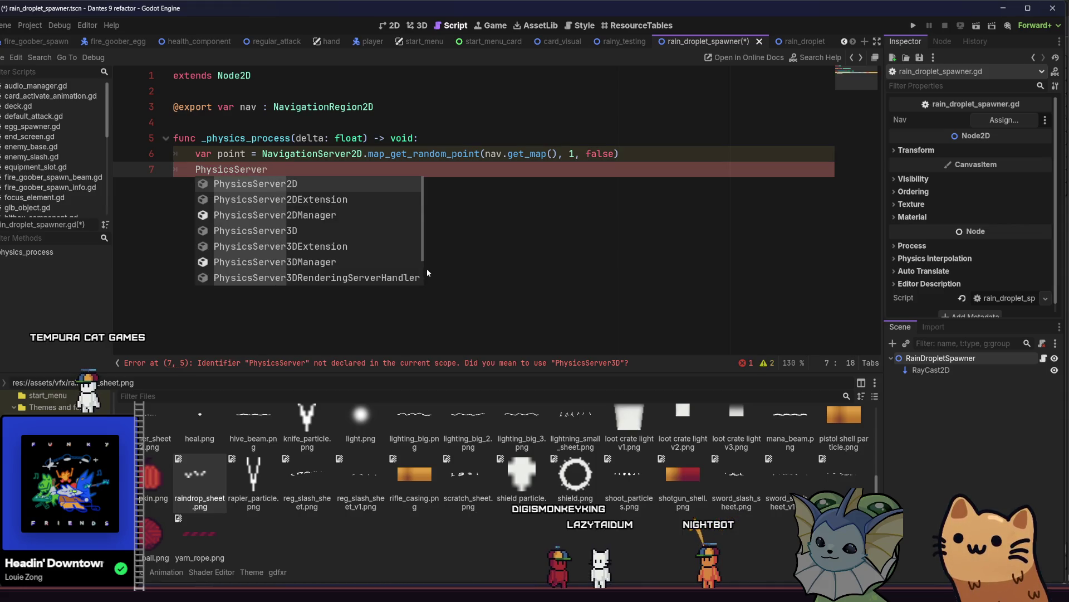
key("Down")
key("Down")
key("Down")
key("Down")
double_click(271, 264)
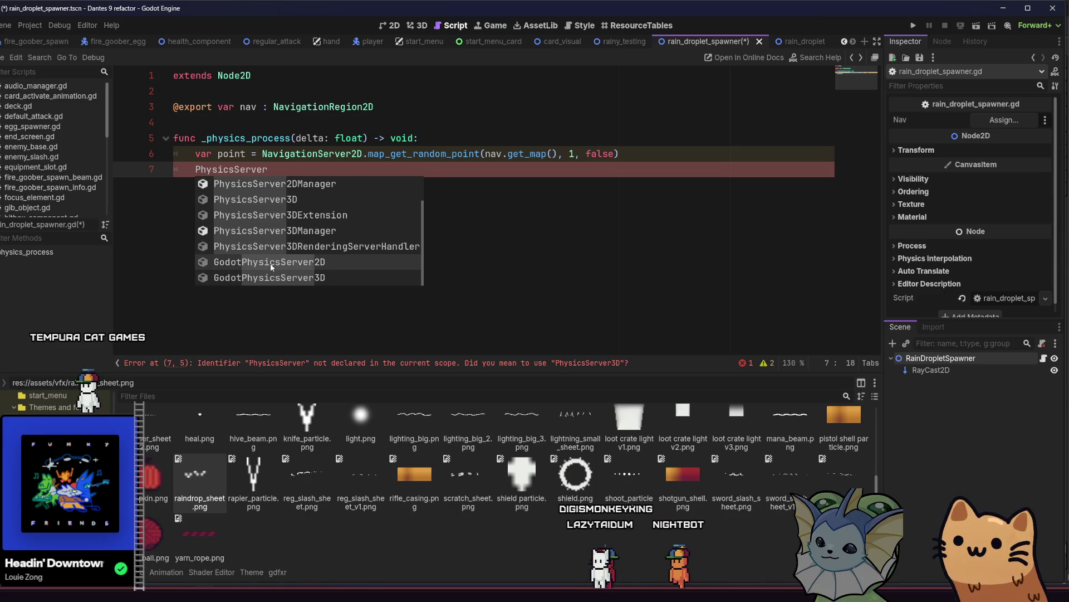
type(".")
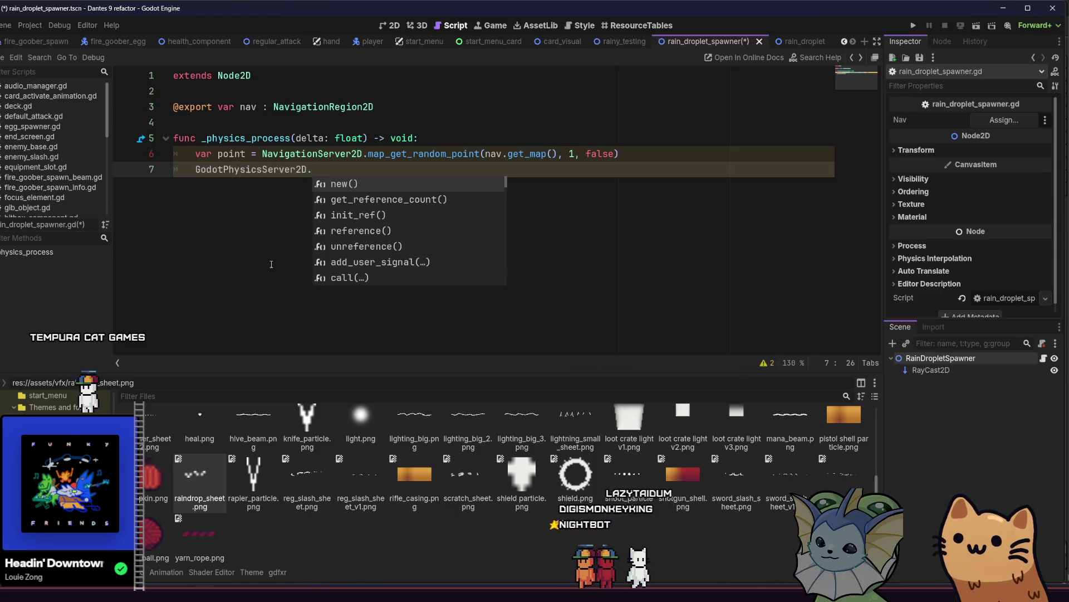
type("nav")
key("BackSpace")
key("BackSpace")
key("BackSpace")
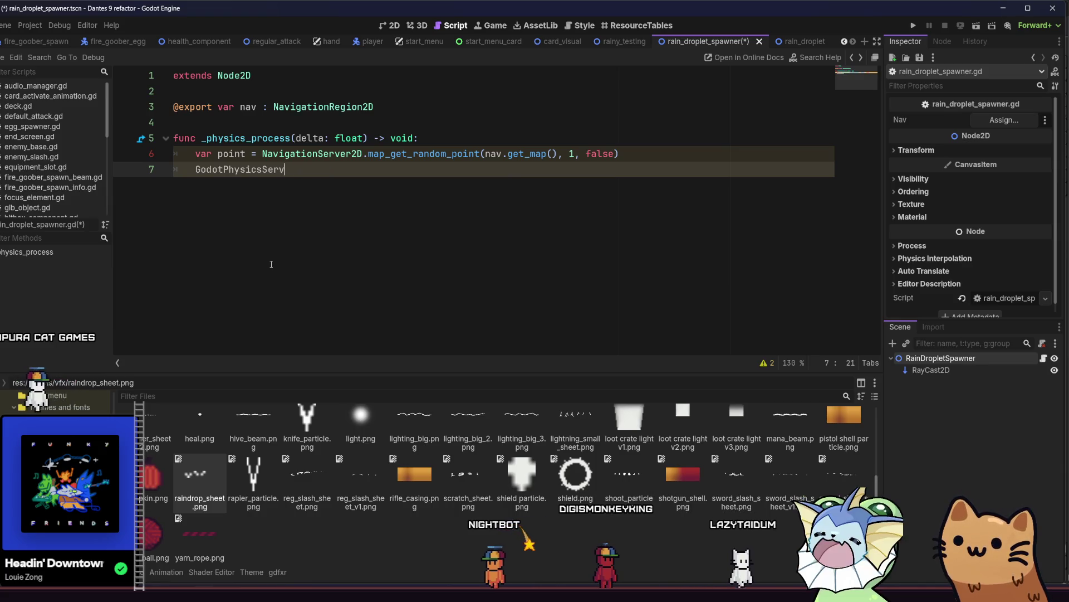
key("ctrl+BackSpace")
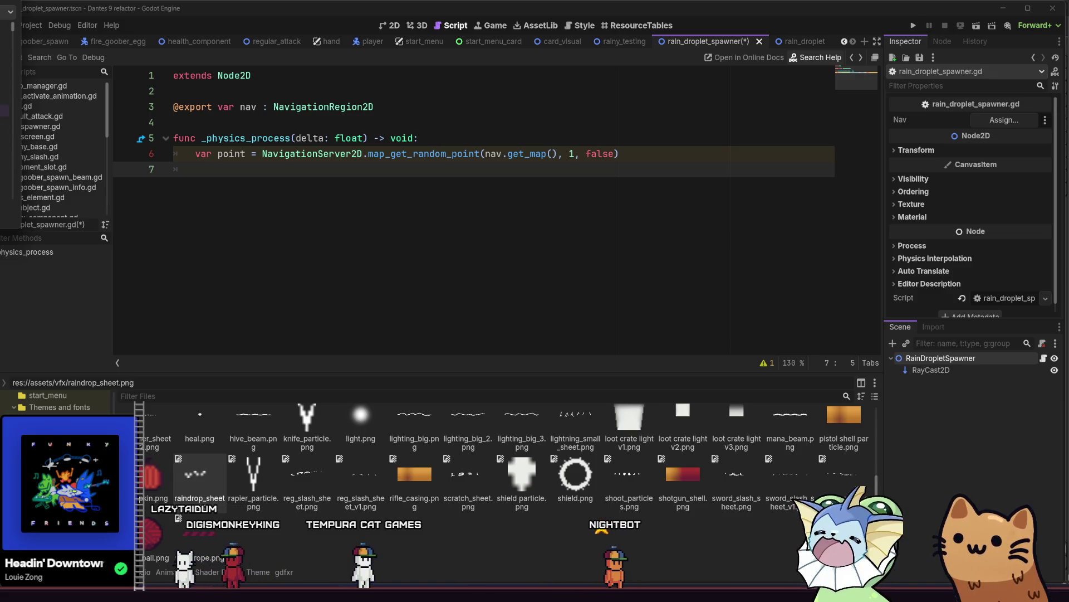
- Dismiss the popup and save the spawner scene and script
left_click(238, 228)
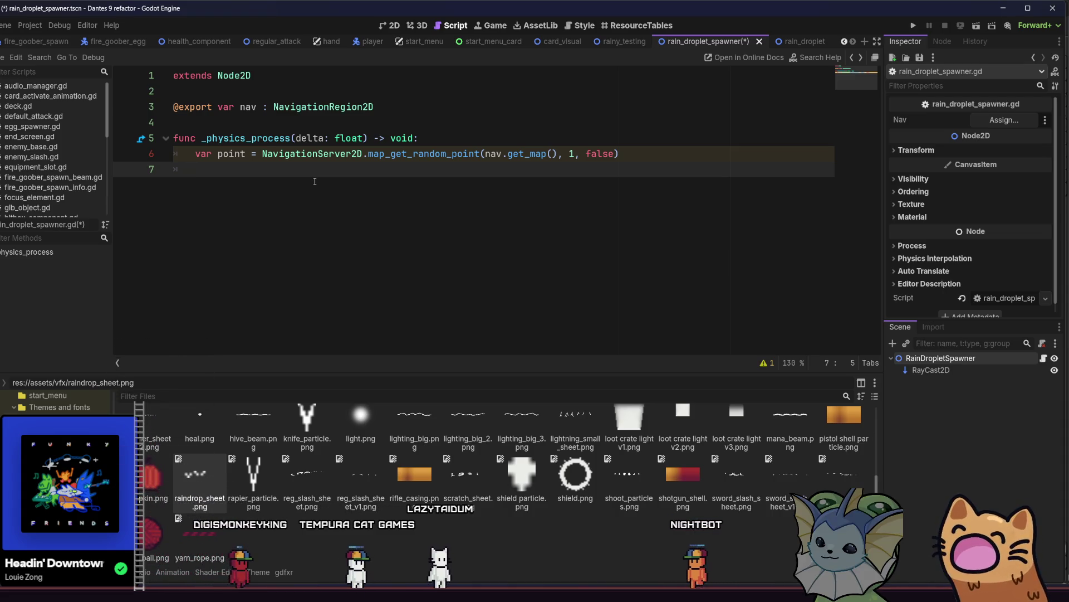
key("ctrl+s")
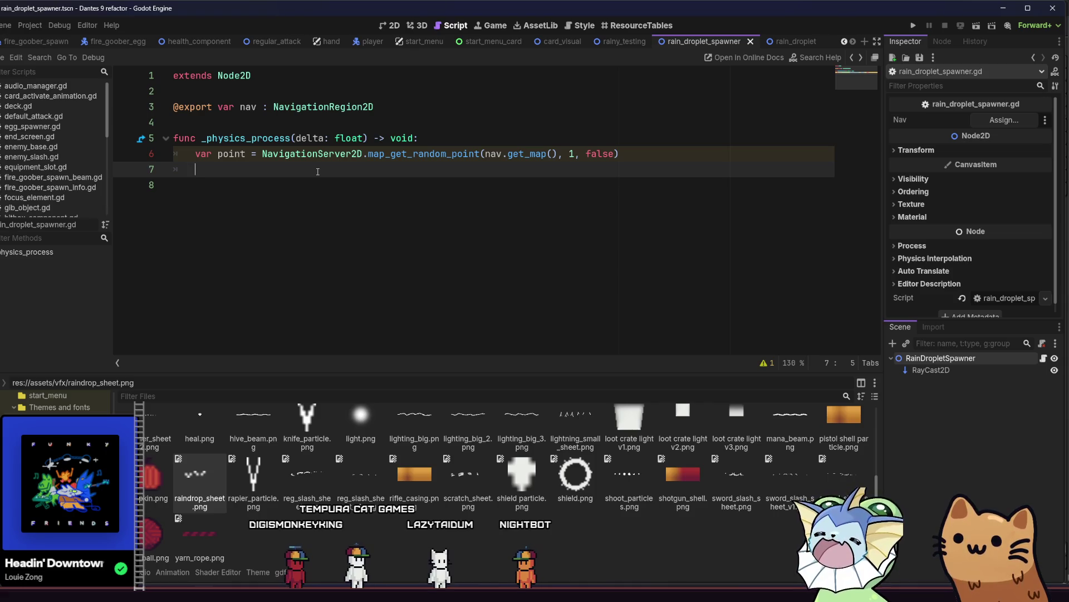
key("shift+alt+o")
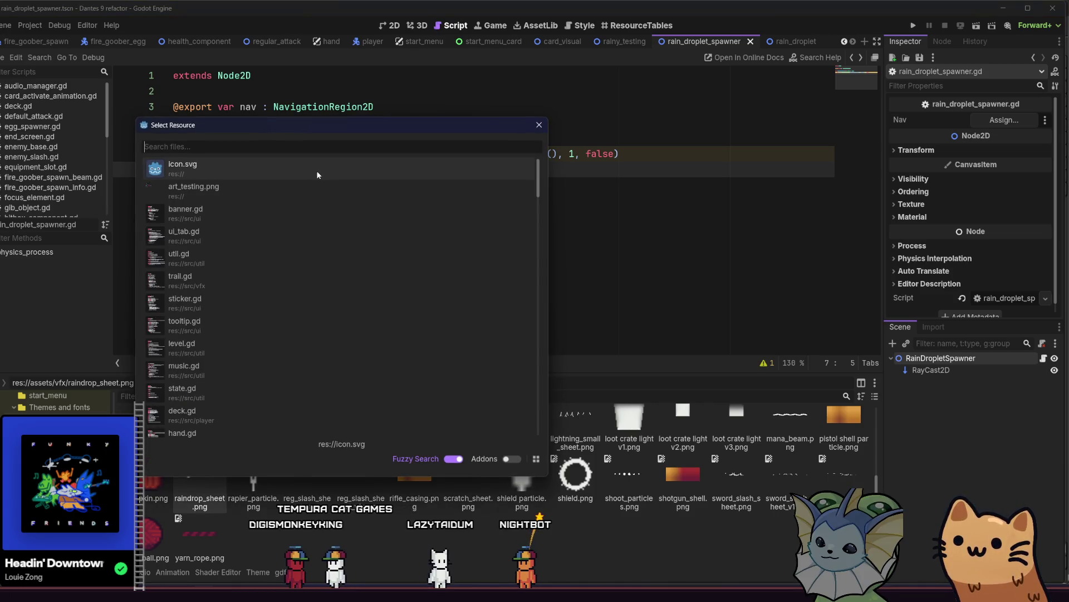
- Open chest.gd and select the ray-query code in its drop_to_ground function
type("chest.g")
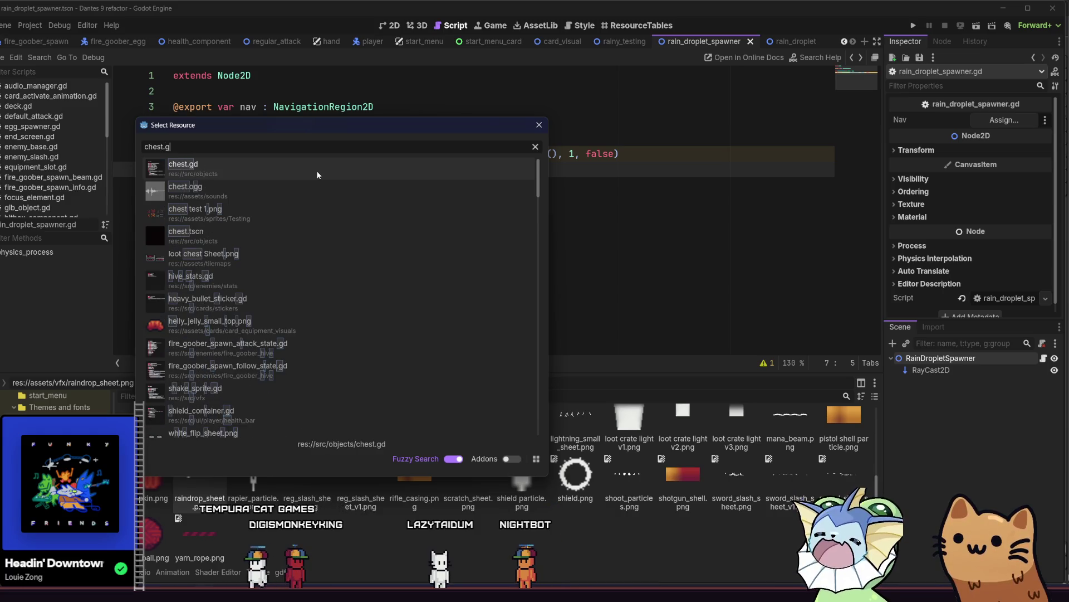
key("Return")
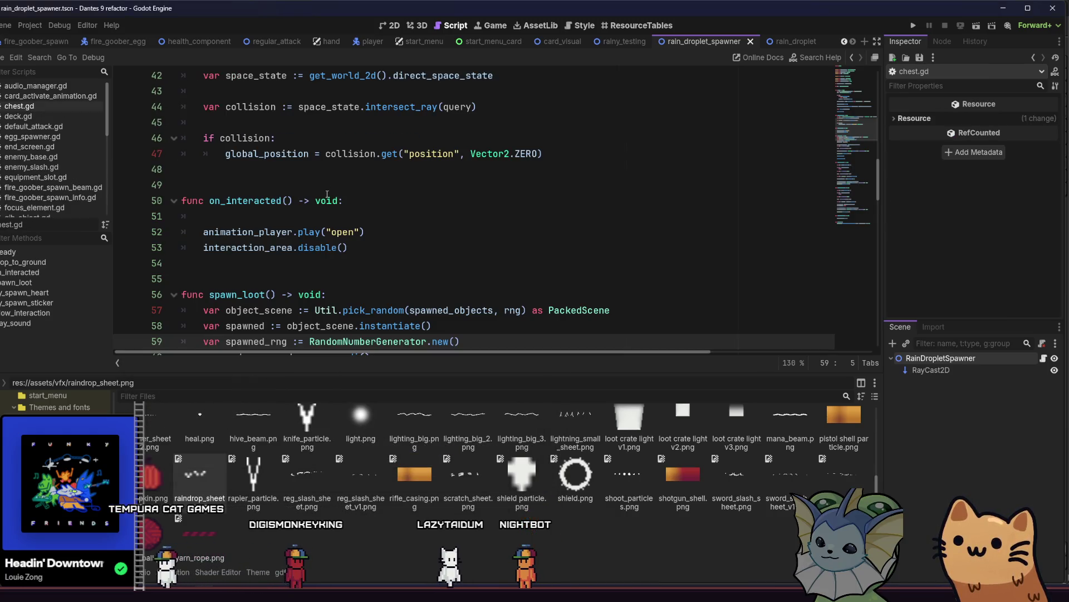
scroll(327, 194, "down", 12)
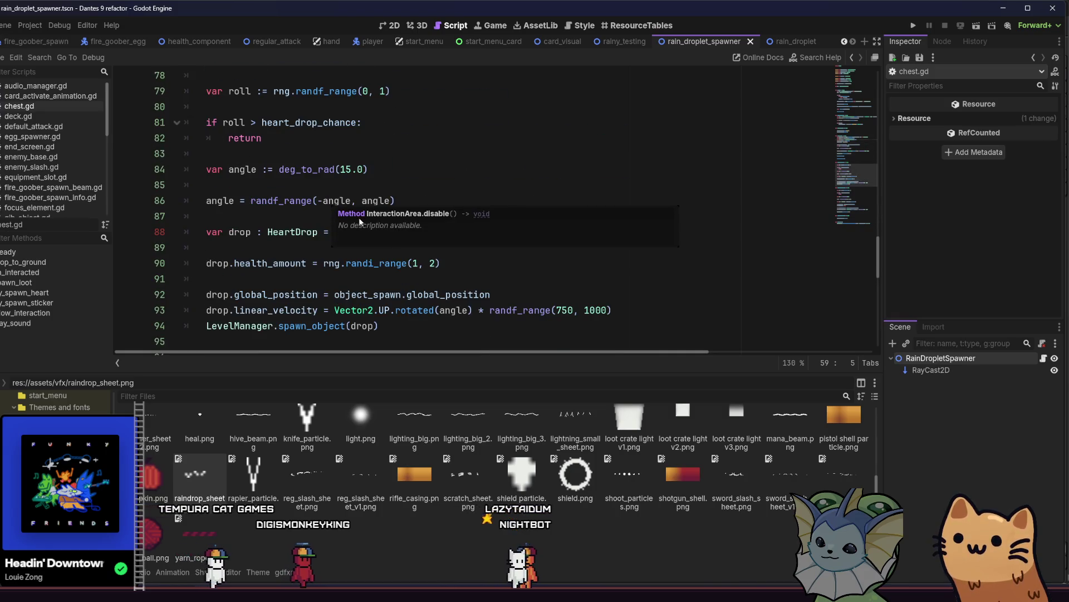
scroll(372, 228, "up", 15)
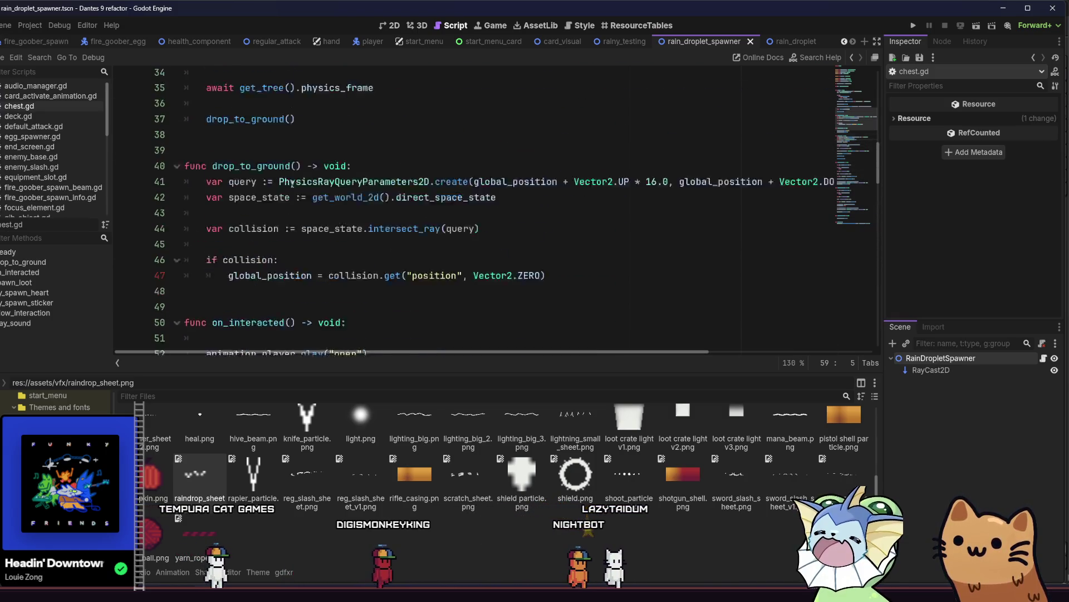
scroll(301, 190, "up", 5)
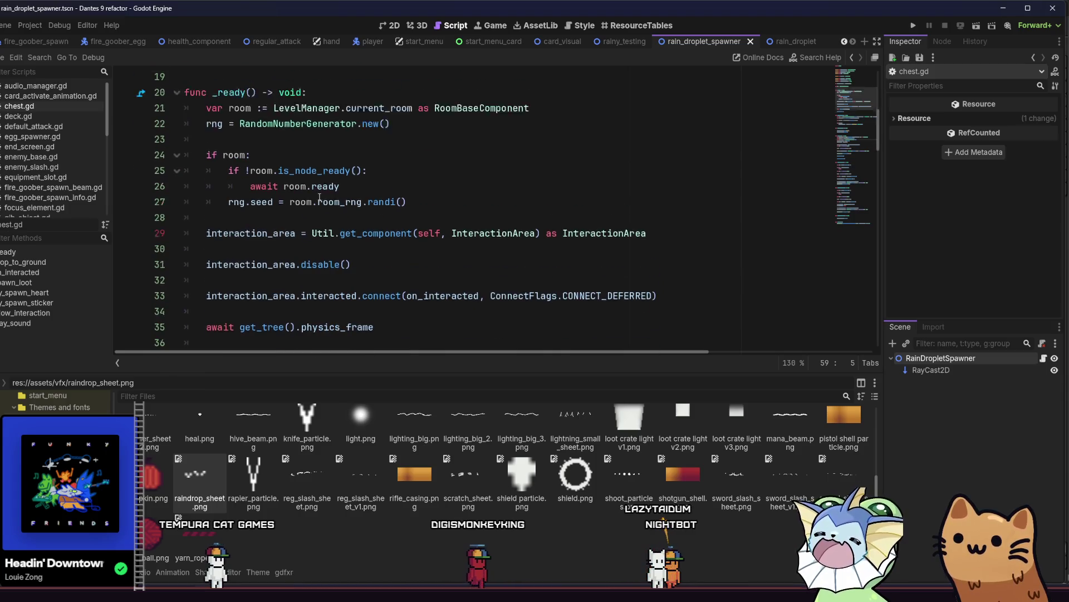
scroll(319, 197, "up", 3)
scroll(349, 228, "down", 6)
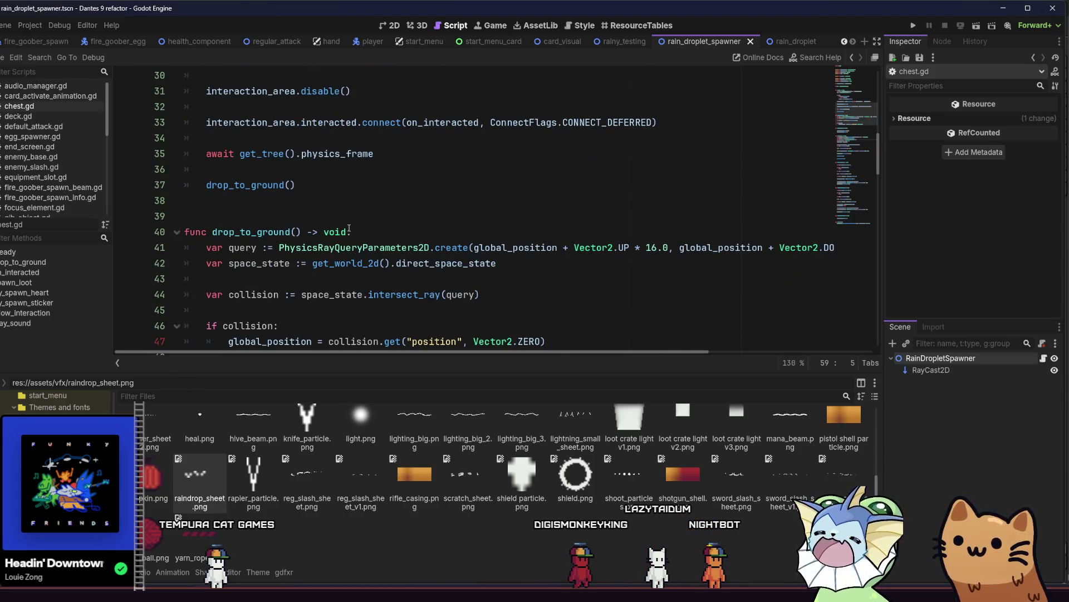
scroll(349, 229, "down", 1)
left_click(563, 300)
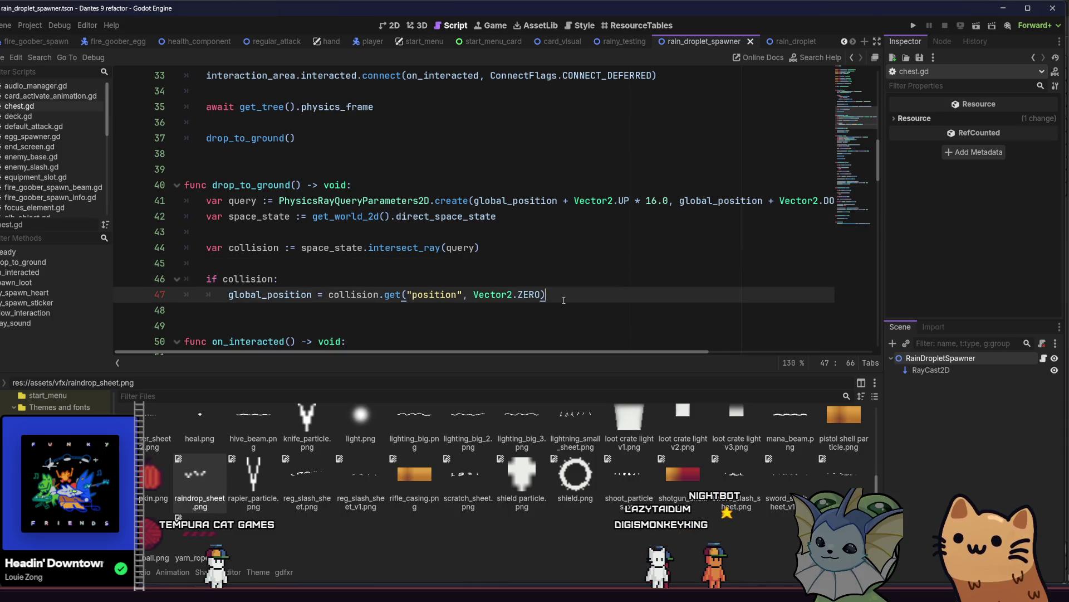
mouse_move(563, 300)
left_mouse_down()
mouse_move(206, 247)
mouse_move(197, 203)
left_mouse_up()
key("ctrl+c")
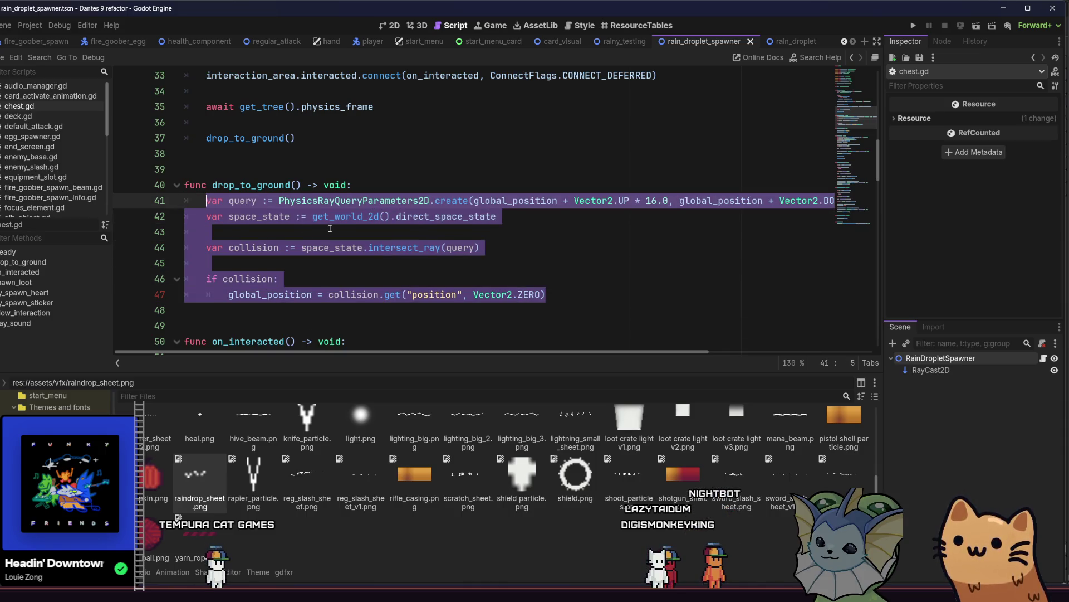
left_click(330, 229)
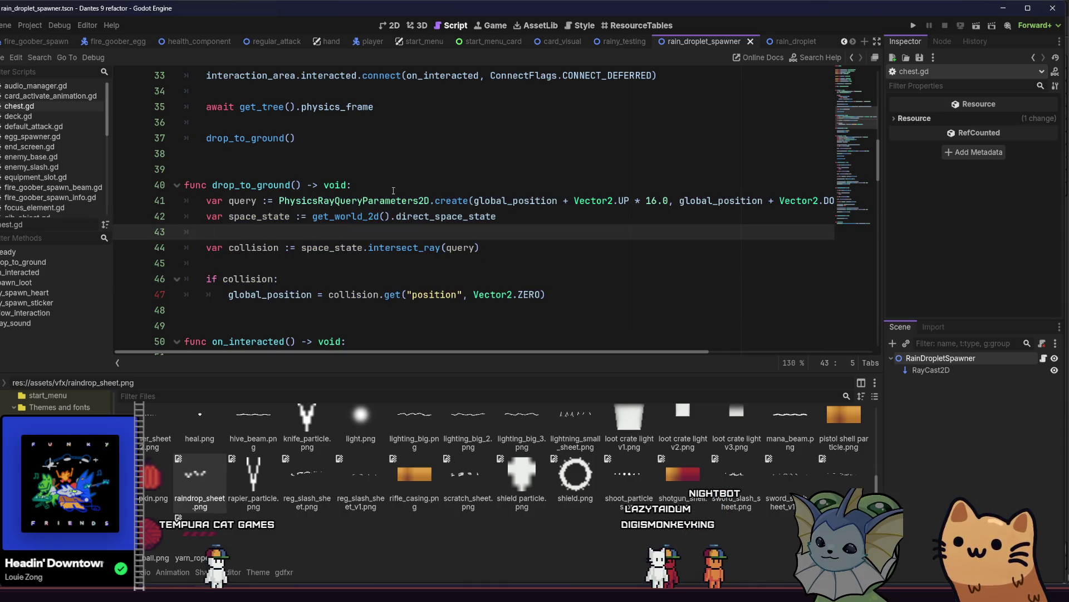
- Return to rain_droplet_spawner.gd and paste the ray-query code onto line 7
left_click(851, 57)
left_click(851, 57)
left_click(446, 126)
left_click(445, 170)
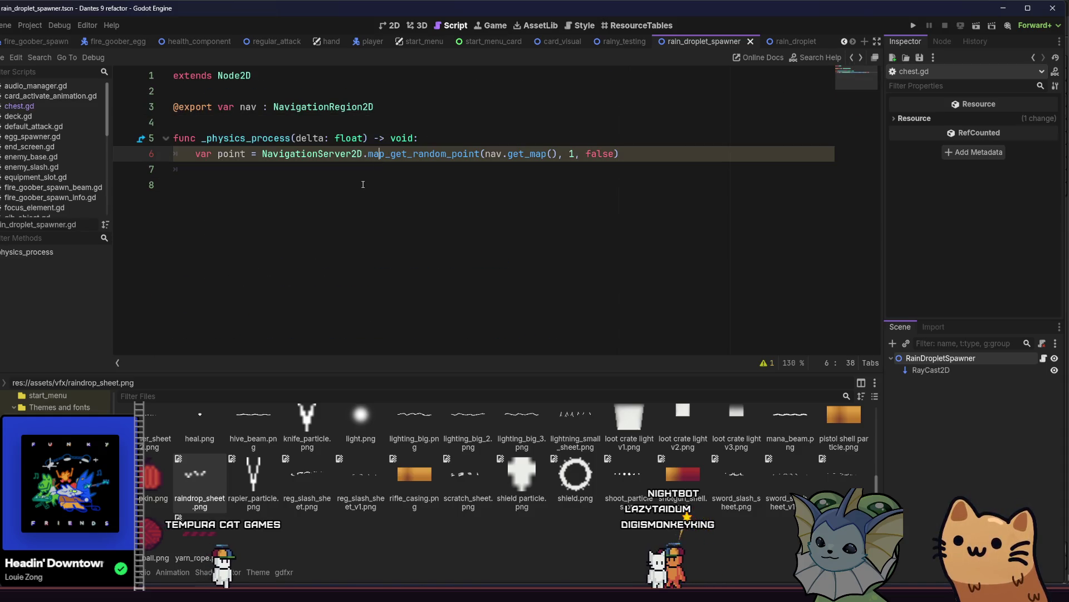
key("ctrl+v")
- Review the pasted ray query, including the Vector2.UP * 16.0 start offset and create's documentation
left_click(315, 170)
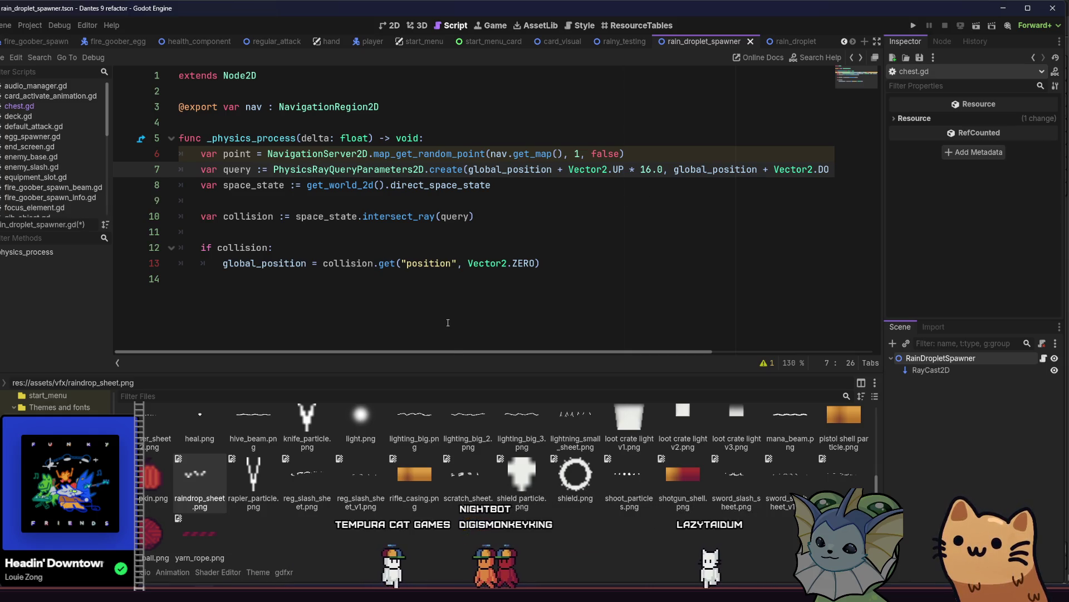
left_click_drag(474, 351, 636, 342)
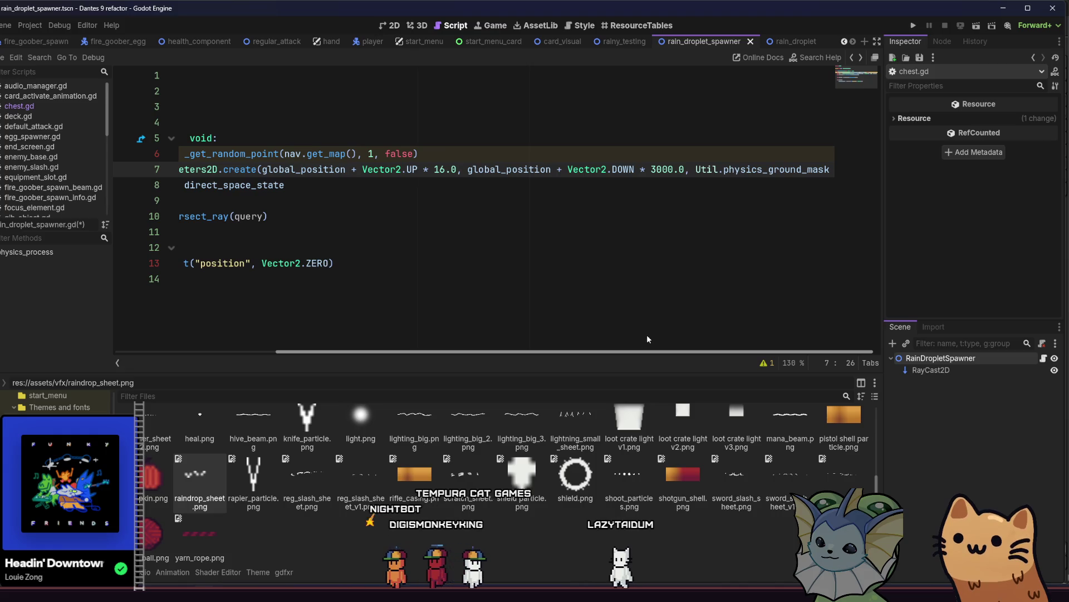
scroll(261, 303, "left", 5)
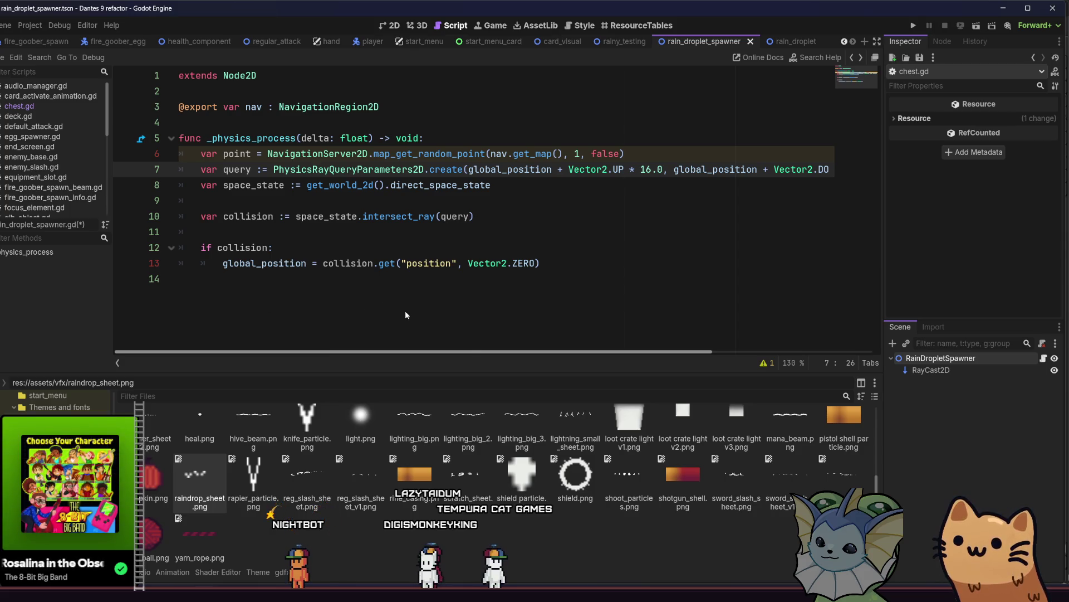
left_click_drag(457, 350, 650, 358)
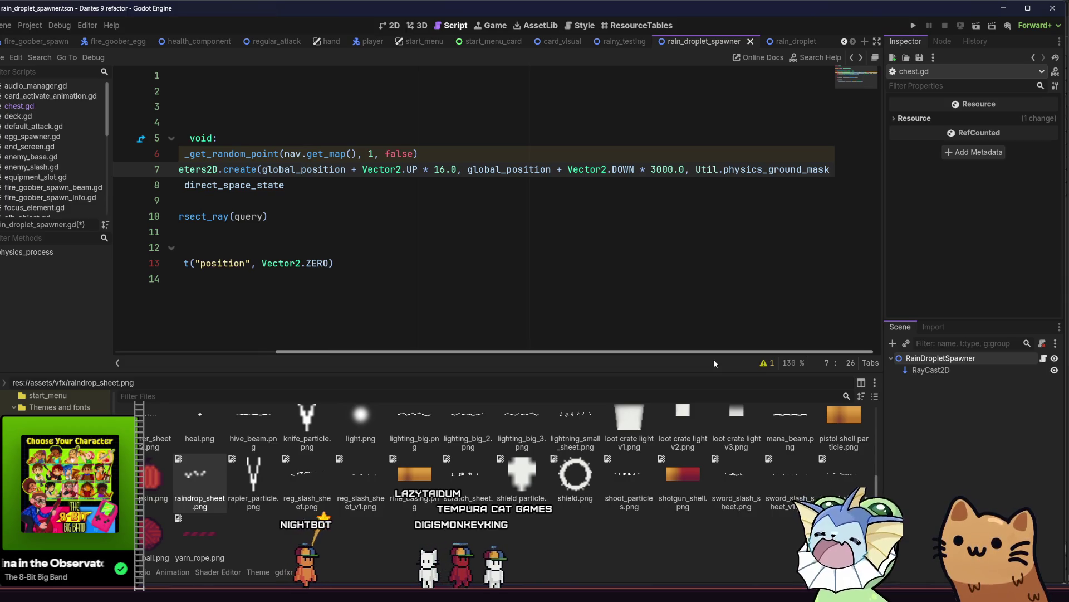
mouse_move(664, 361)
left_mouse_down()
mouse_move(155, 300)
mouse_move(258, 308)
mouse_move(491, 188)
left_mouse_up()
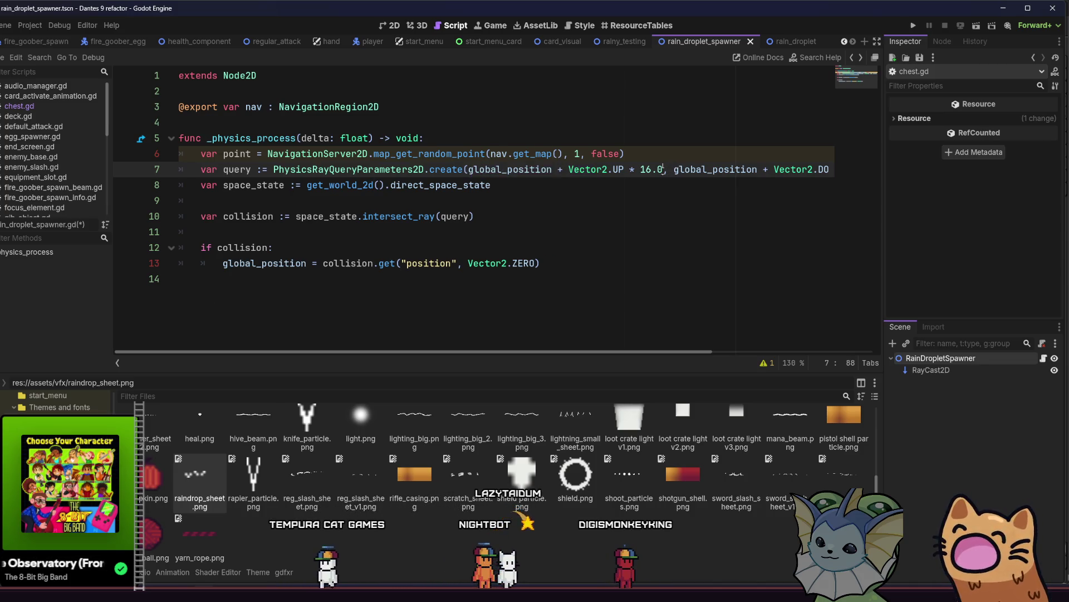
left_click_drag(662, 169, 569, 170)
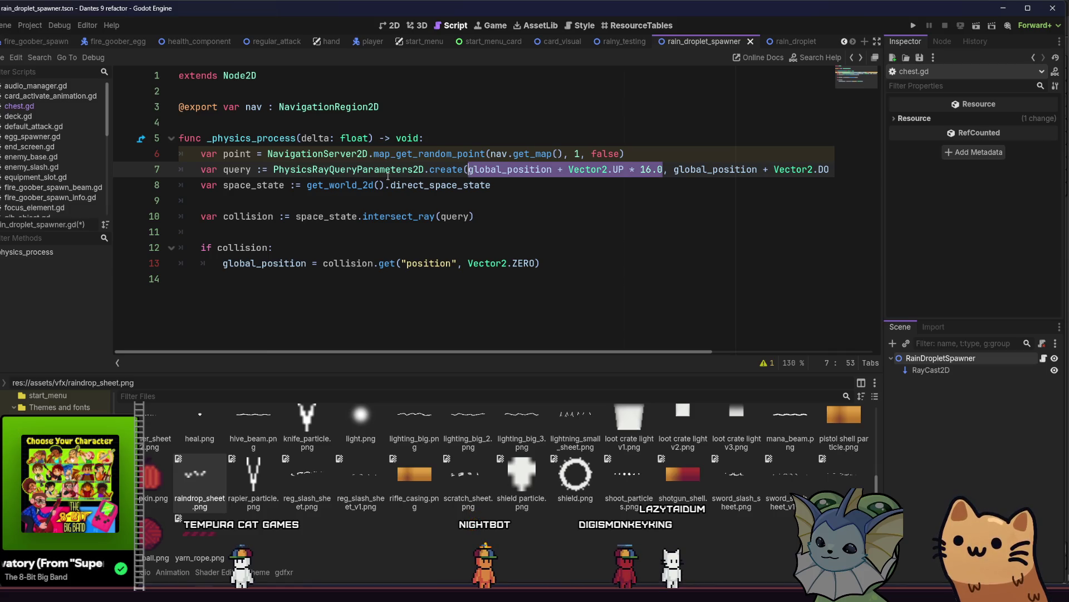
mouse_move(440, 170)
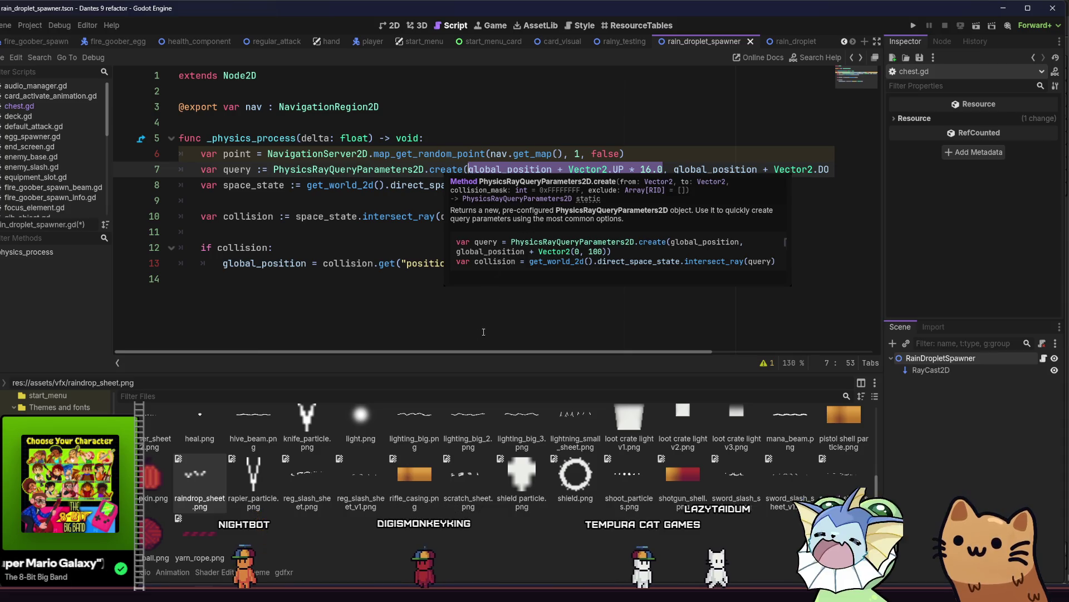
left_click_drag(478, 352, 581, 353)
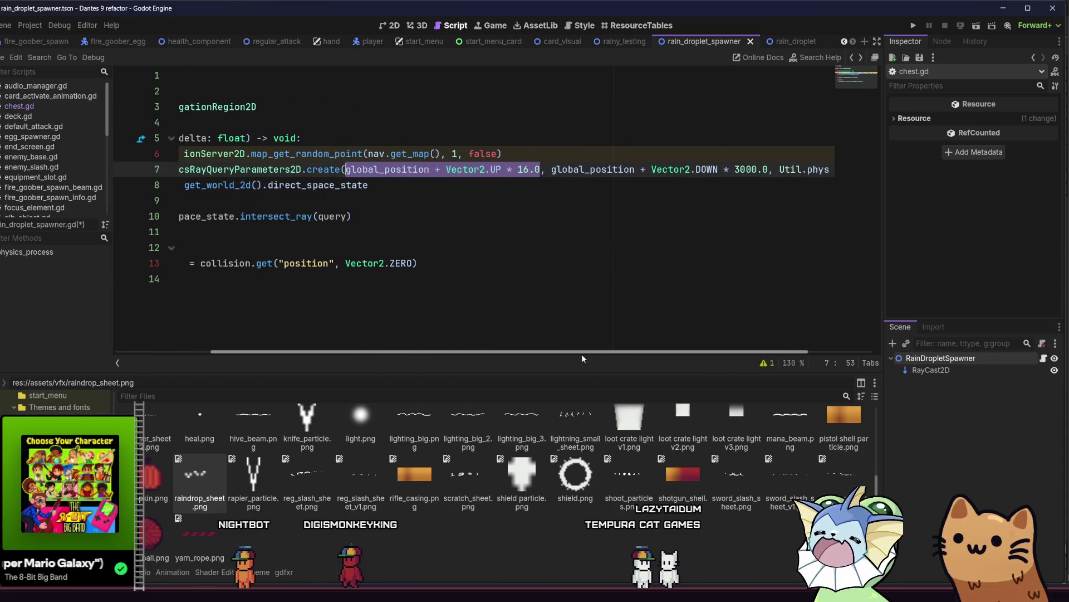
key("Down")
key("Down")
key("Down")
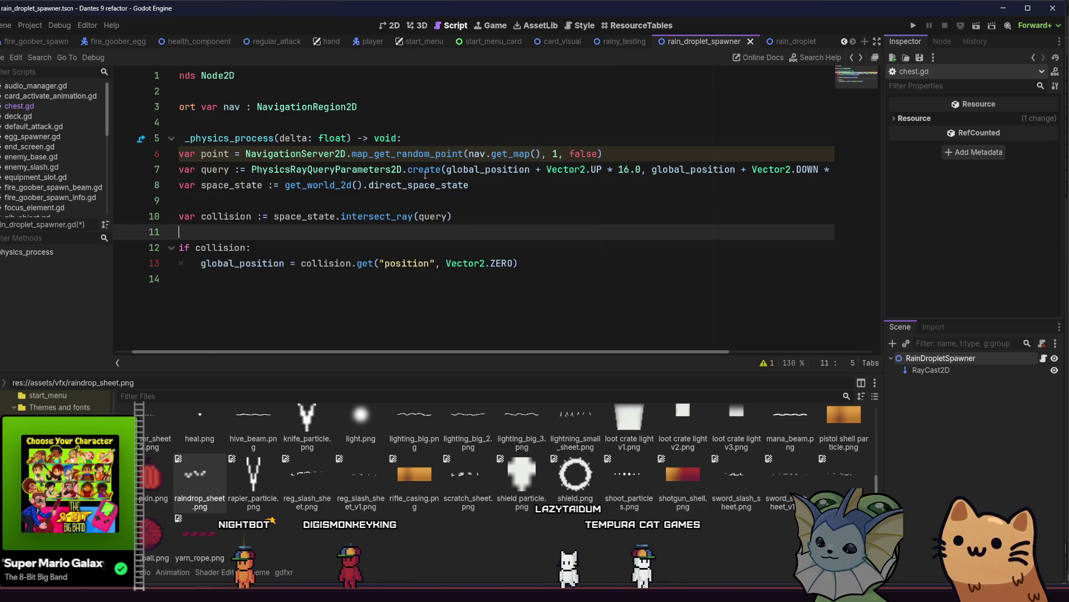
- Replace both global_position uses in line 7's ray query with point
double_click(501, 169)
mouse_move(503, 168)
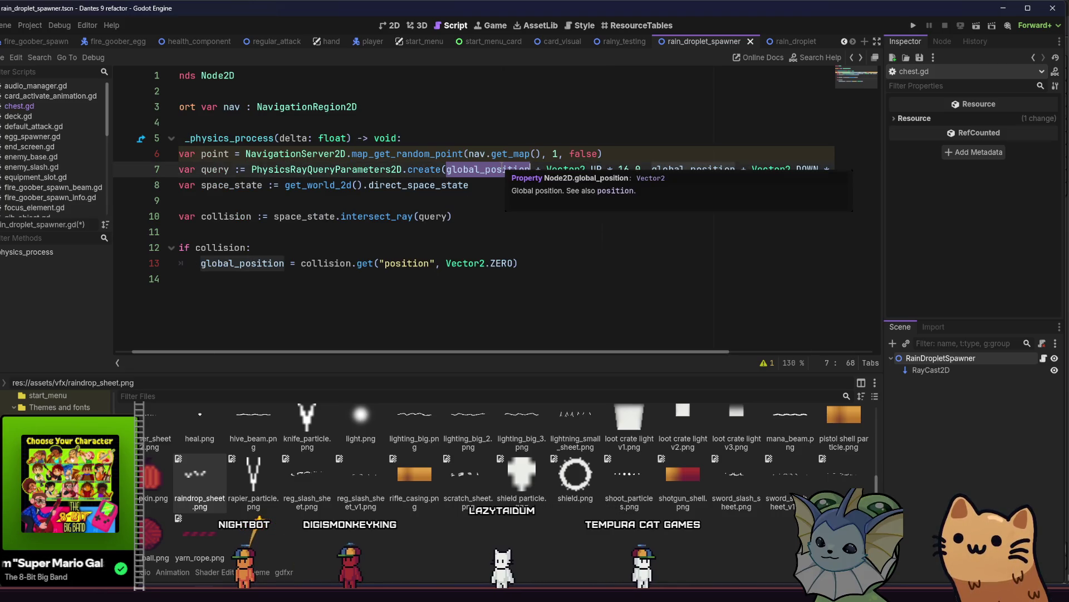
key("ctrl+d")
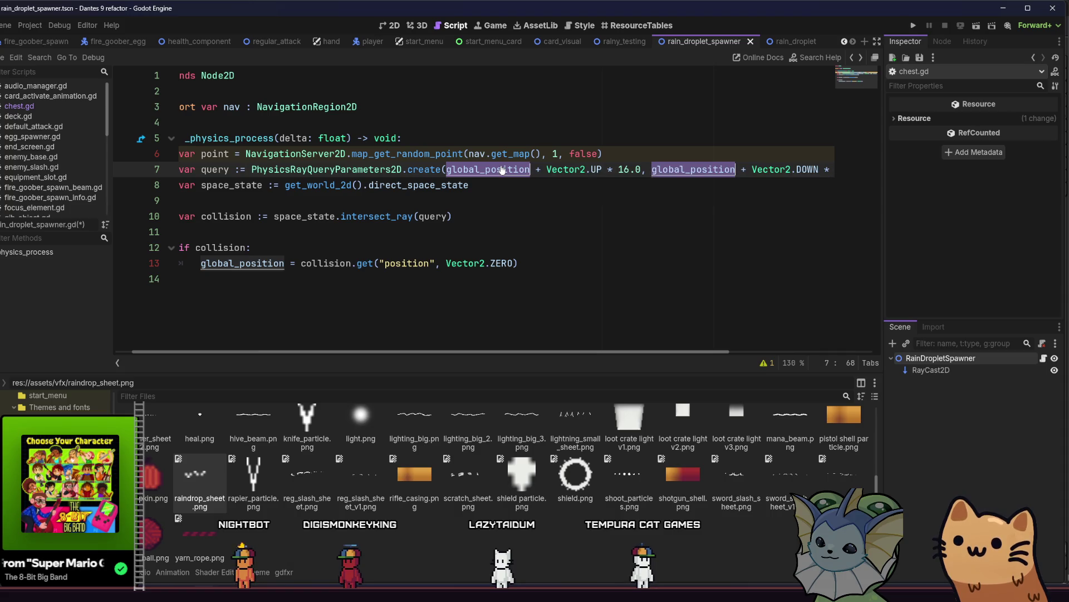
type("point")
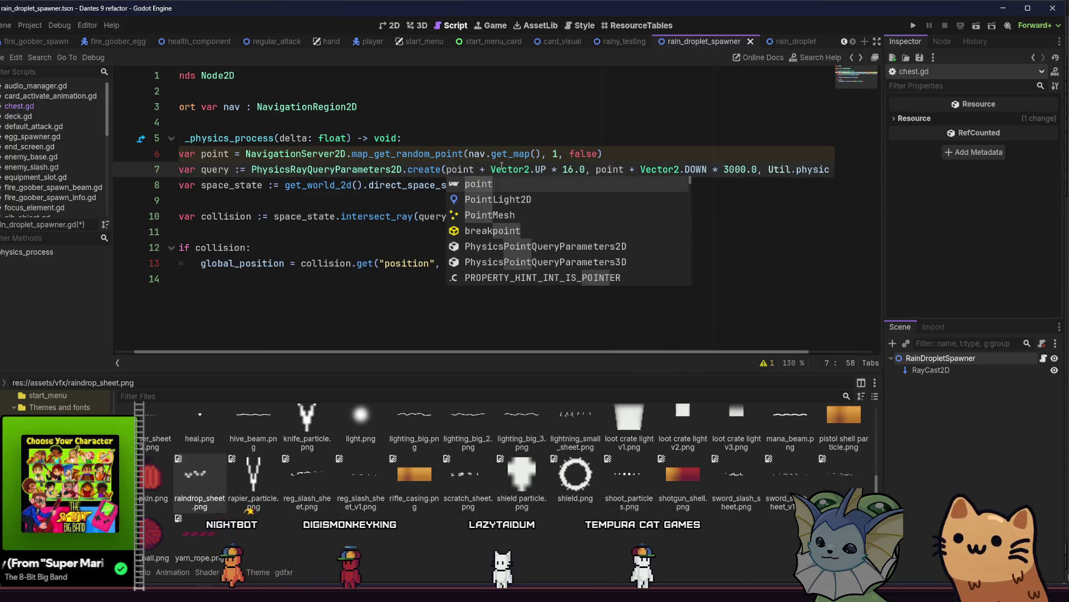
left_click(502, 165)
mouse_move(486, 352)
left_mouse_down()
mouse_move(499, 352)
mouse_move(392, 352)
left_mouse_up()
left_click(501, 245)
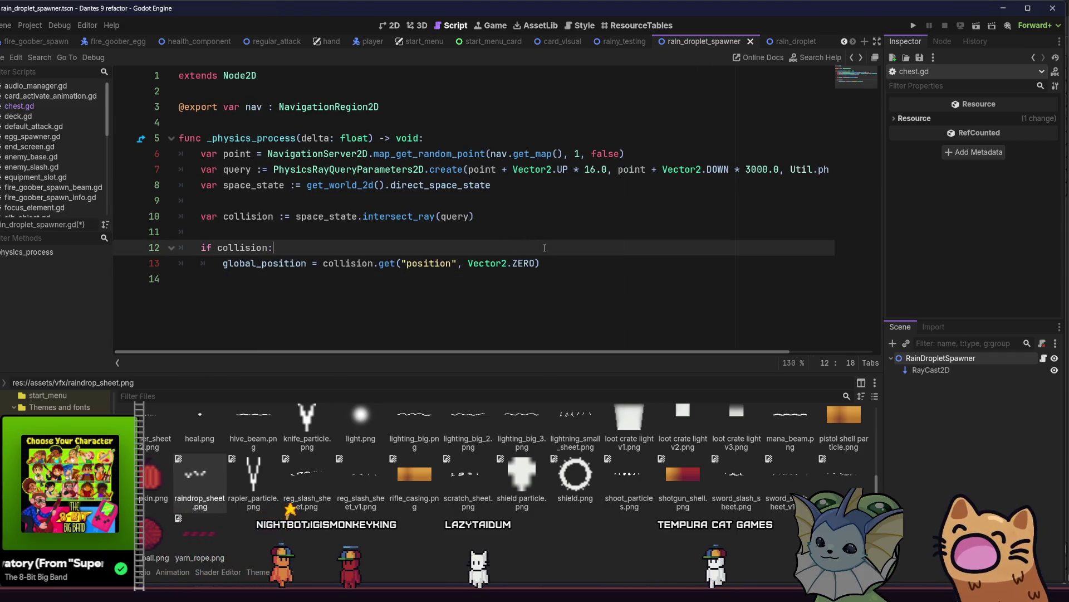
left_click(587, 284)
left_click(557, 263)
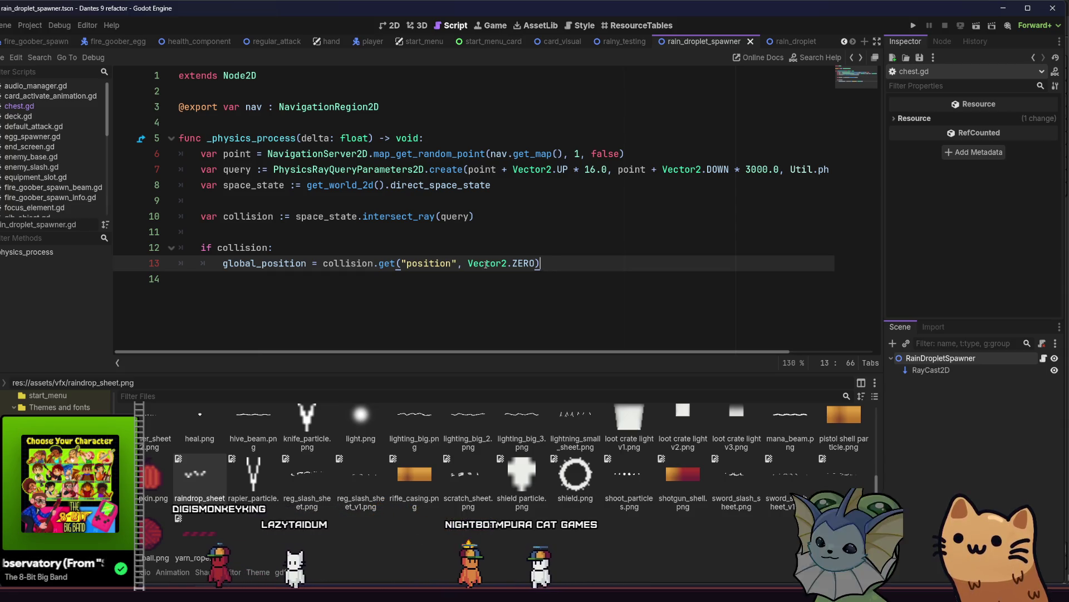
left_click(445, 116)
left_click(447, 103)
key("Return")
type("@export var")
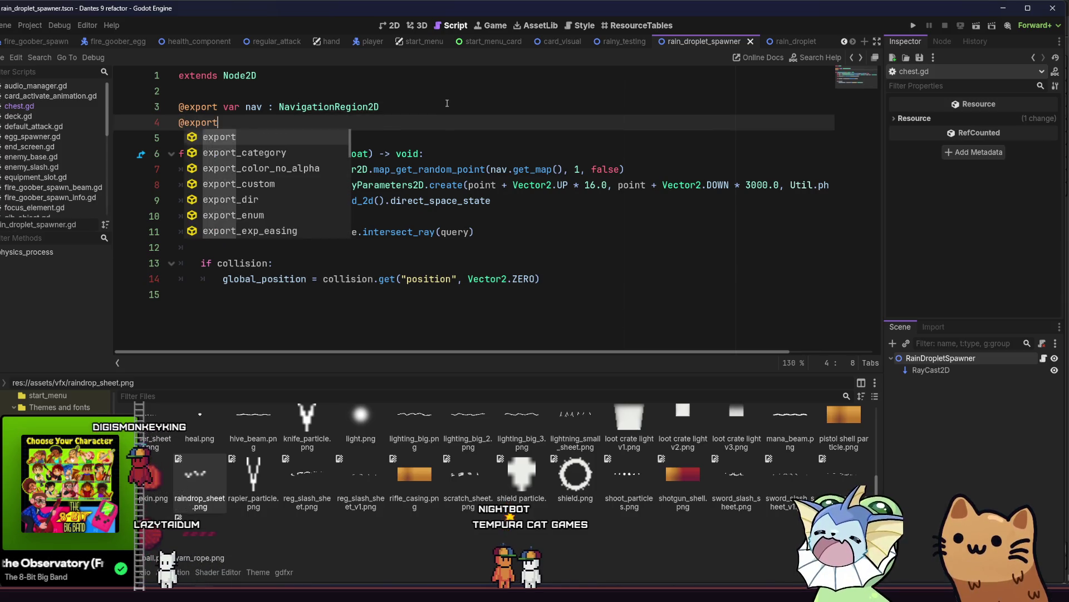
left_click(460, 201)
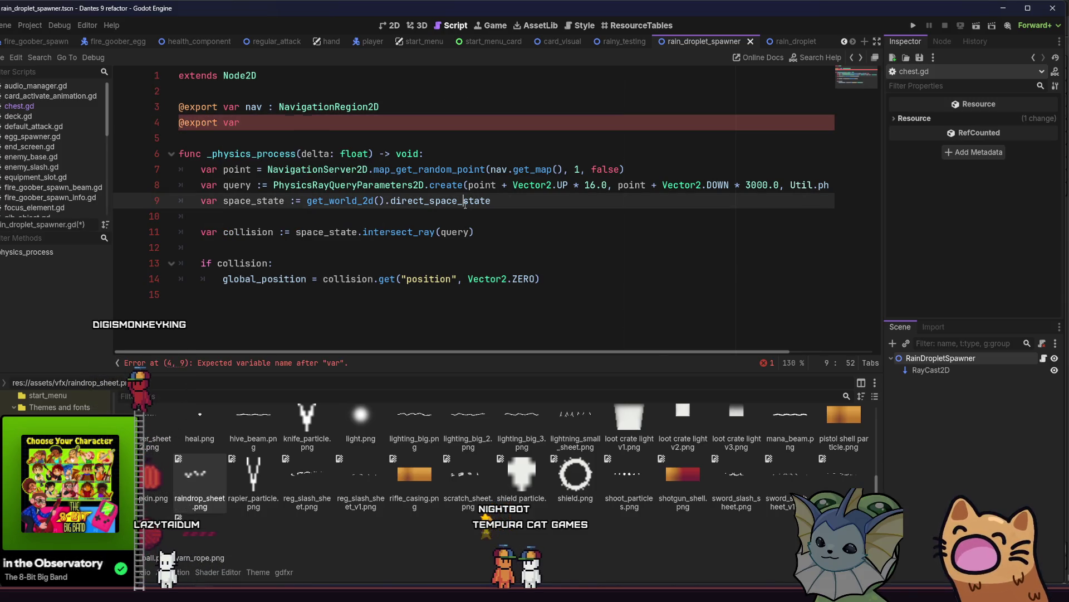
left_click(468, 279)
left_click(341, 232)
left_click(359, 109)
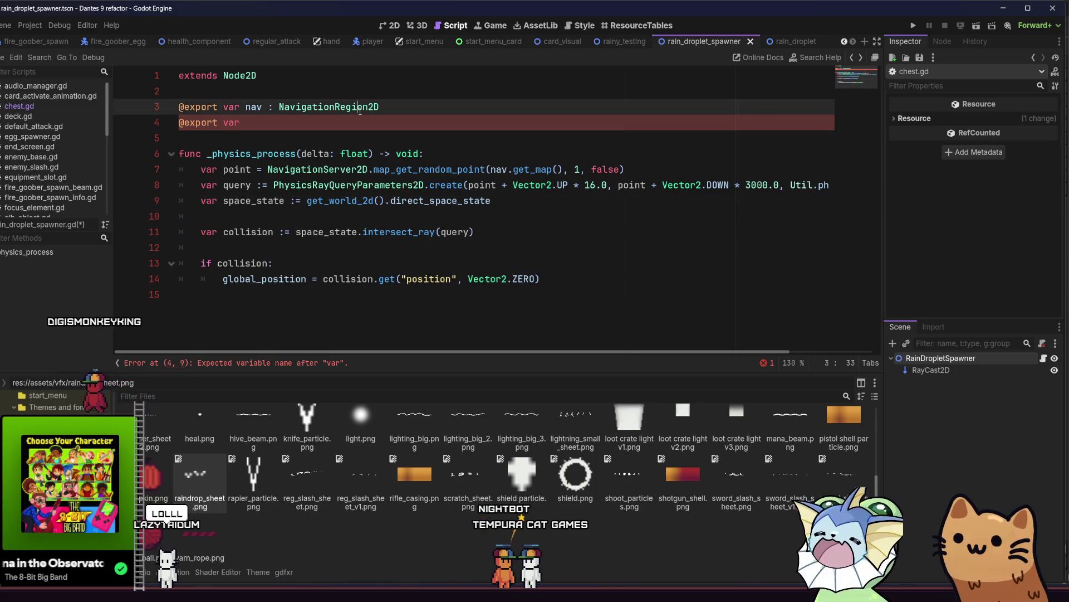
left_click(383, 243)
left_click(401, 138)
left_click(408, 105)
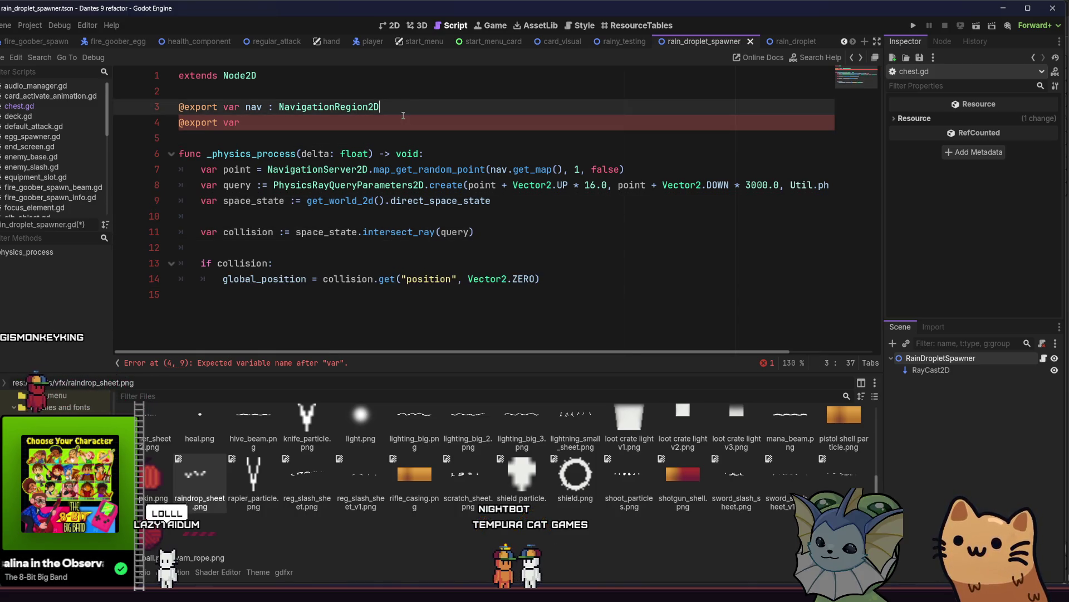
left_click(401, 122)
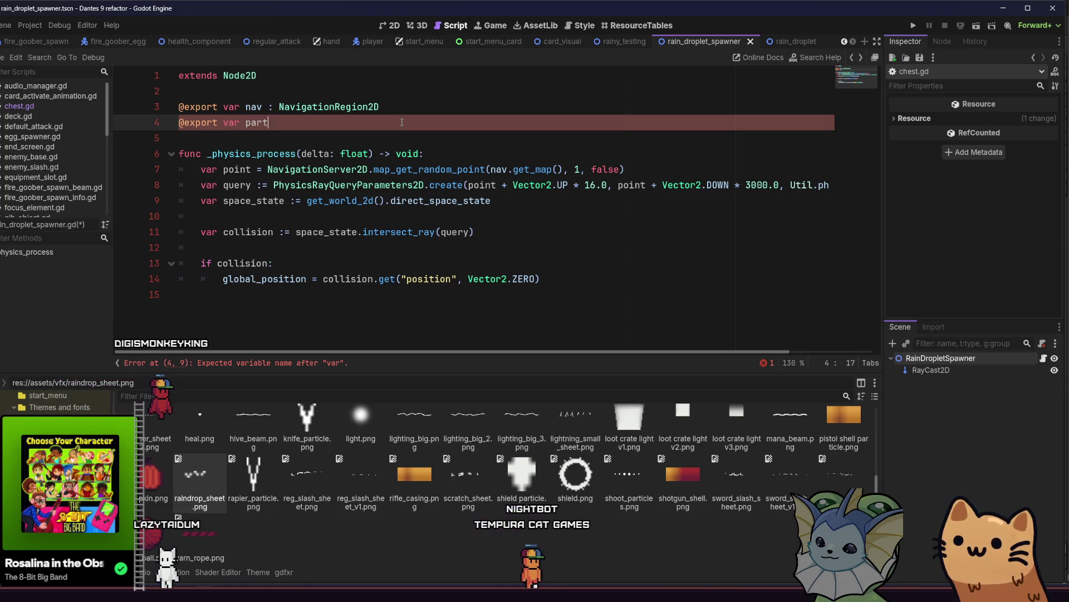
type("icle : ")
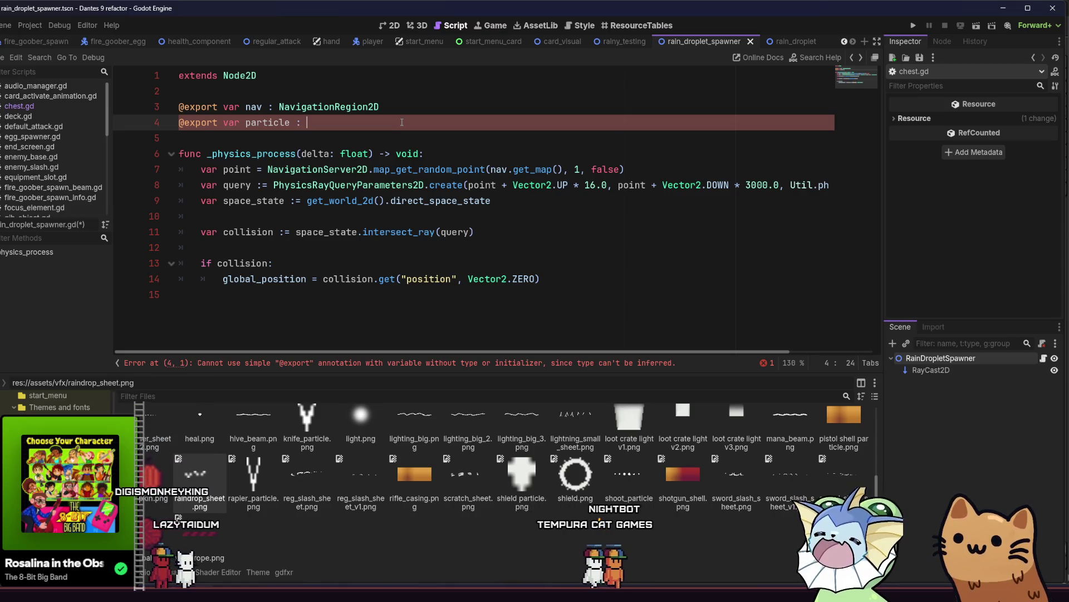
type("P")
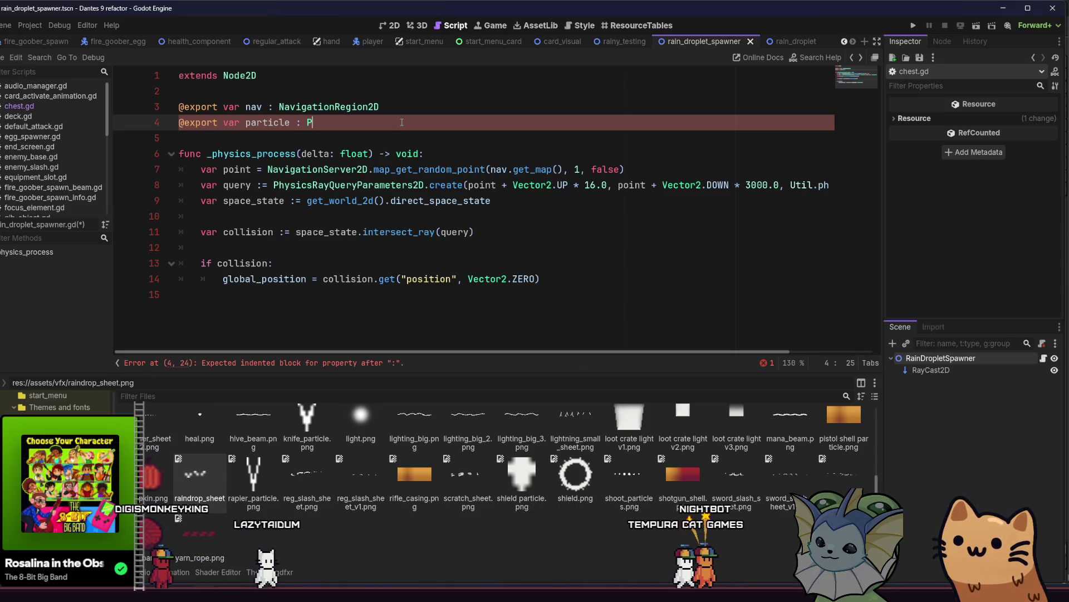
type("ackedSc")
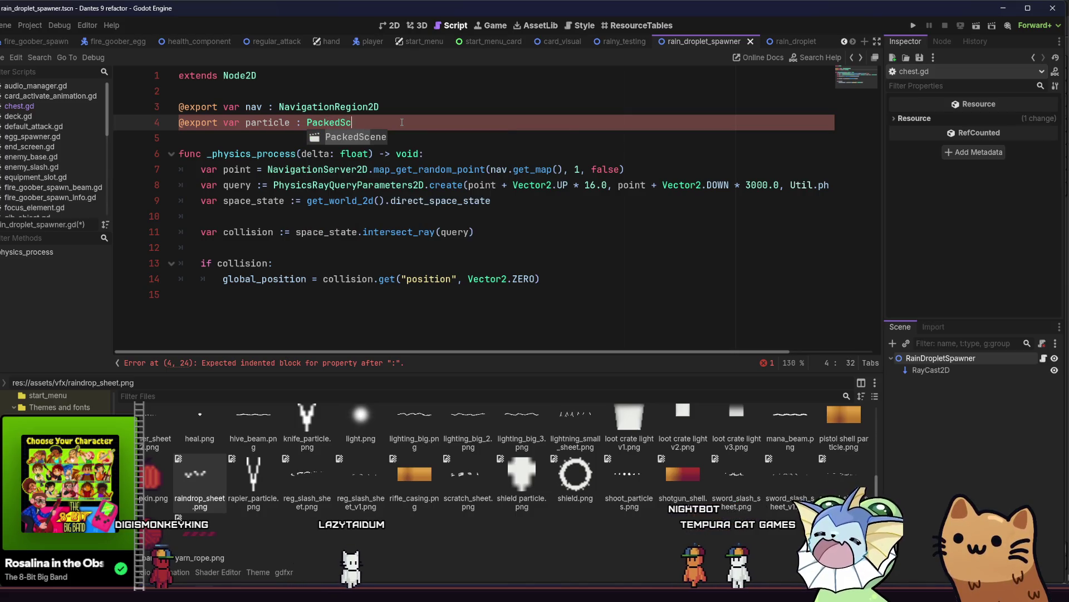
key("Return")
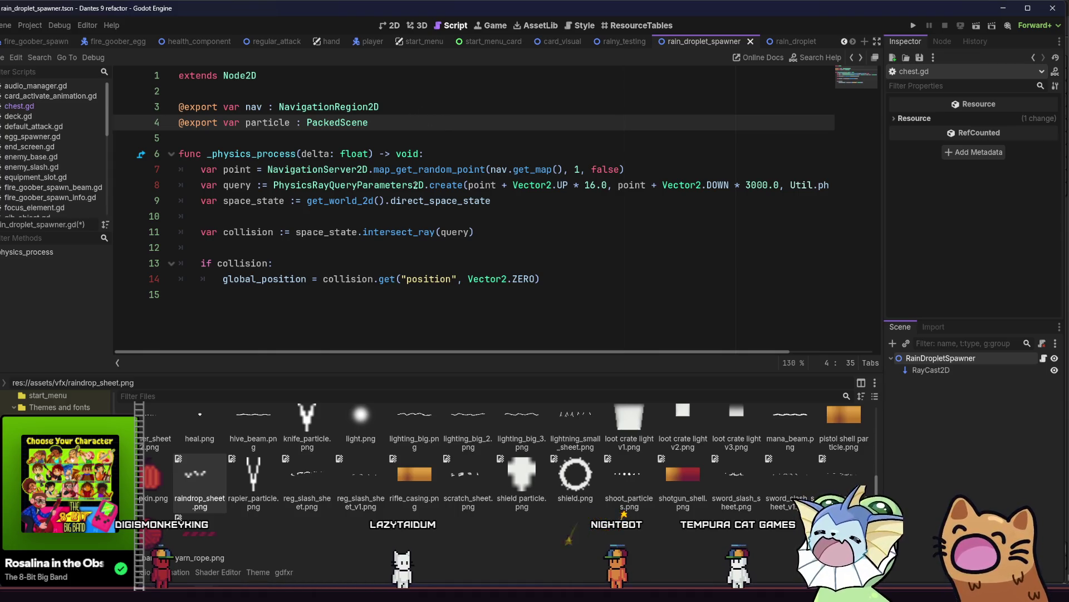
- Examine the global_position assignment on line 14 of the collision block
left_click(490, 232)
left_click(571, 282)
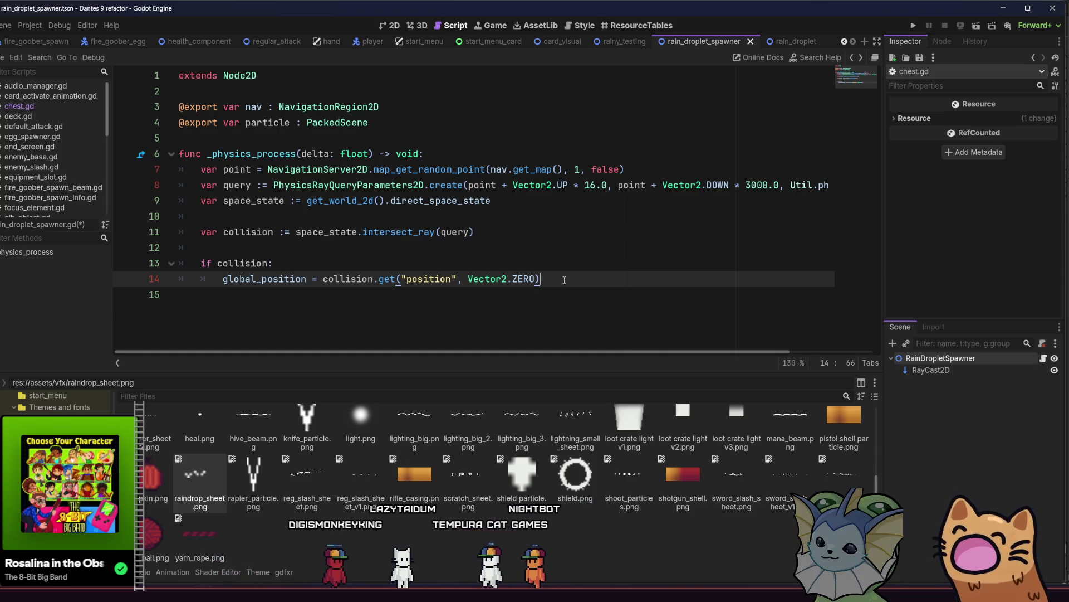
mouse_move(432, 207)
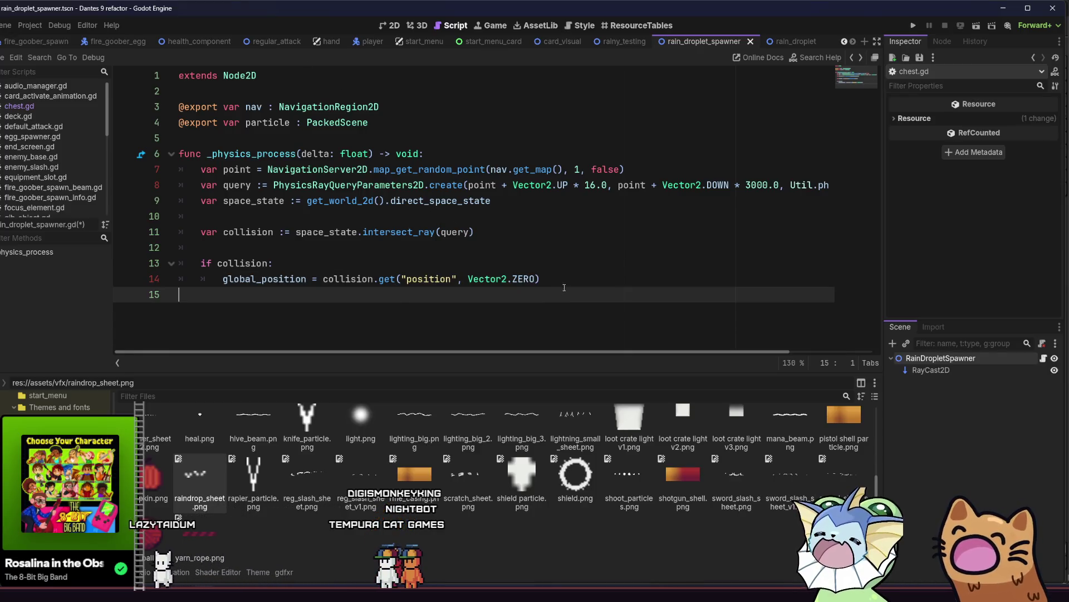
mouse_move(551, 286)
left_mouse_down()
mouse_move(251, 265)
mouse_move(249, 282)
left_mouse_up()
left_click(276, 245)
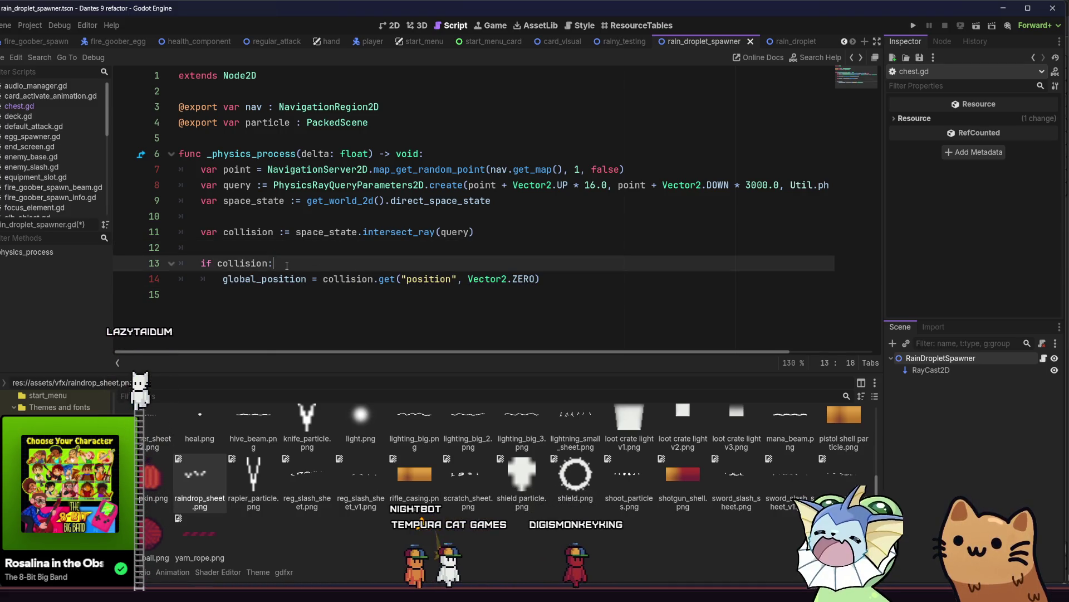
left_click_drag(541, 279, 256, 278)
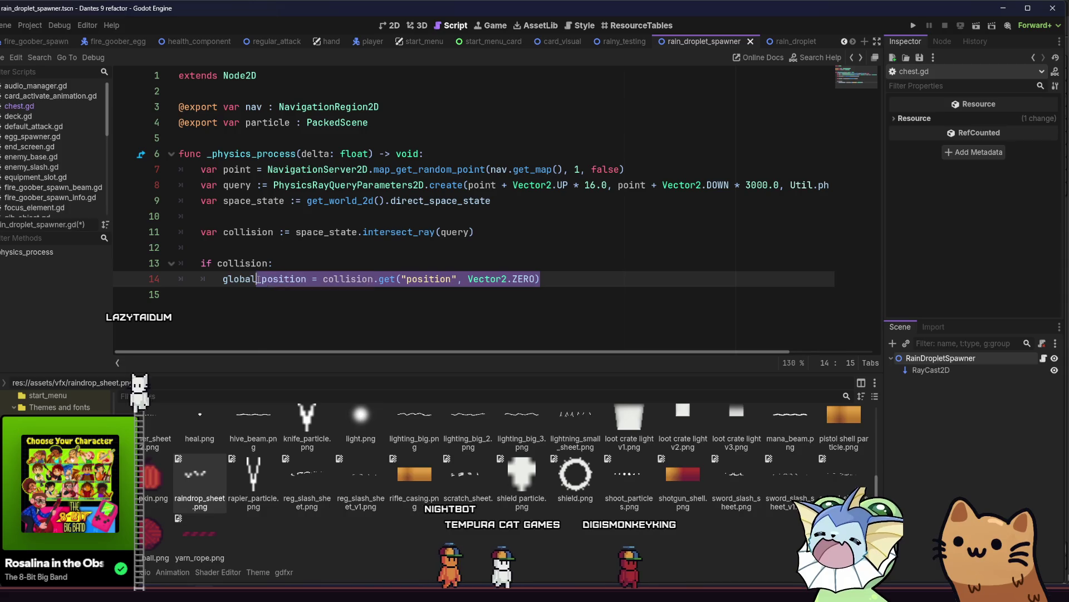
double_click(287, 278)
key("Up")
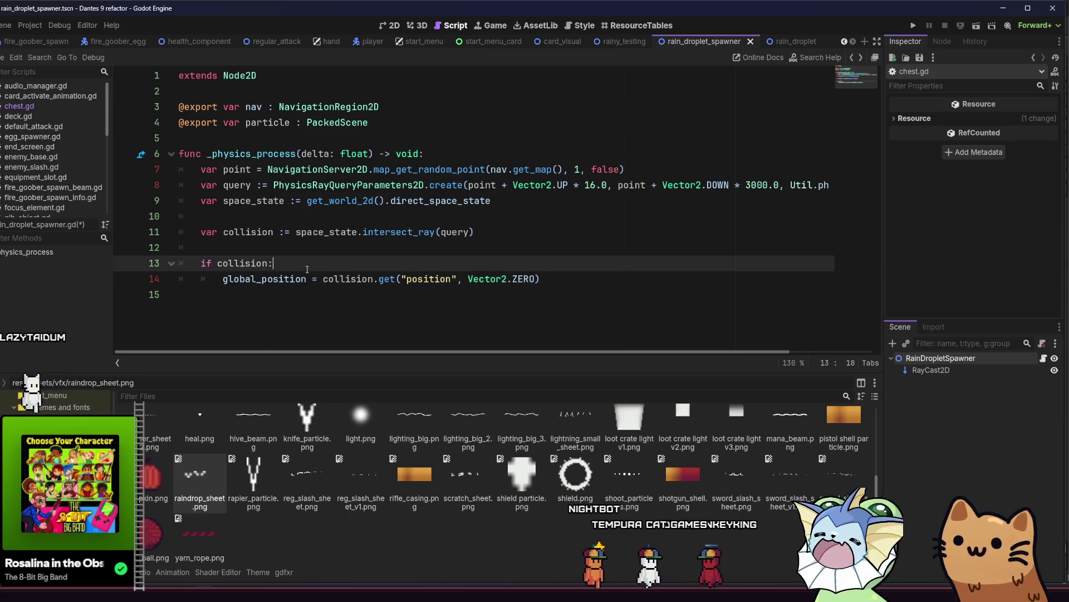
- Instantiate particle into a variable p and begin p.global_position = on the next line
key("Return")
type("var pa")
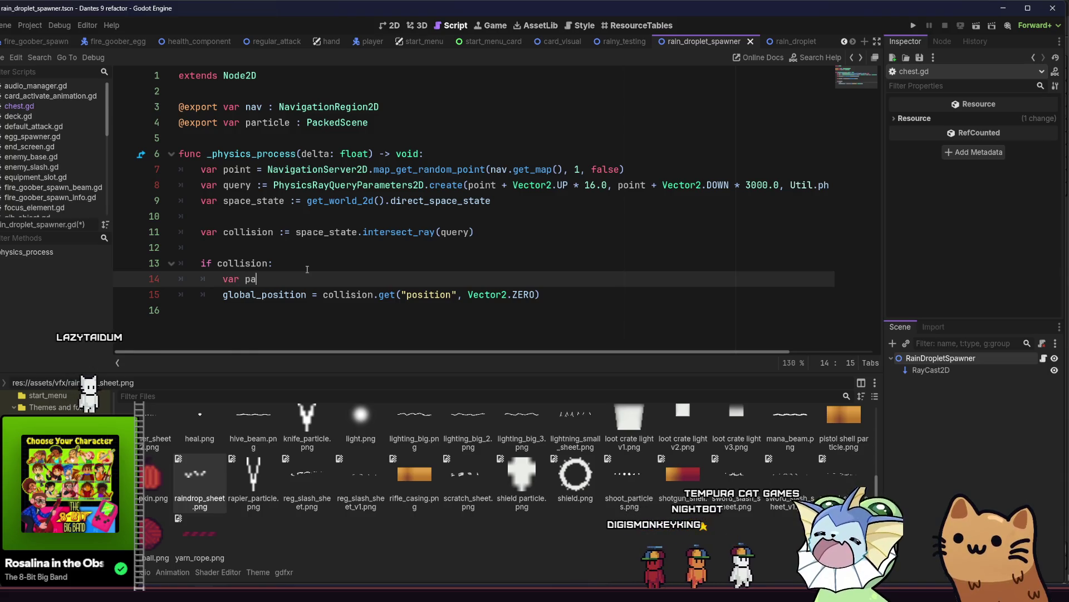
key("BackSpace")
key("BackSpace")
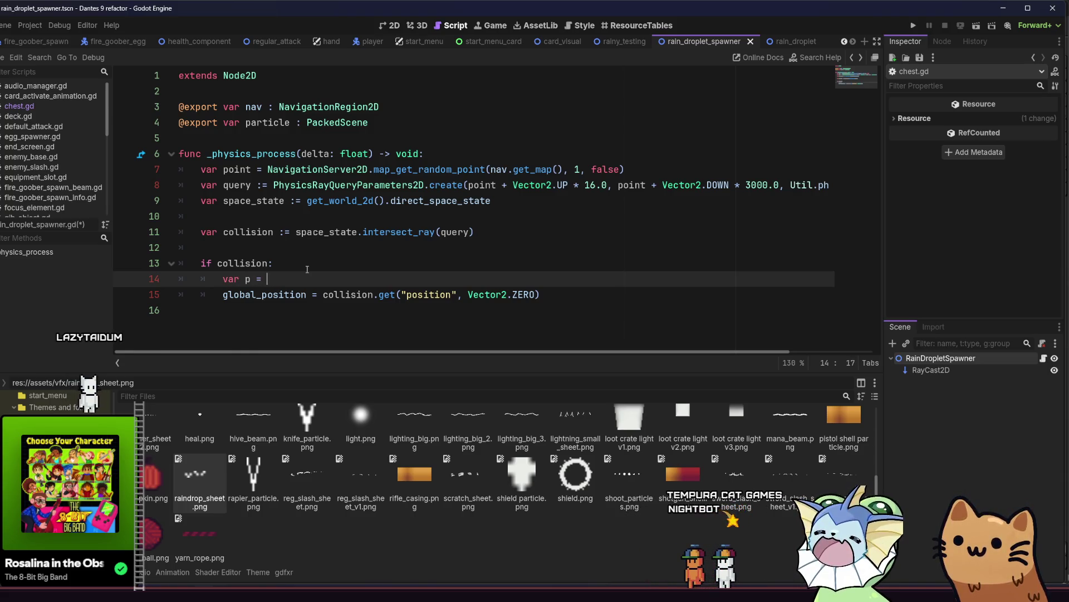
type("icle.")
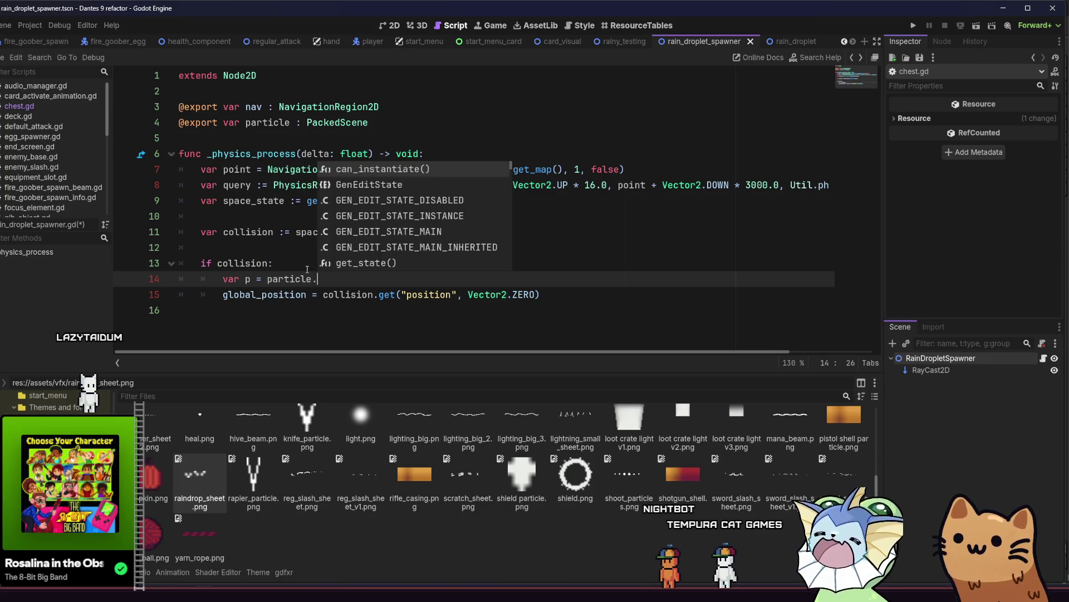
type("instantiate(")
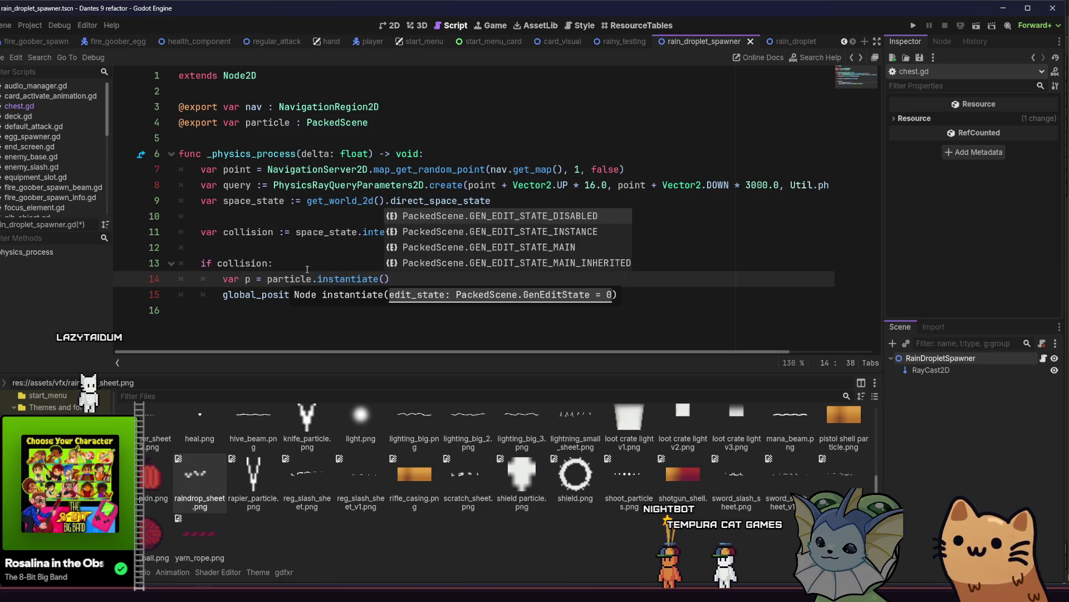
type(")")
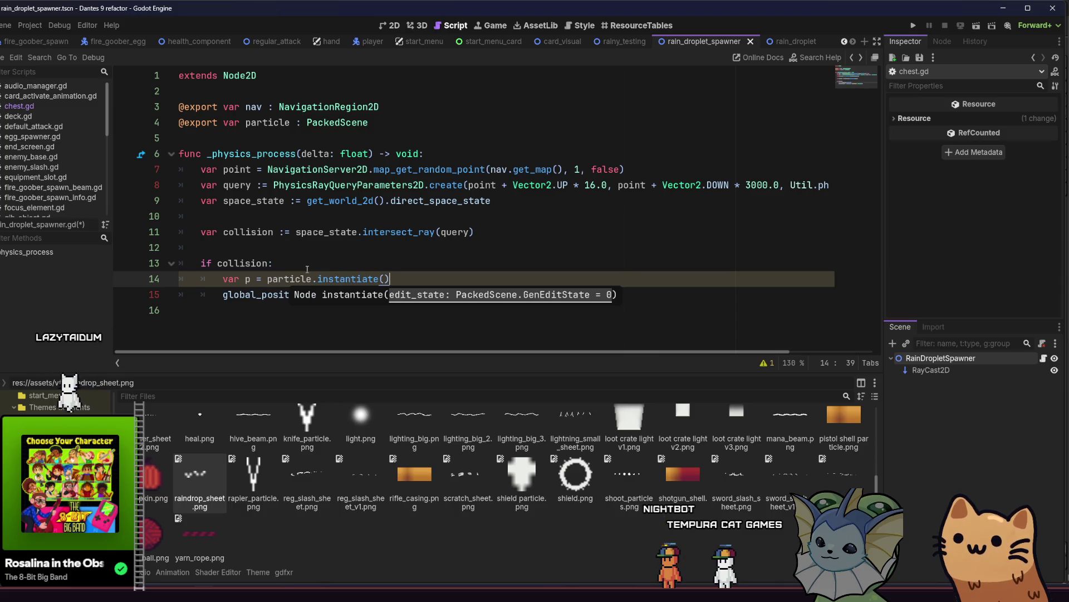
key("Return")
type("p.glo")
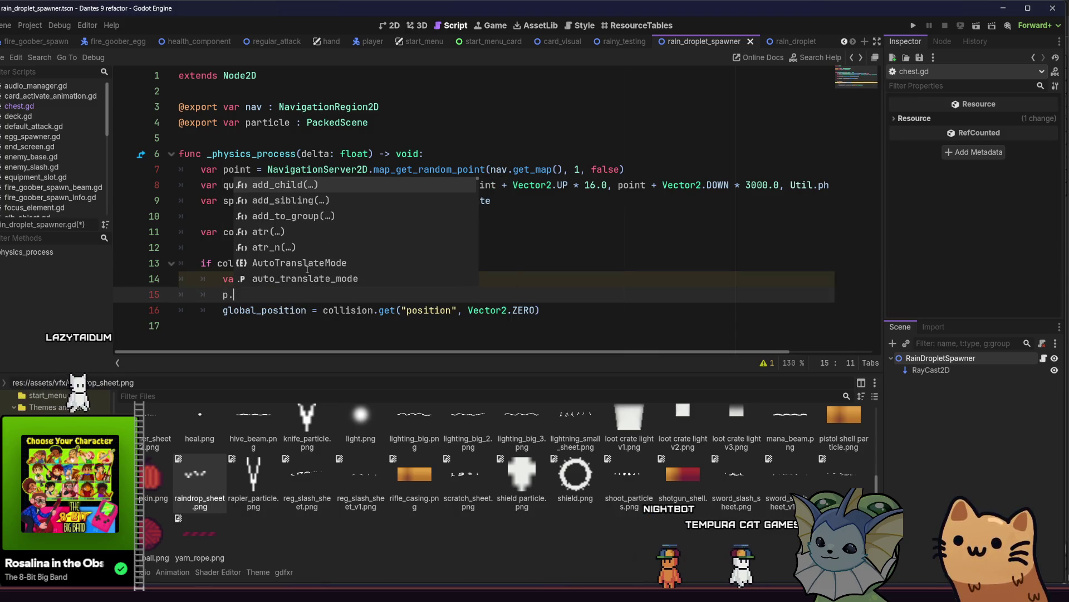
type("bal_po")
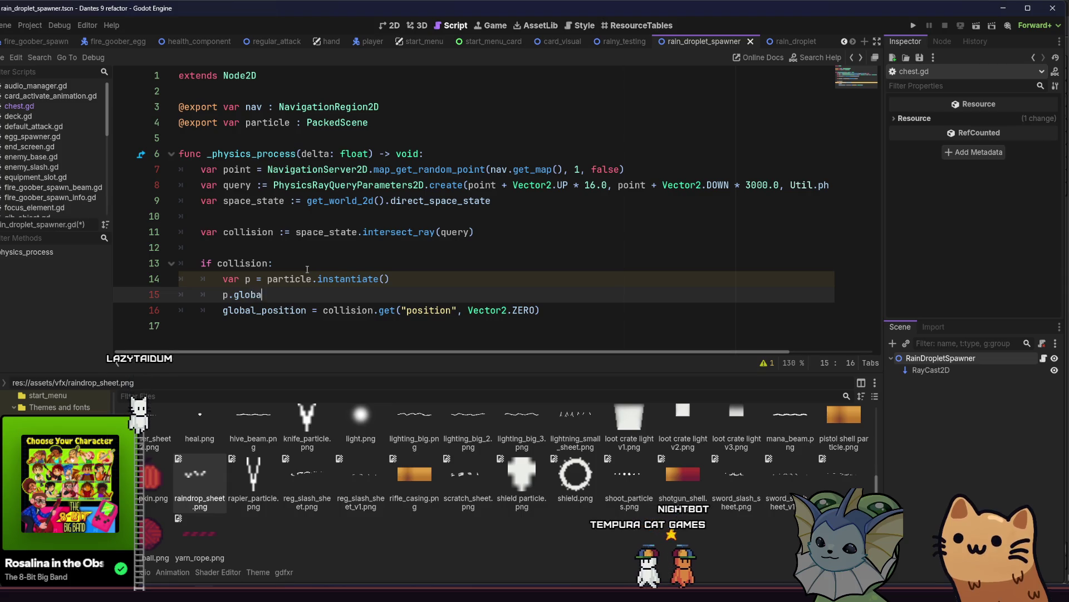
type("sition =")
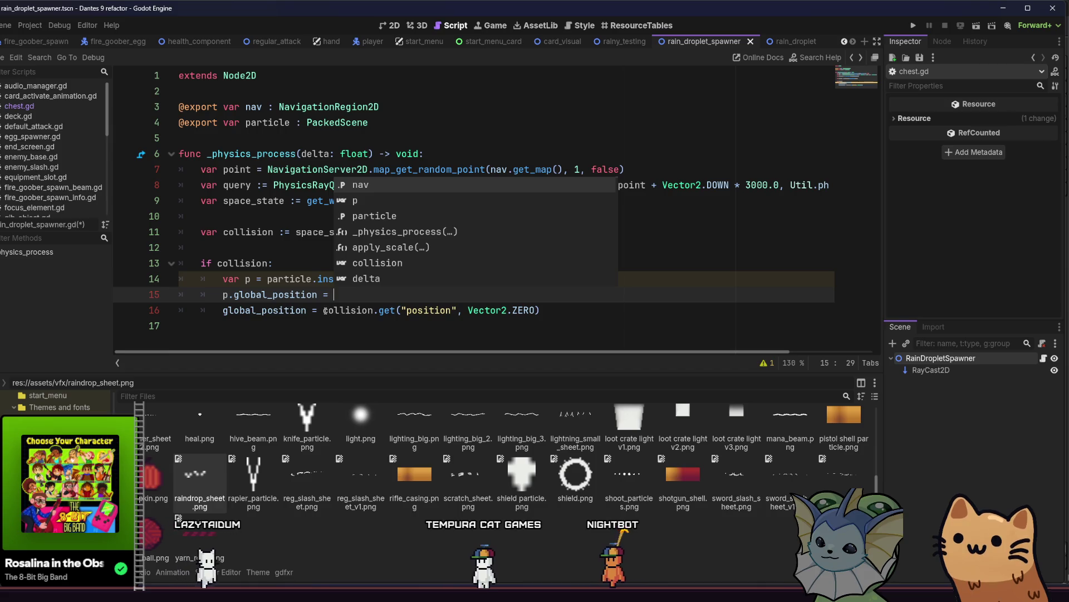
- Move the collision position expression into p.global_position, removing it from line 16
mouse_move(323, 310)
left_mouse_down()
mouse_move(592, 312)
mouse_move(222, 310)
left_mouse_up()
key("ctrl+c")
left_click(329, 294)
key("ctrl+v")
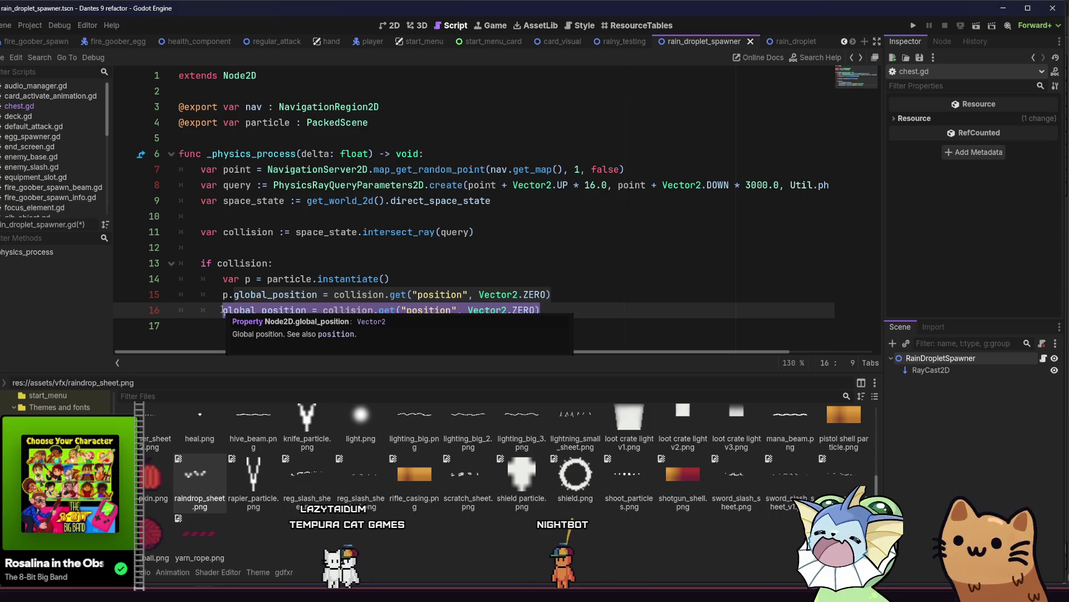
key("BackSpace")
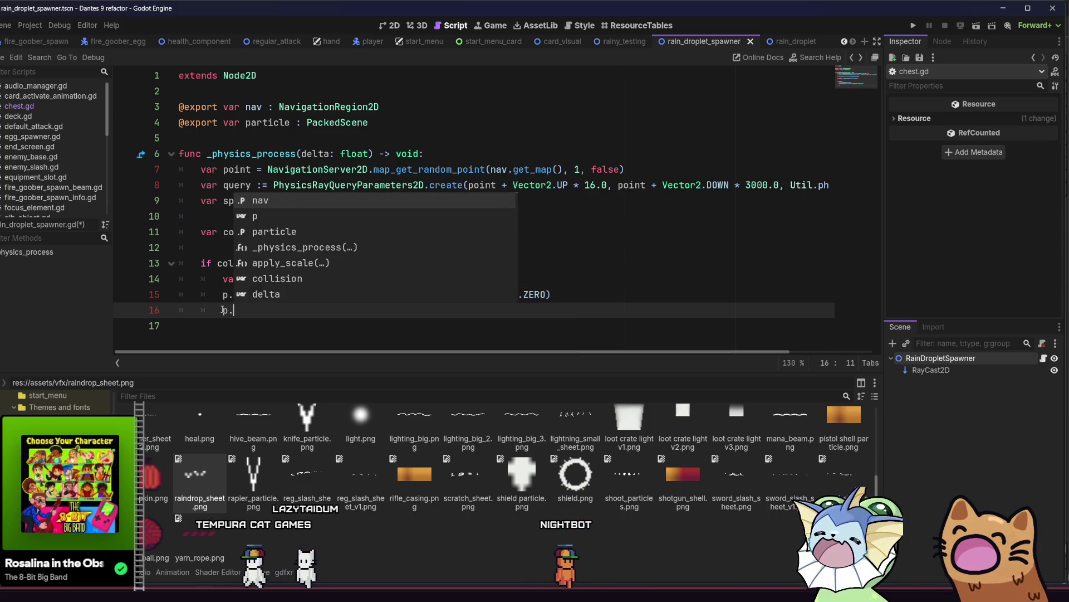
type(".")
key("BackSpace")
key("BackSpace")
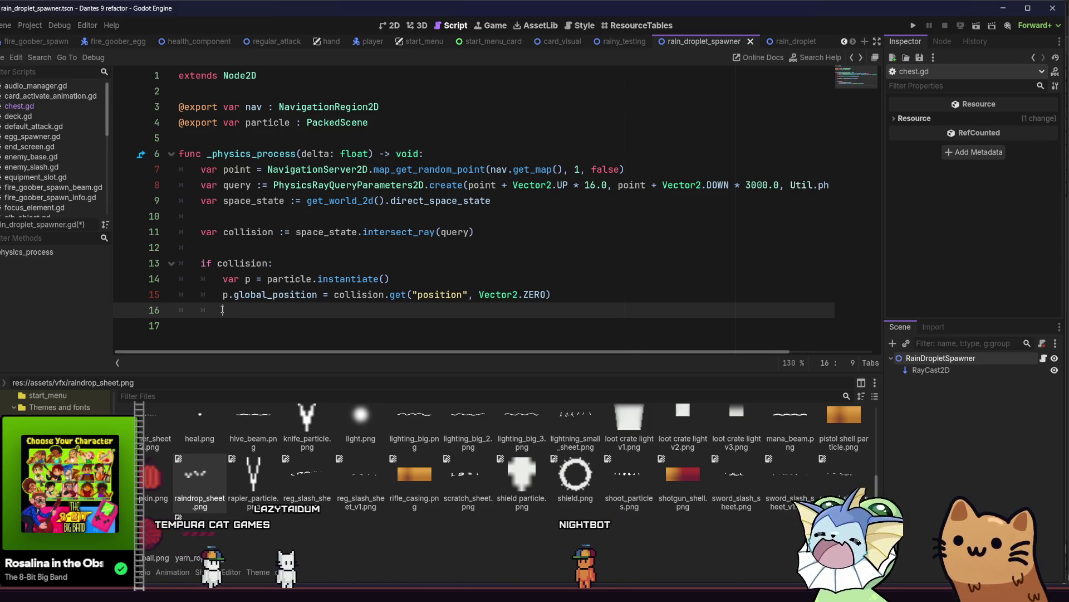
- Write LevelManager.spawn_object(p) on line 16 and save the script
type("velManager.")
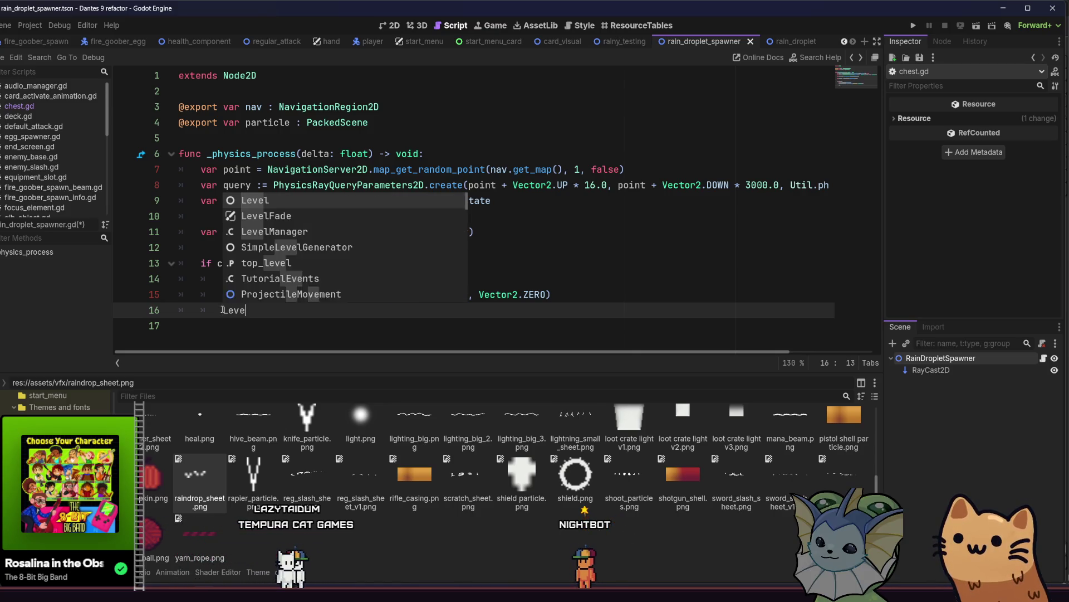
type("inst")
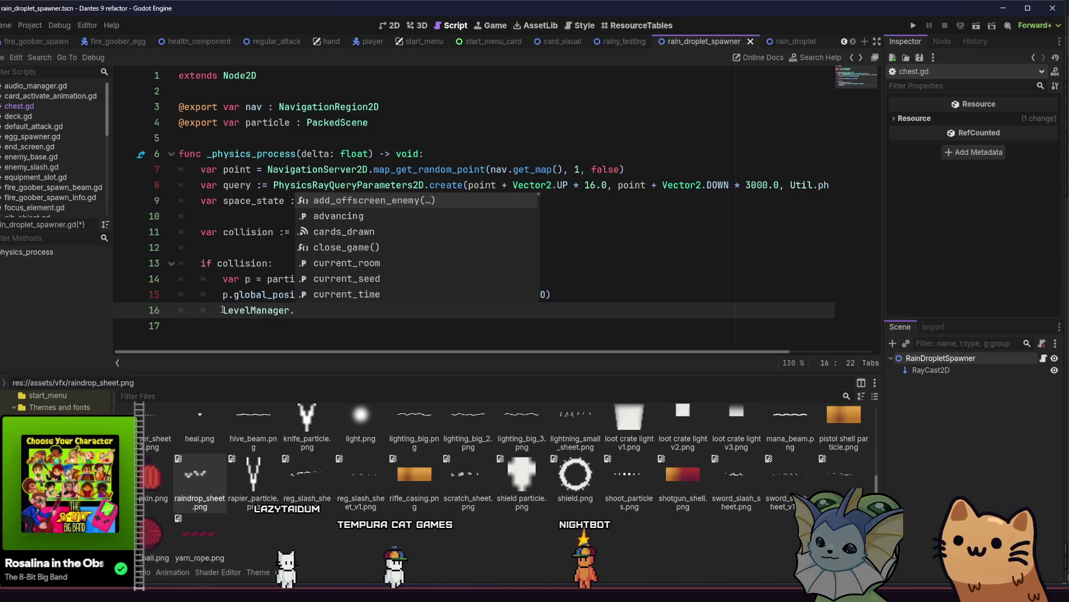
type("antia")
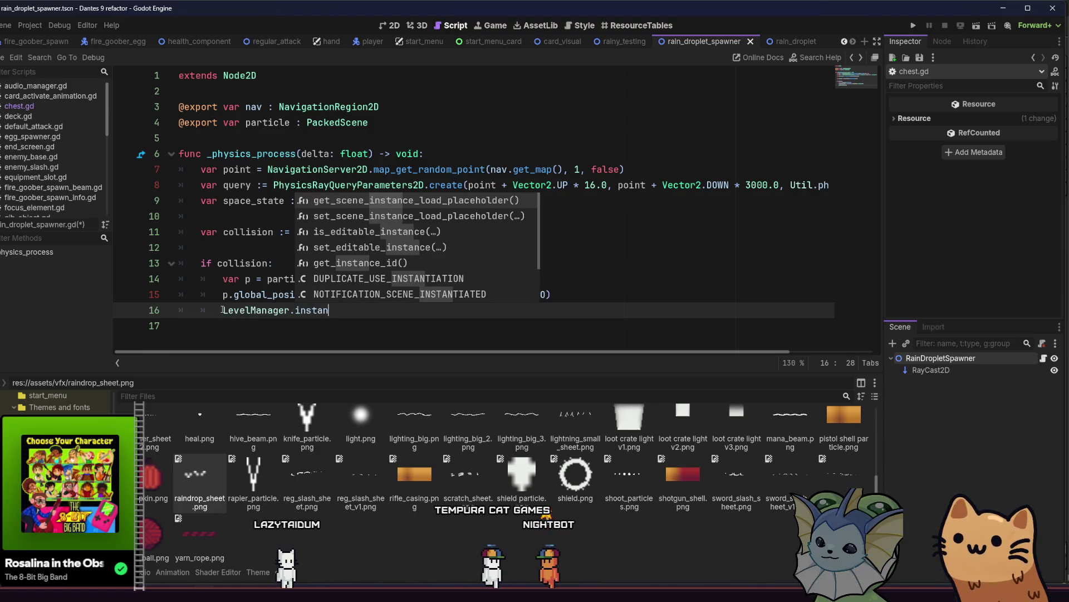
key("BackSpace")
key("BackSpace")
key("BackSpace")
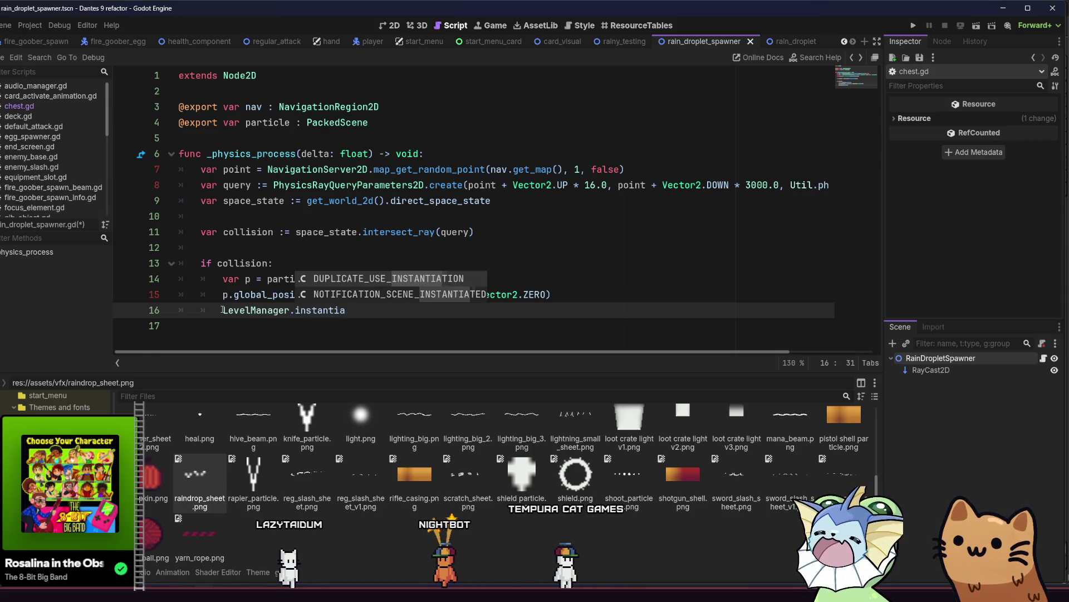
key("BackSpace")
key("BackSpace")
key("BackSpace")
type("spawn")
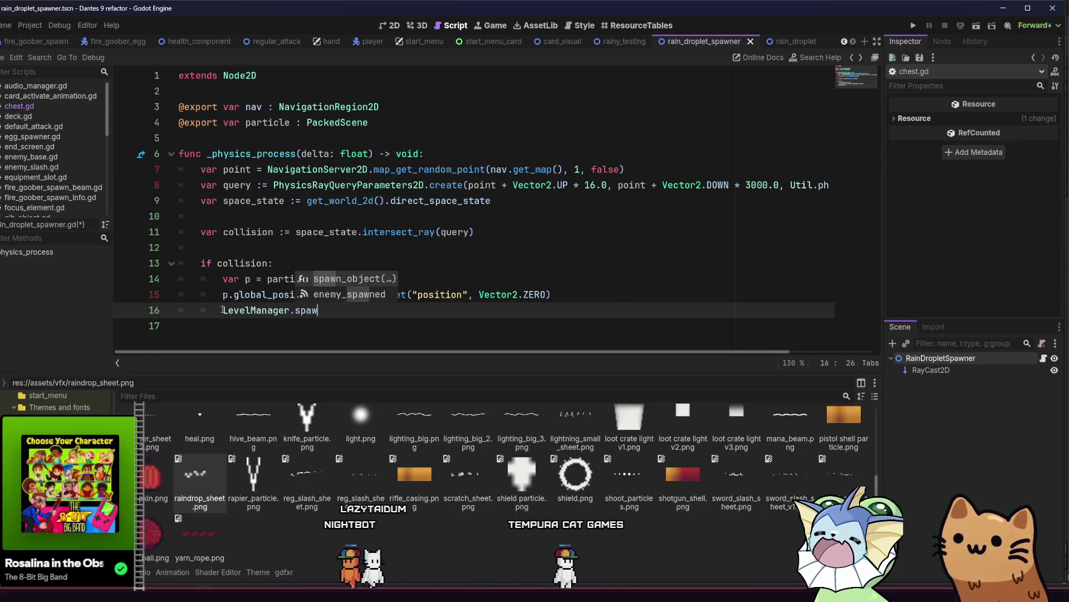
key("Return")
type("p")
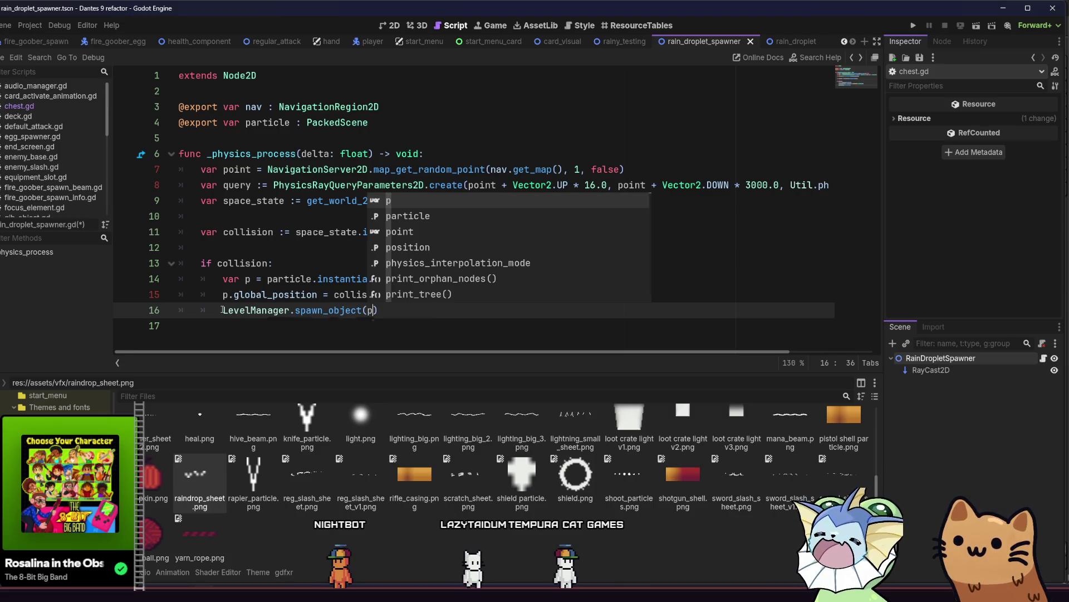
left_click(222, 310)
key("ctrl+s")
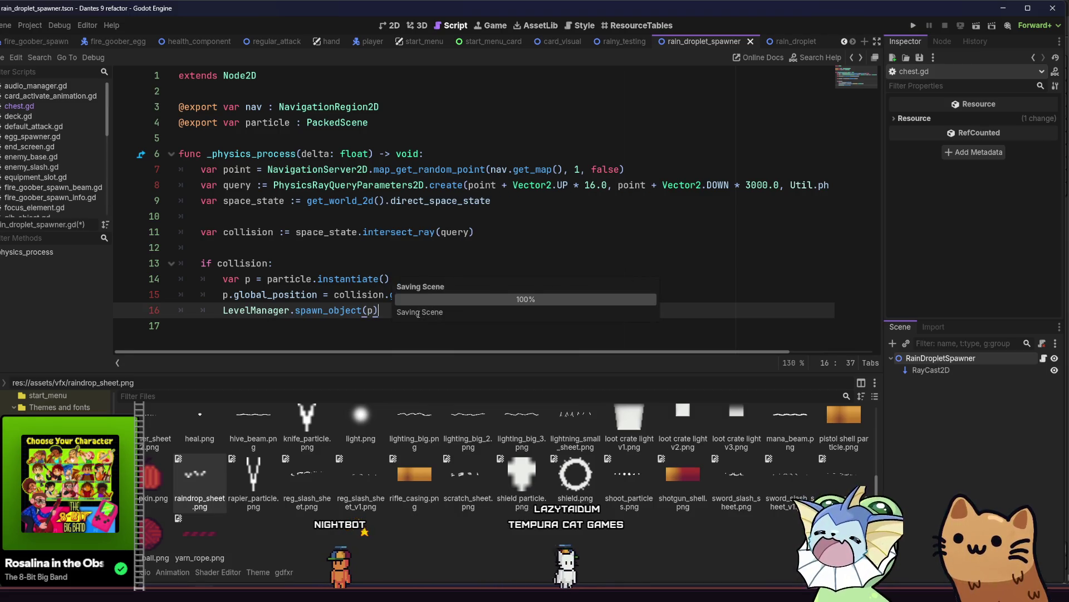
- Delete the RayCast2D child node from the spawner and save the scene
left_click(932, 372)
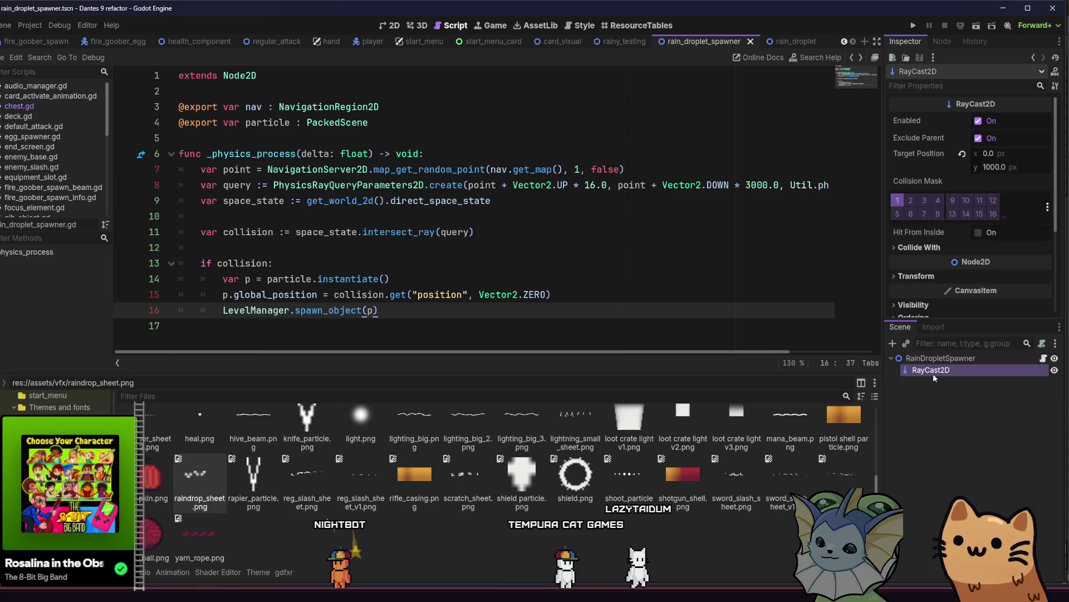
key("Delete")
left_click(326, 315)
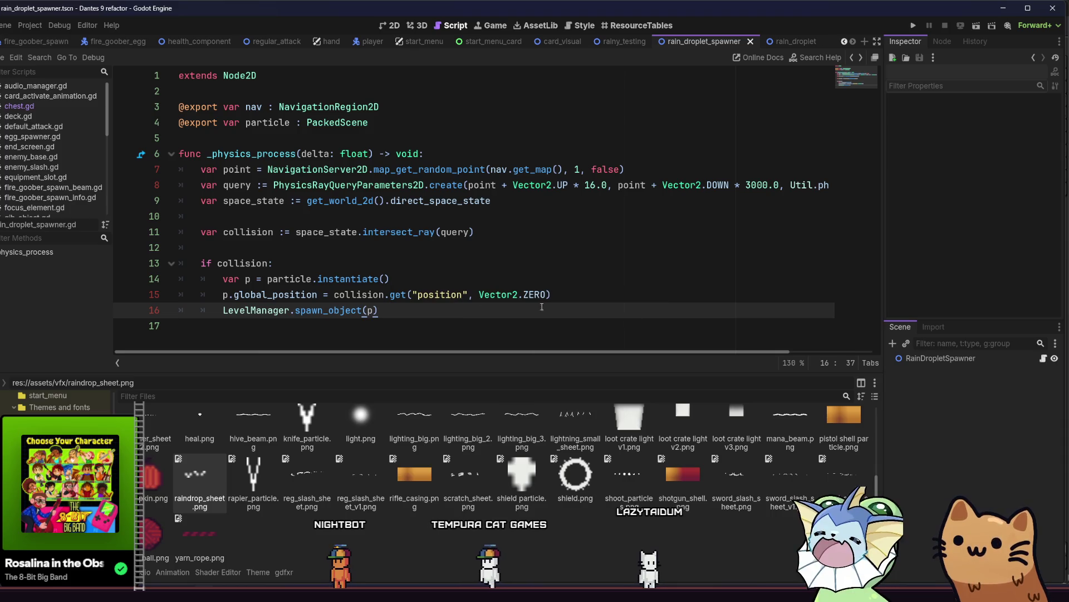
left_click(941, 359)
key("ctrl+s")
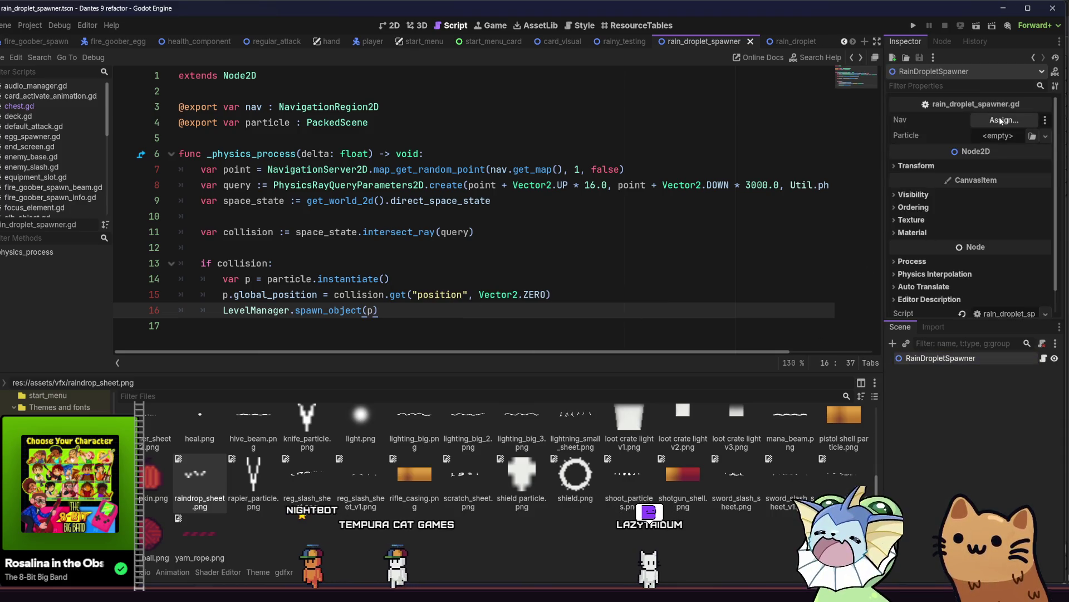
- Set the spawner's Particle to rain_droplet.tscn, save, and show the rainy_testing level
left_click(992, 119)
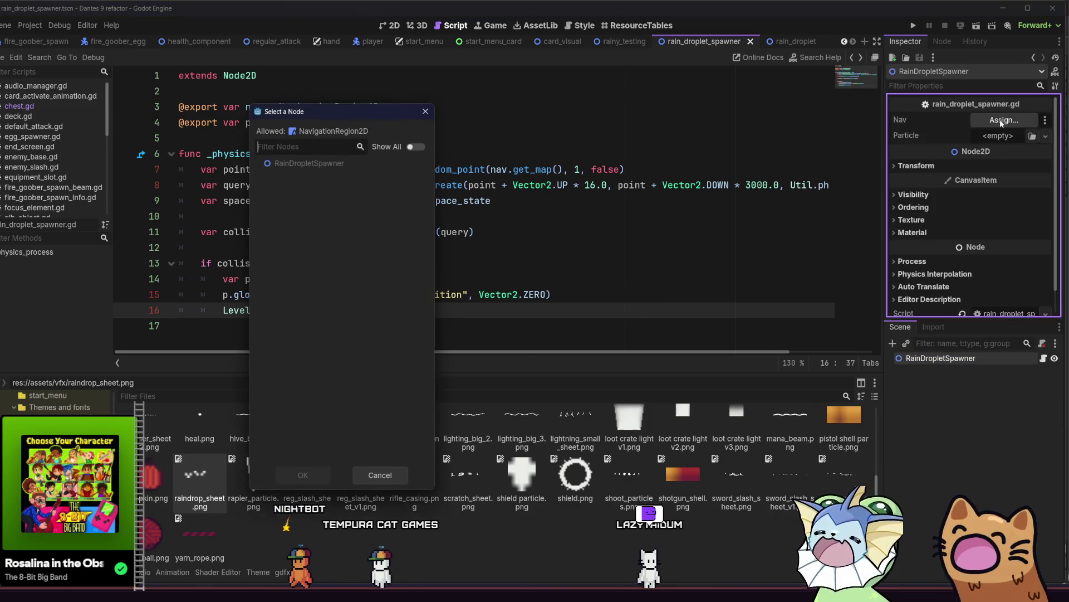
left_click(382, 474)
left_click(1032, 137)
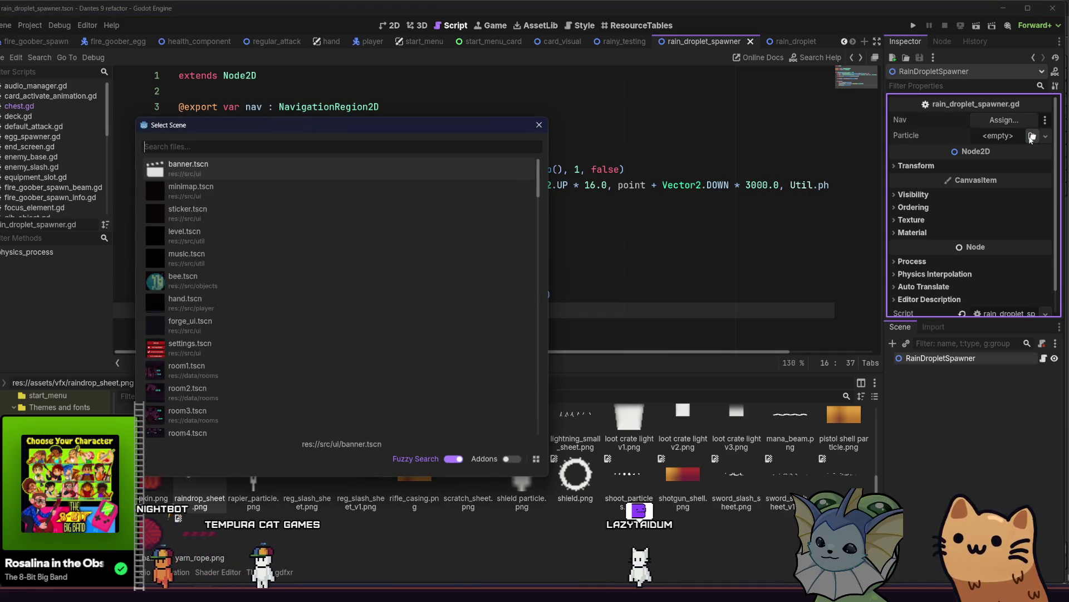
type("rain_d")
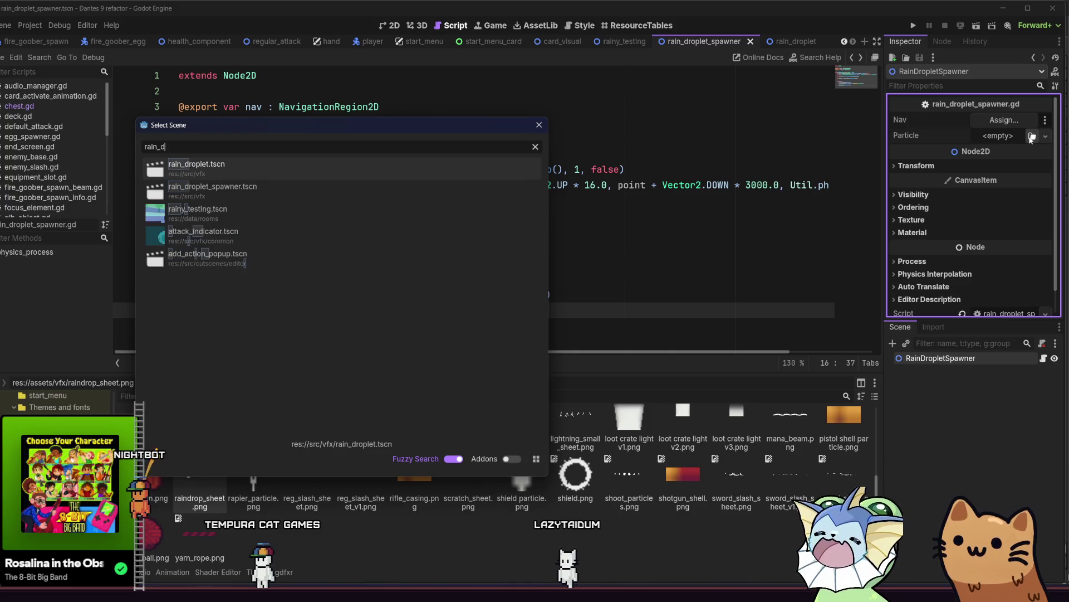
type("r")
double_click(294, 163)
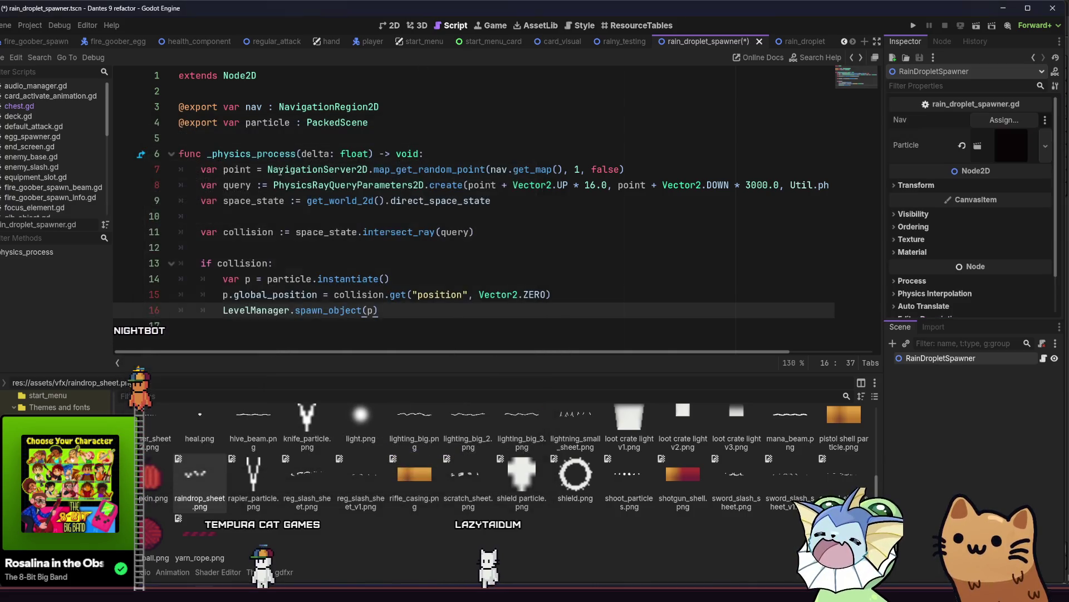
left_click(577, 232)
key("ctrl+s")
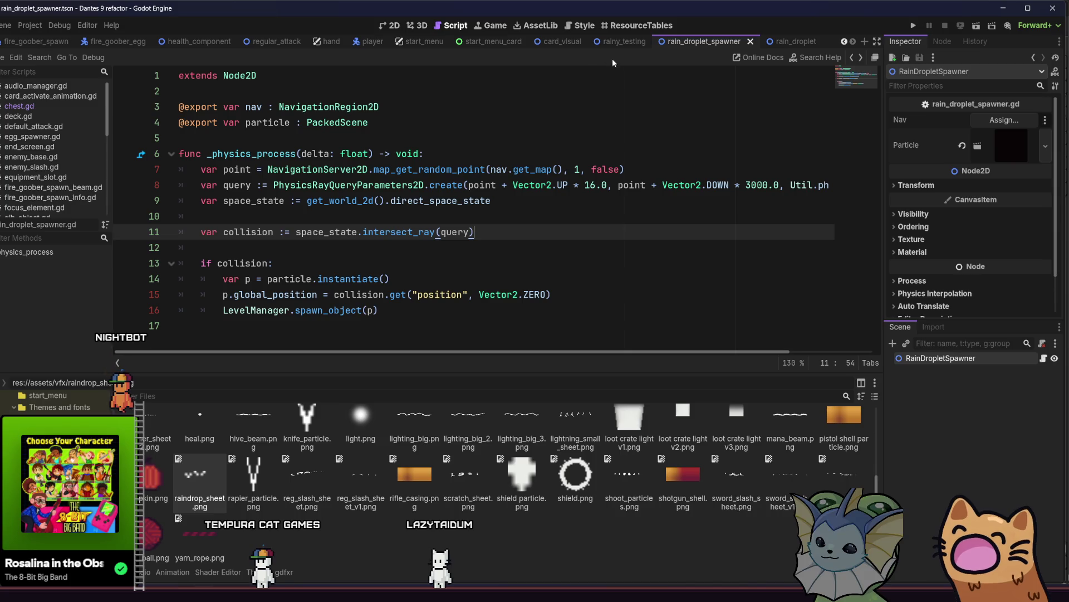
left_click(621, 49)
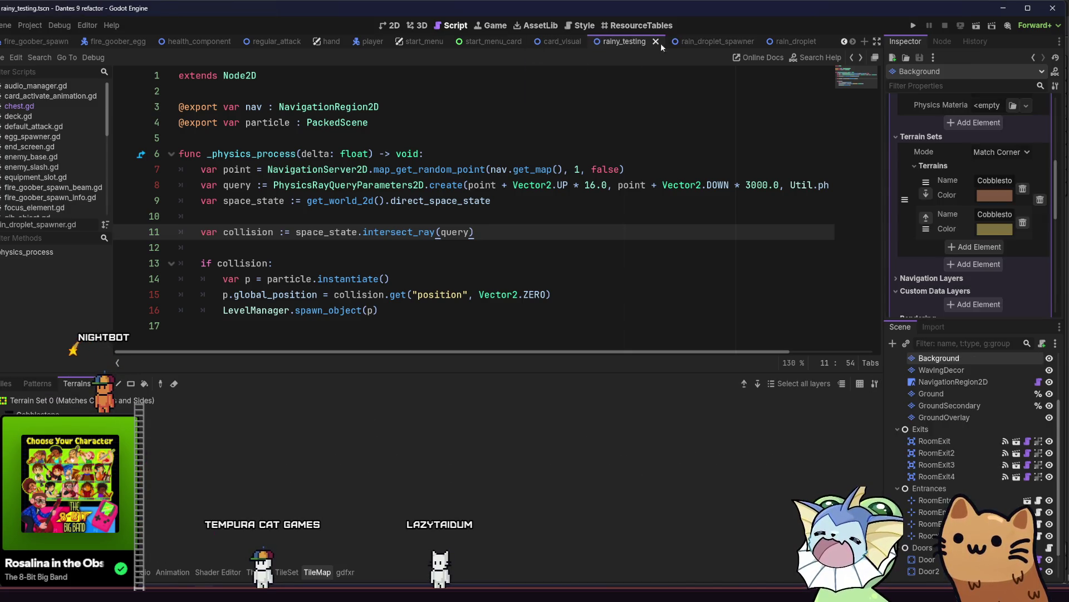
- Switch to the rainy_testing level scene, dismissing the stray Create New Node dialog
left_click(699, 44)
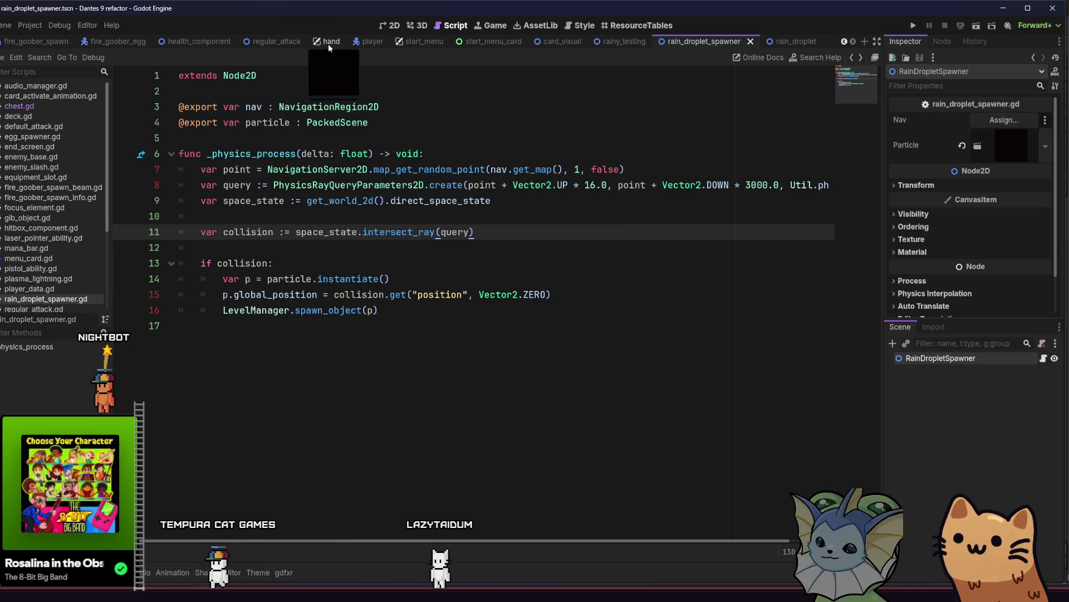
left_click(611, 44)
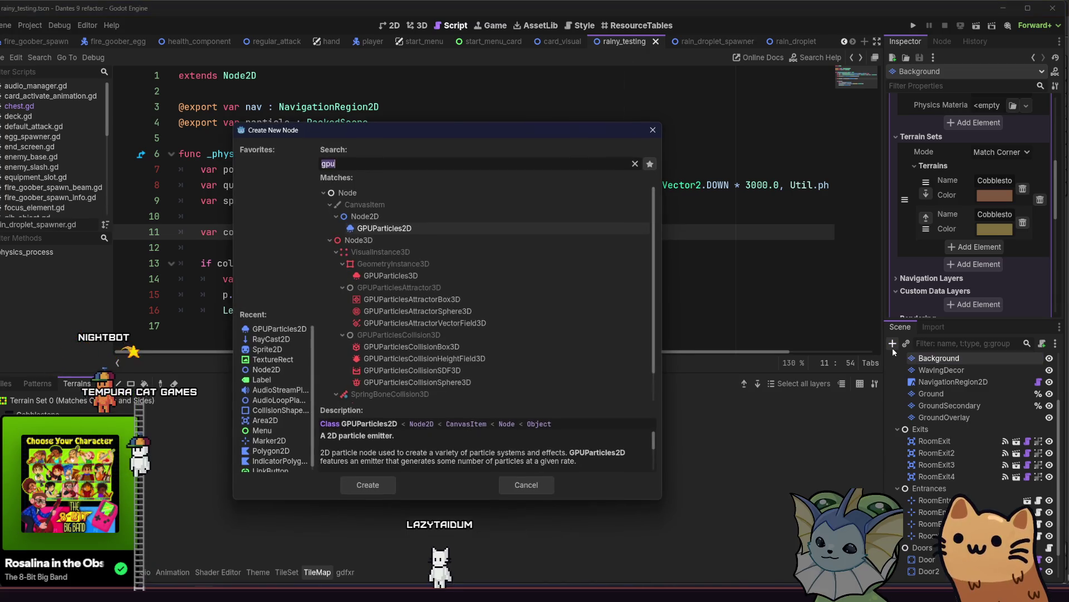
type("ra")
key("BackSpace")
key("BackSpace")
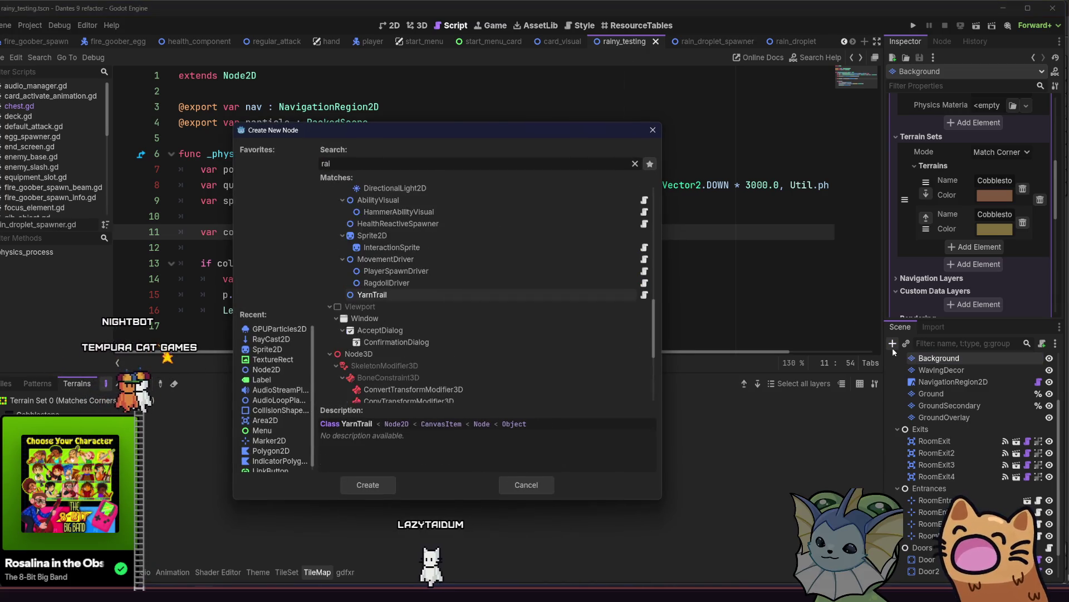
left_click(526, 486)
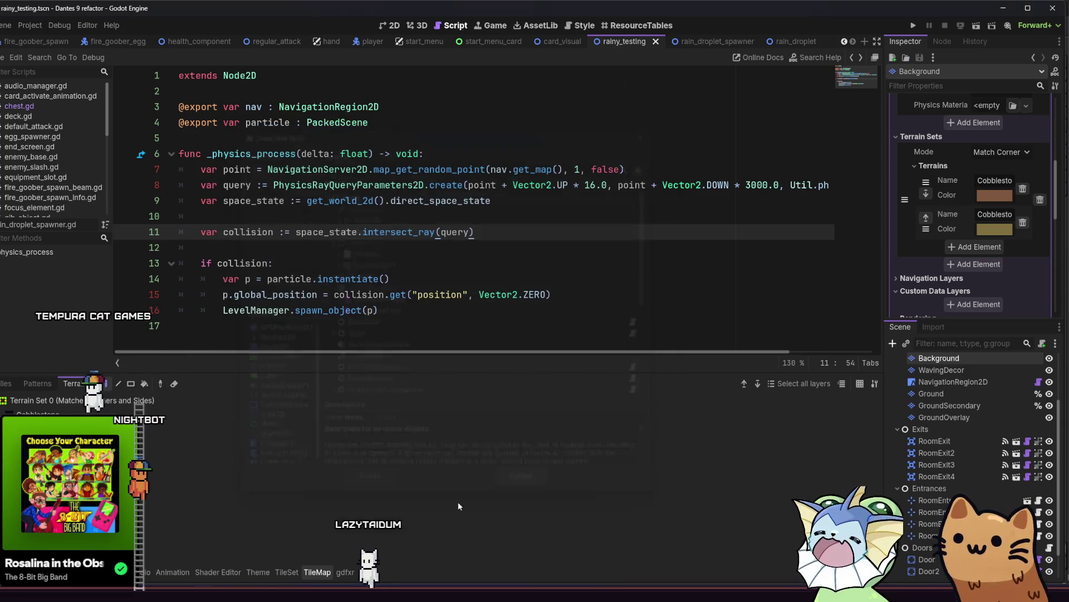
- Instance rain_droplet_spawner.tscn from the FileSystem into the rainy_testing level
key("alt+f")
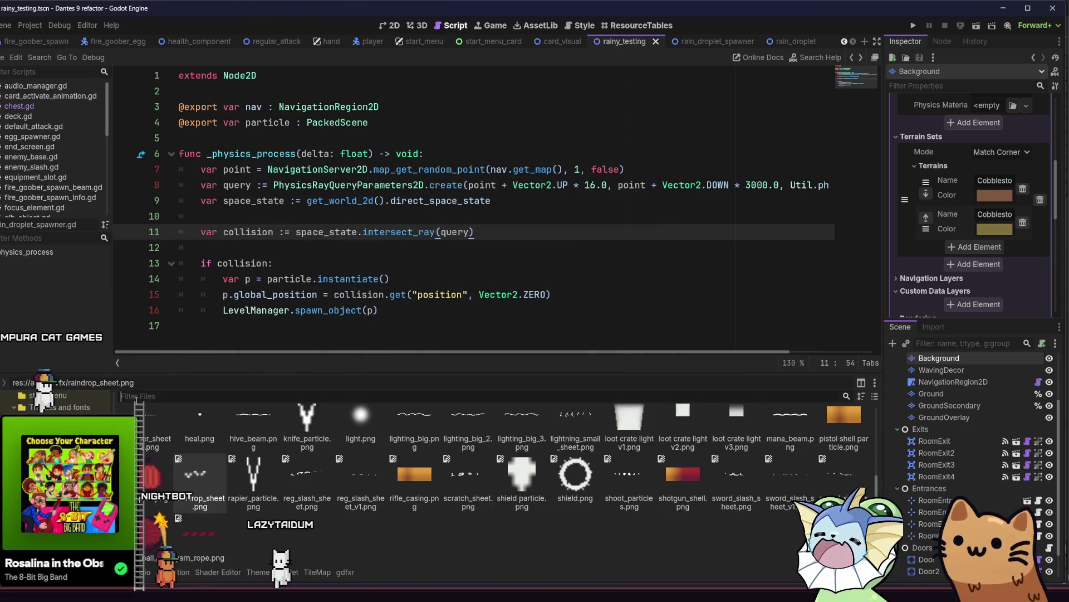
left_click(362, 400)
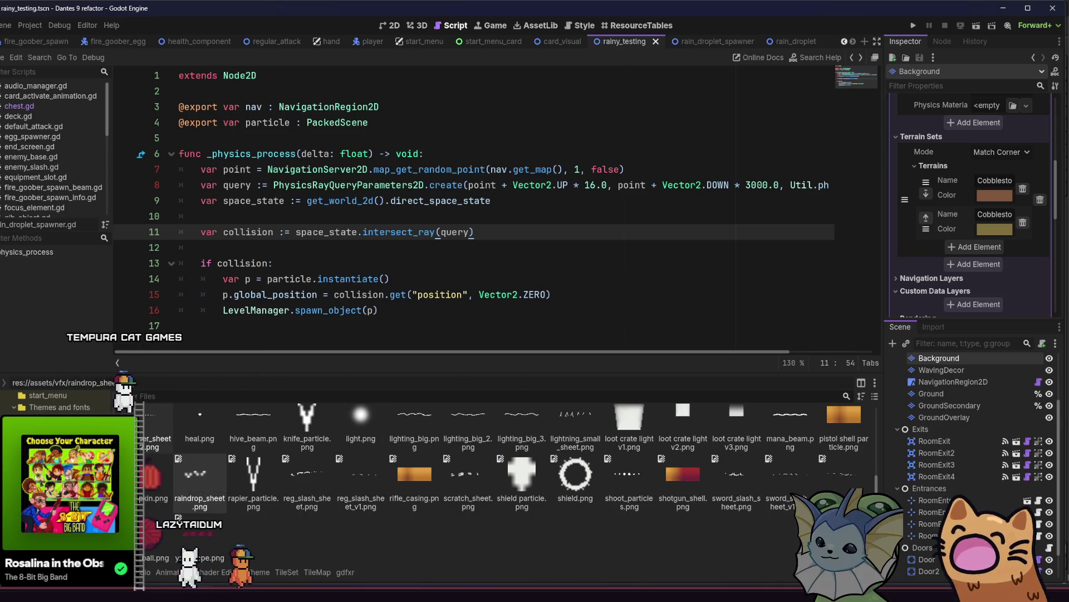
type("rain")
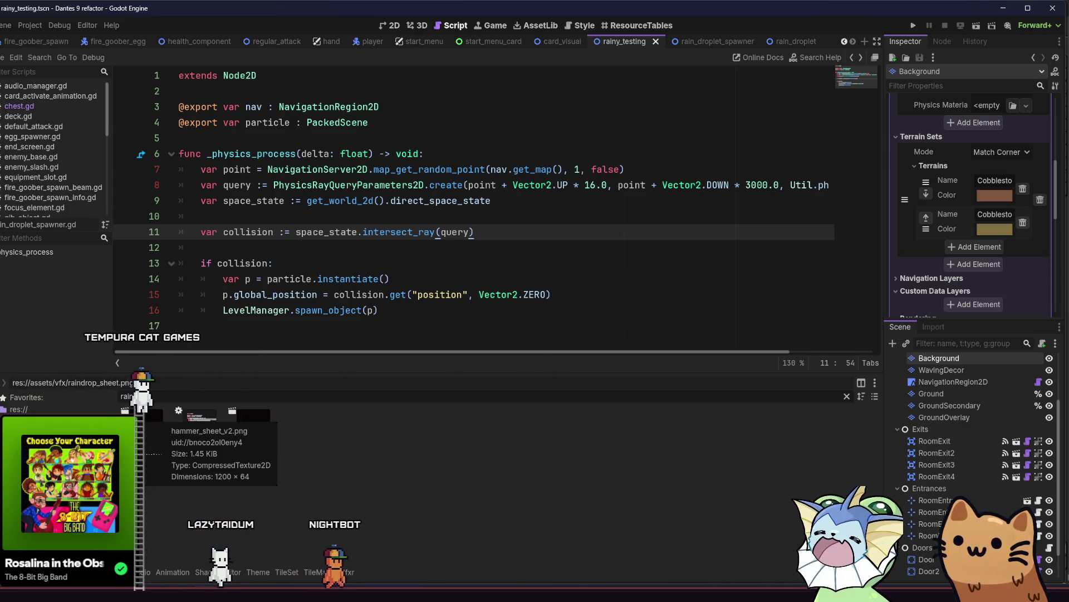
left_click(232, 449)
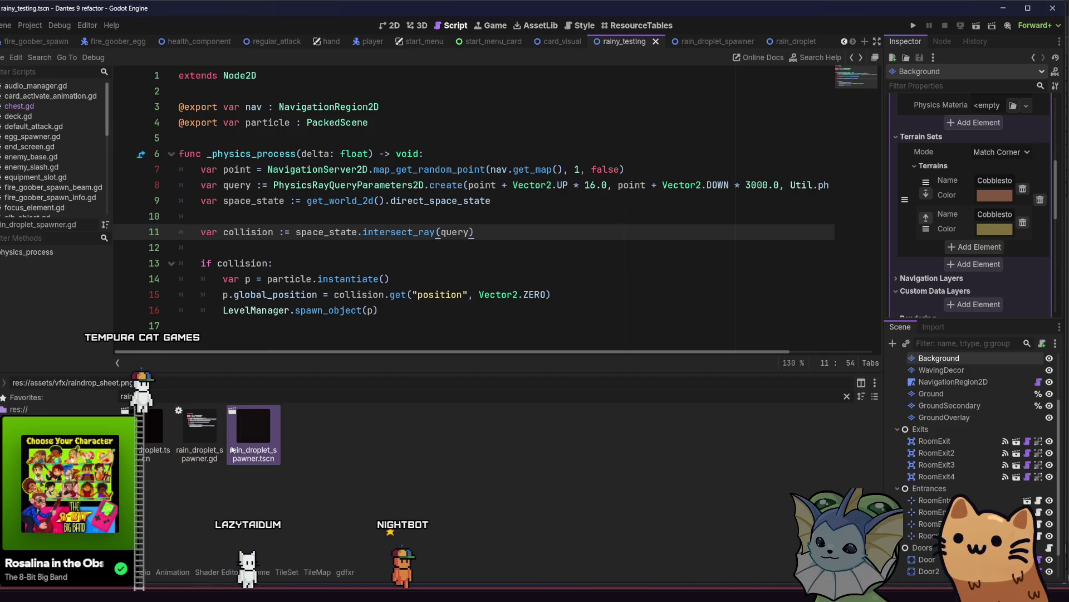
left_click_drag(973, 378, 974, 381)
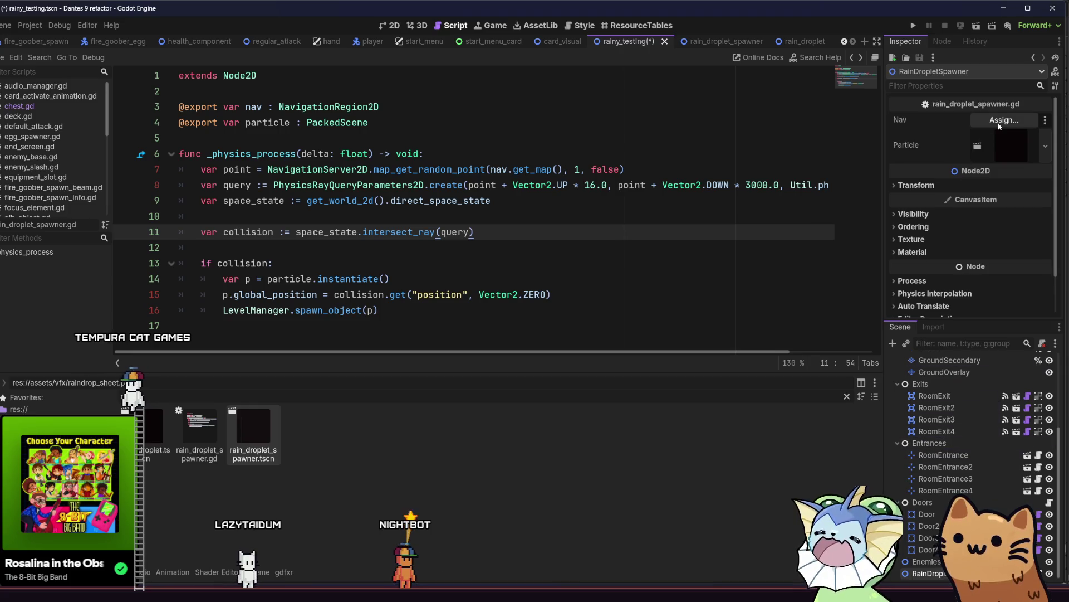
- Set the spawner's Nav to NavigationRegion2D, save the level, and run the game
left_click(999, 124)
double_click(322, 187)
key("ctrl+s")
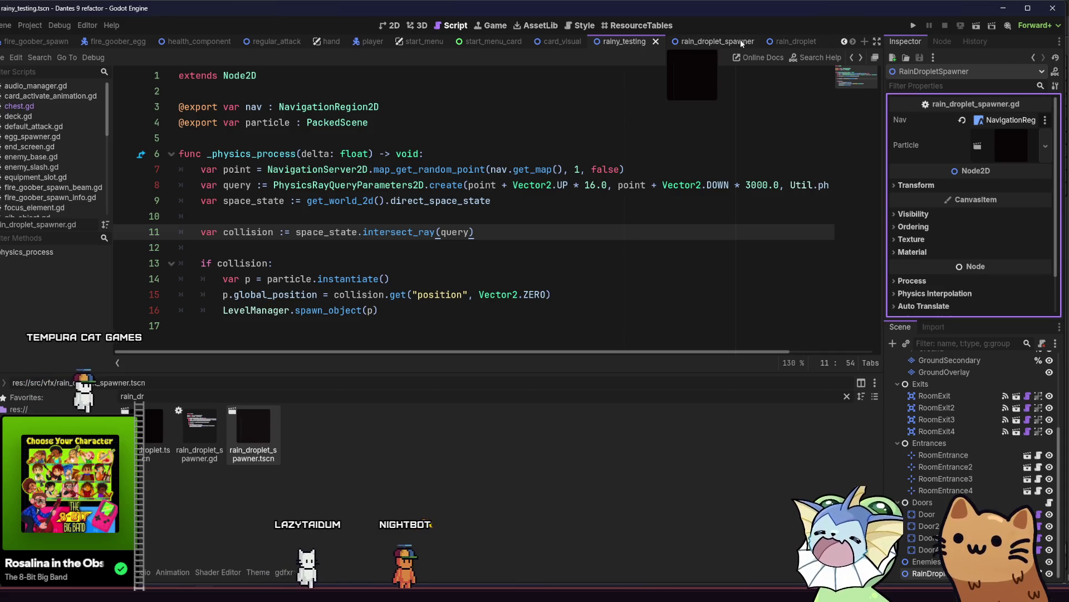
left_click(976, 28)
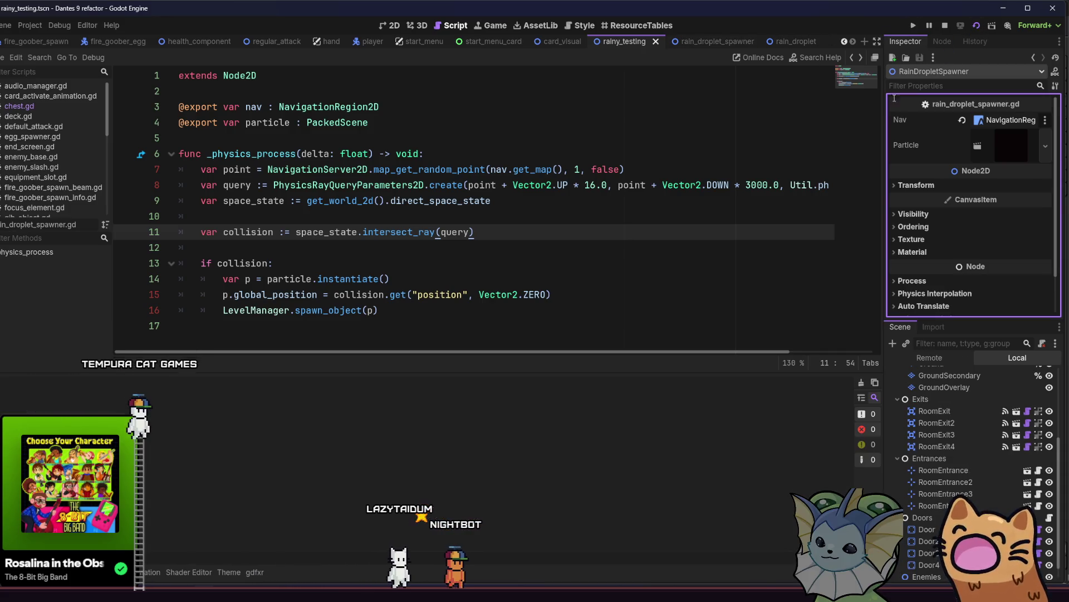
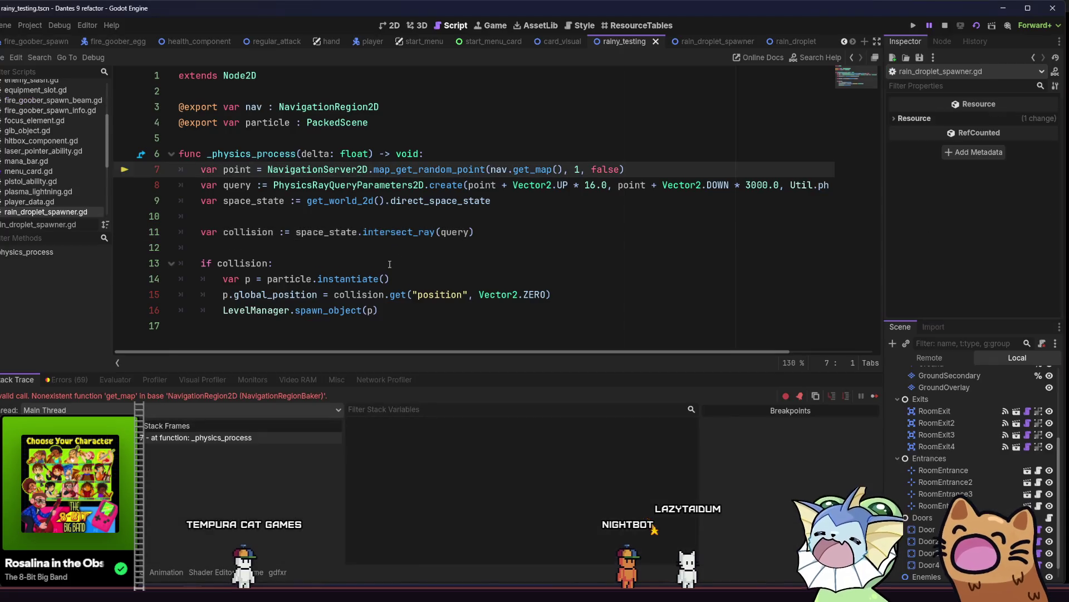
- Examine the nav call inside the random-point line 7, closing the class documentation popup
left_click(359, 200)
left_click(335, 151)
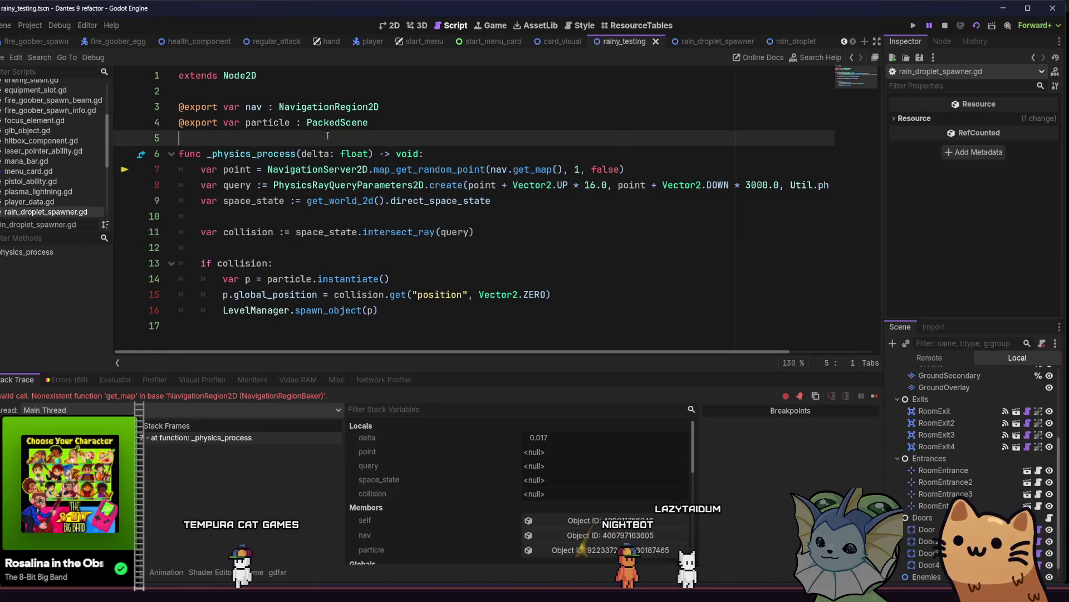
left_click(313, 169)
mouse_move(313, 169)
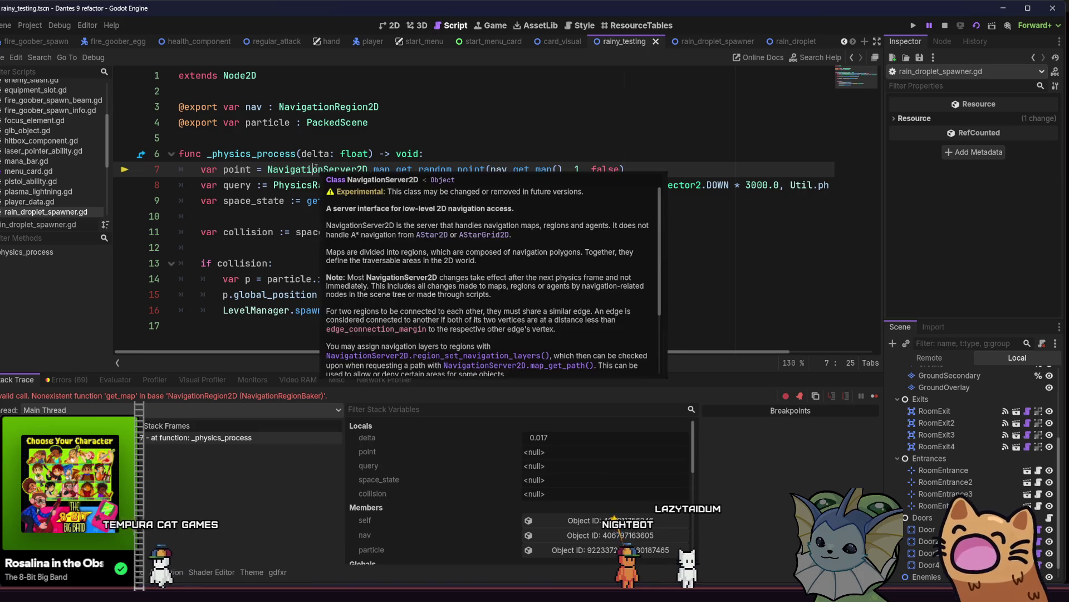
left_click(295, 201)
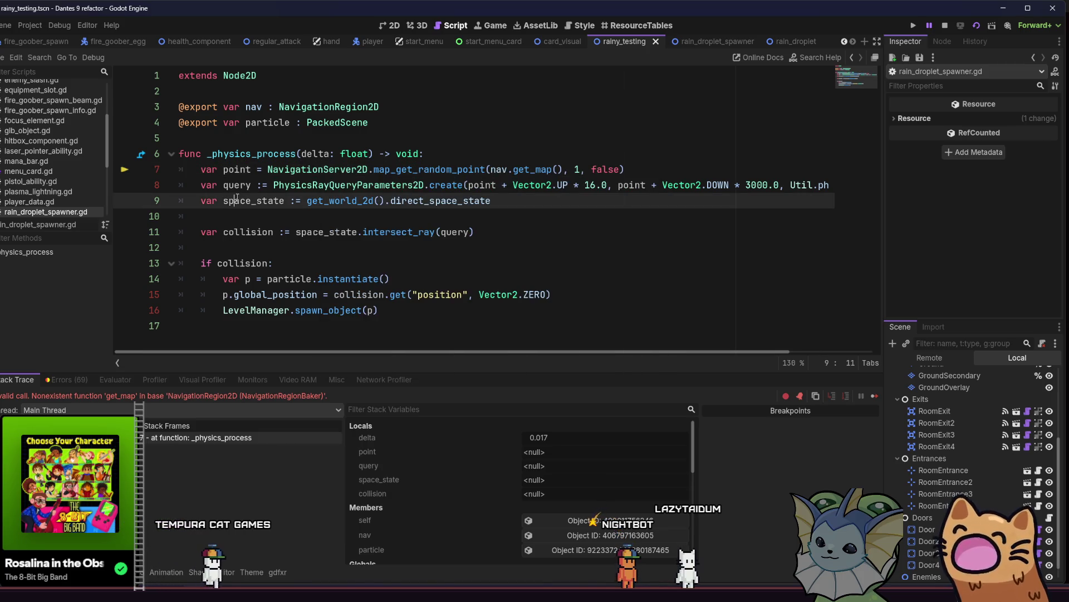
left_click(397, 183)
left_click(507, 168)
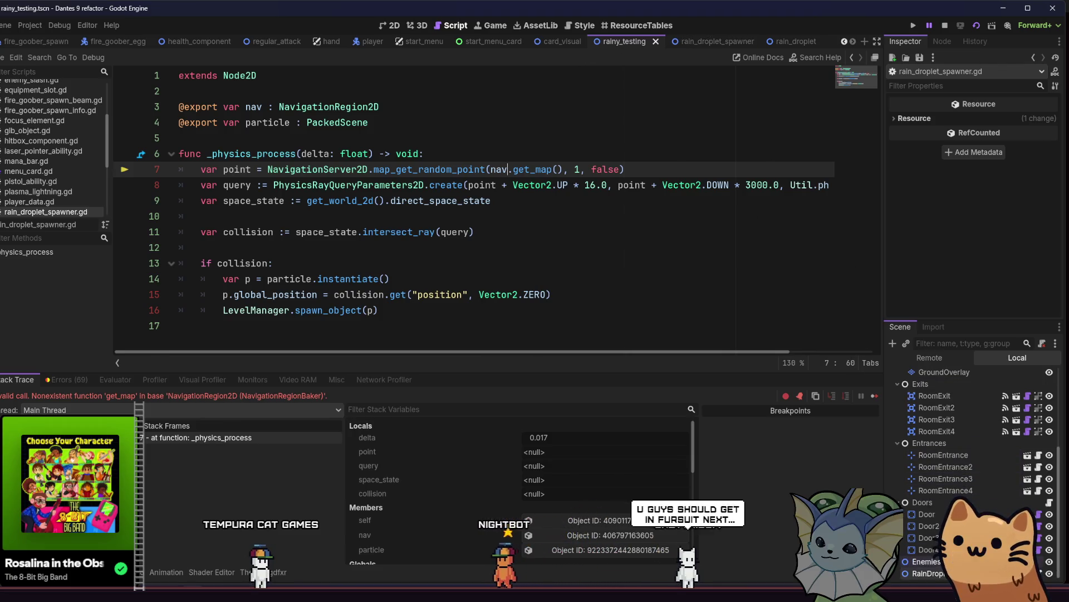
- Confirm RainDropletSpawner's Nav export points to NavigationRegion2D, then select get_map on line 7
left_click(928, 573)
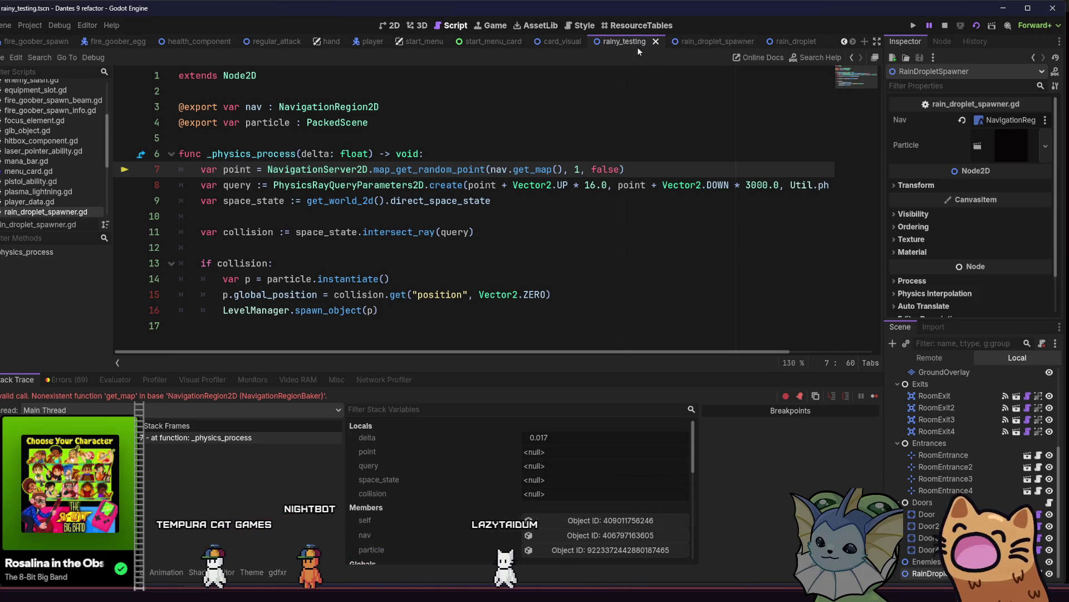
scroll(960, 227, "down", 3)
scroll(960, 227, "up", 3)
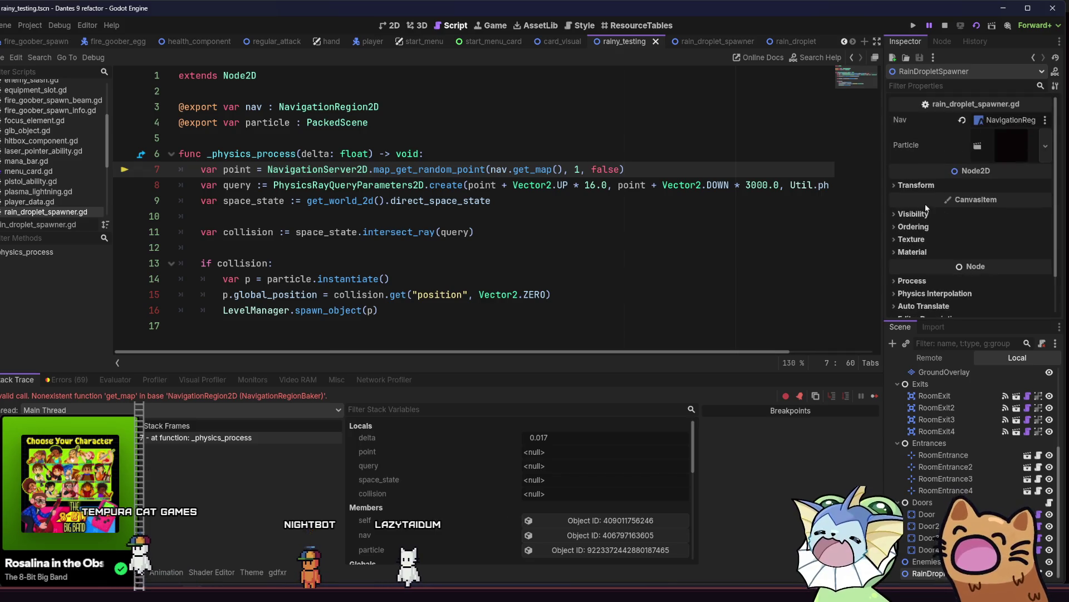
key("Down")
key("Down")
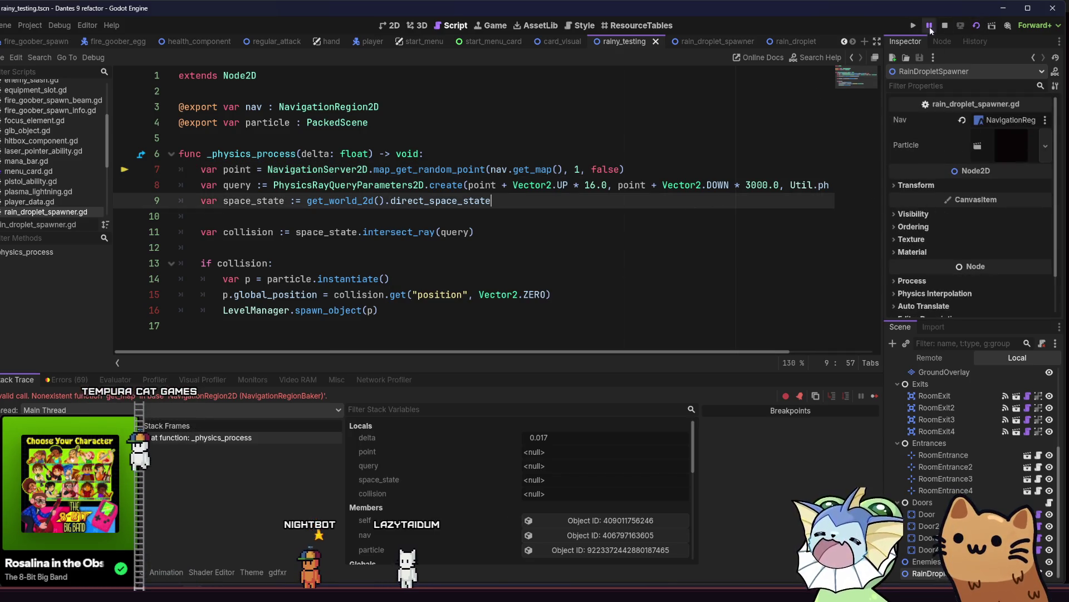
key("Up")
left_click(525, 169)
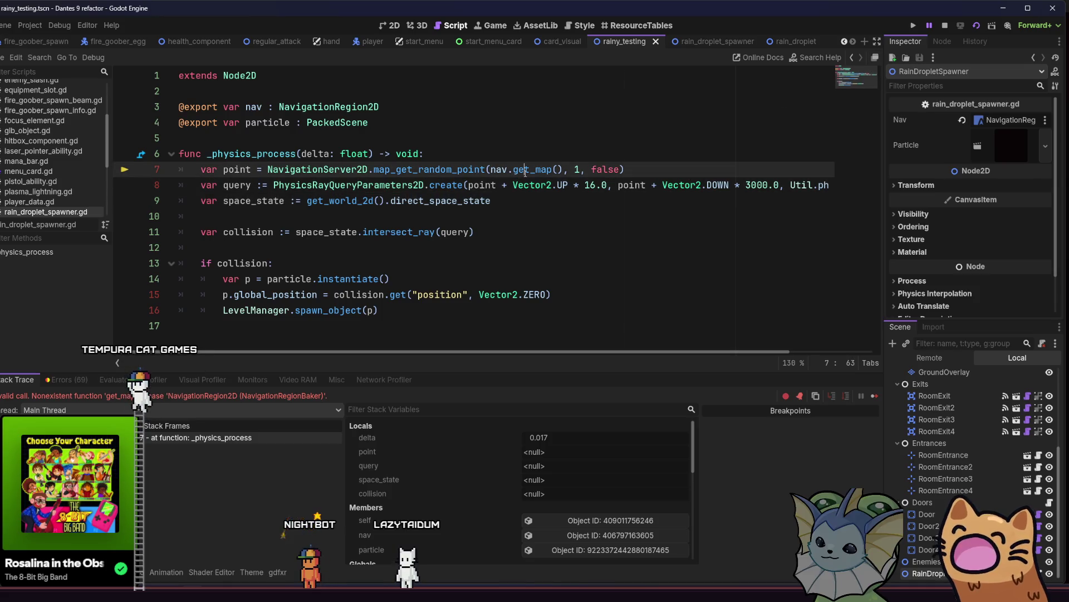
- Change line 7 to use nav.get_rid(), save the spawner script, and restart the game
type("get_ri")
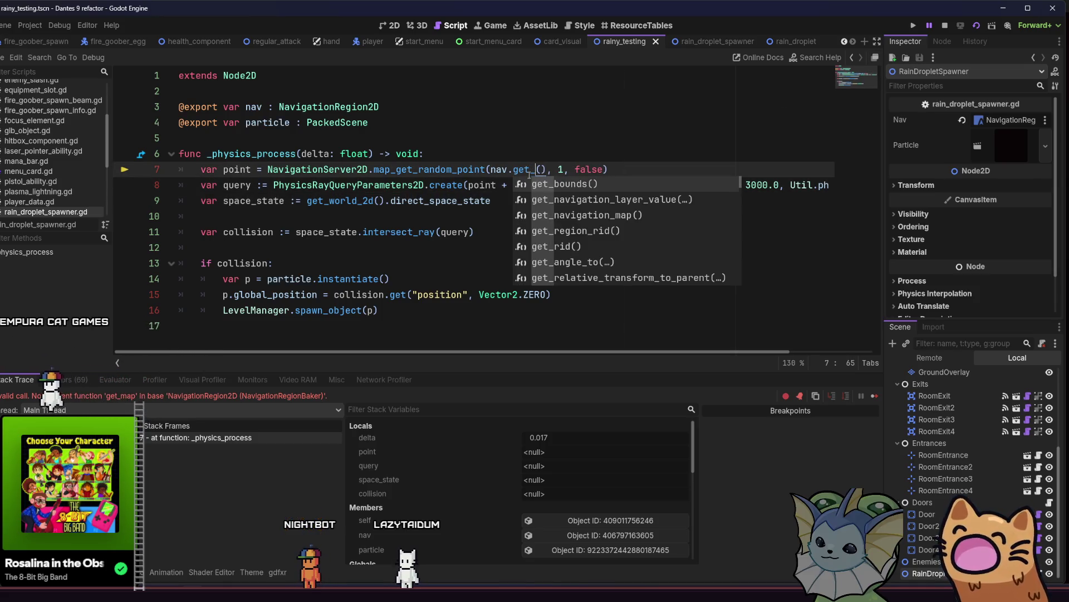
type("d")
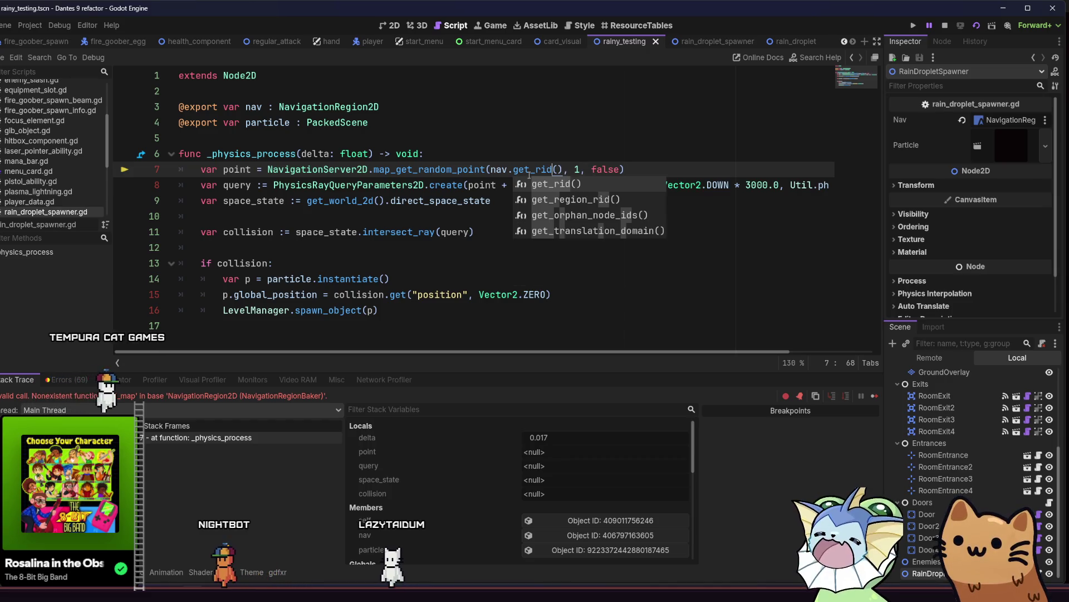
left_click(530, 171)
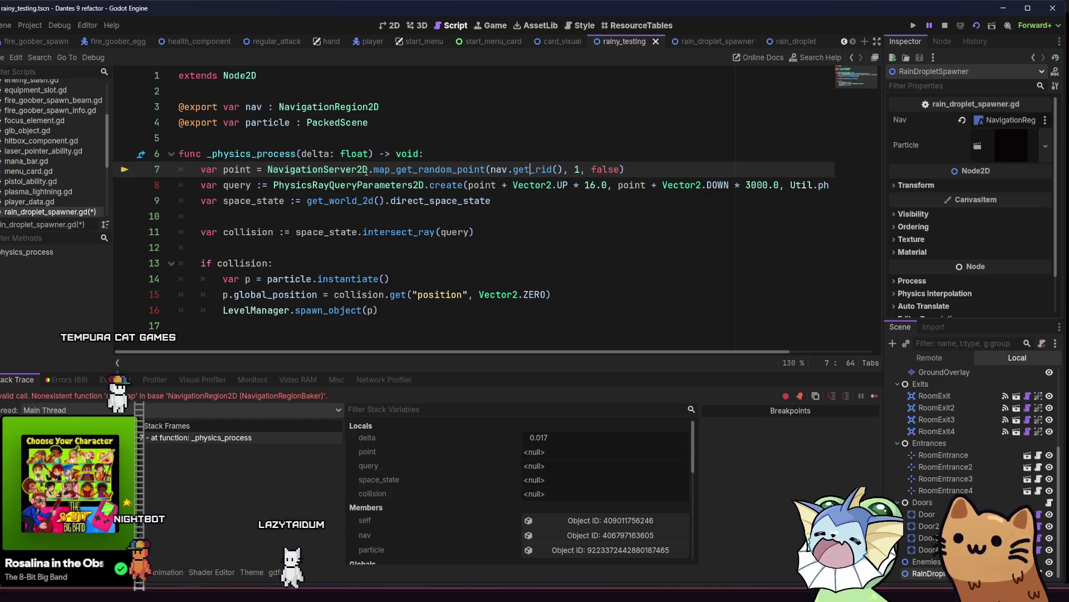
mouse_move(415, 171)
key("ctrl+s")
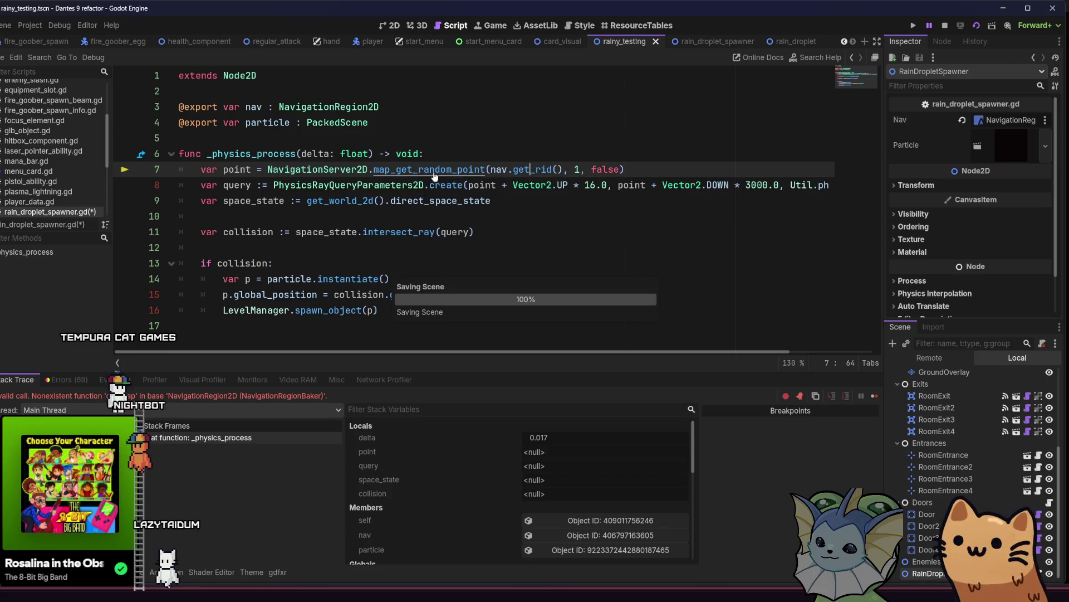
left_click(975, 26)
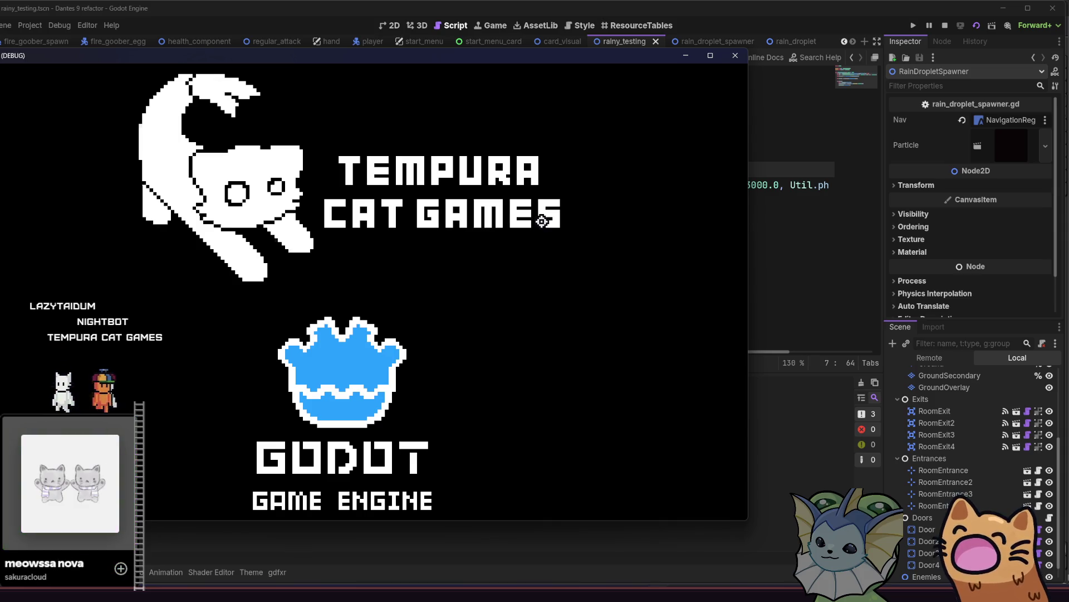
- Maximize the game, walk the cat left and right through the rain, then close it
key("super+Up")
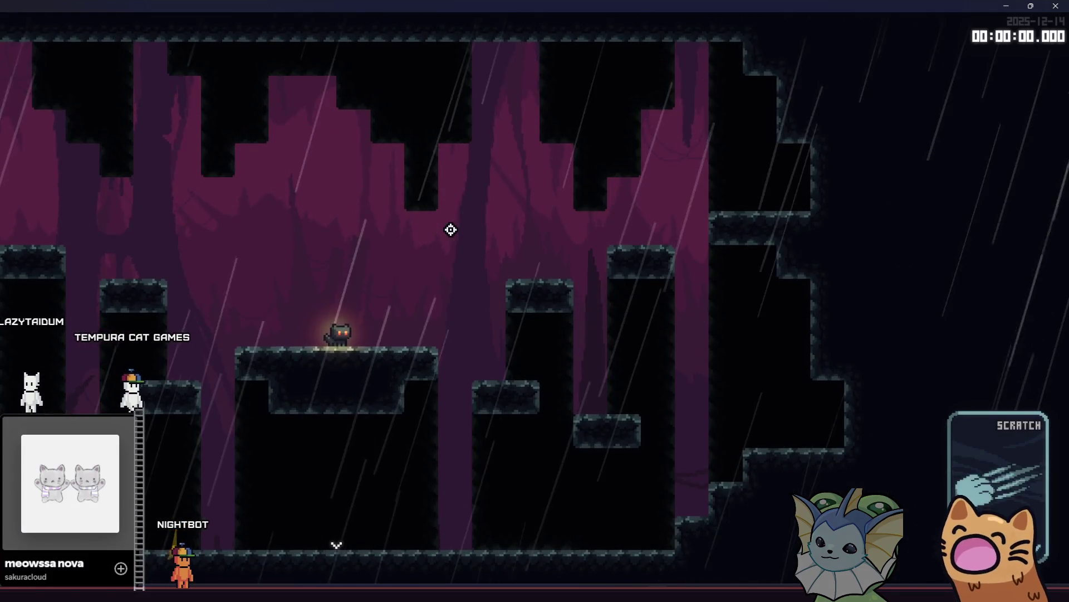
key("a")
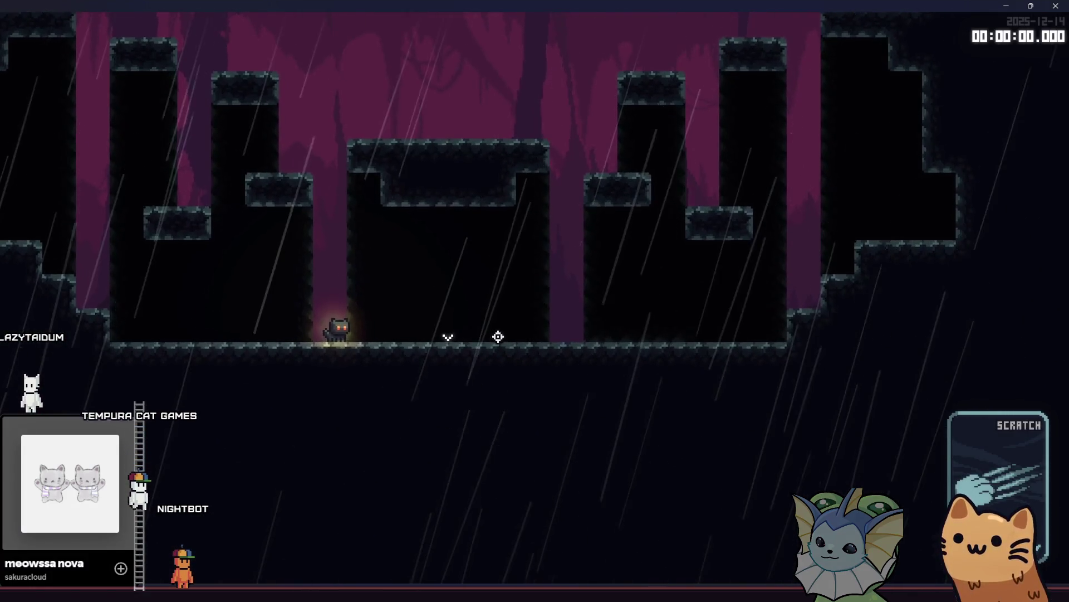
key("d")
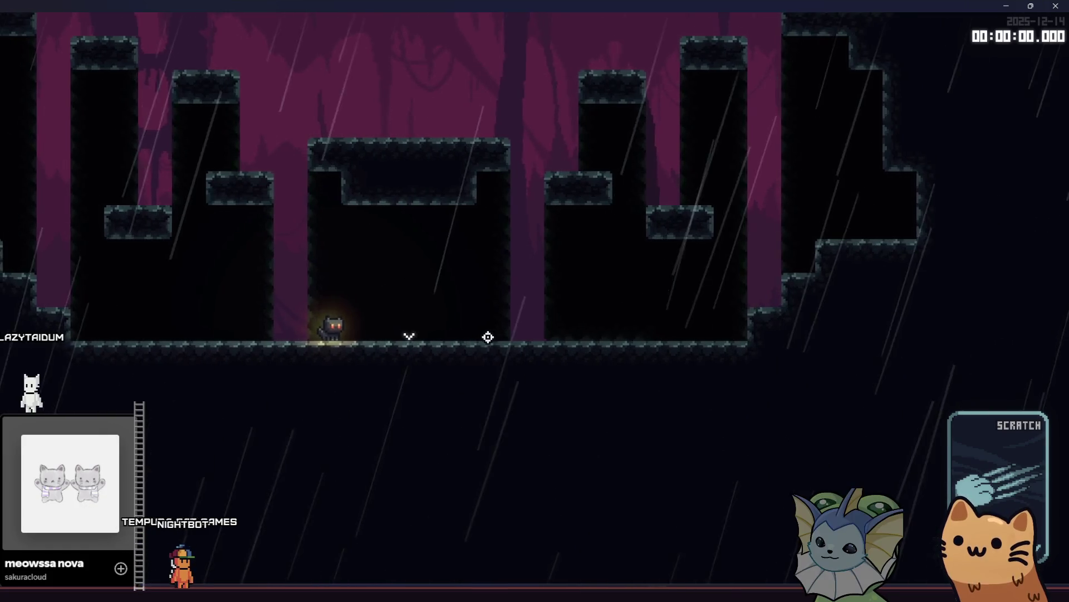
key("d")
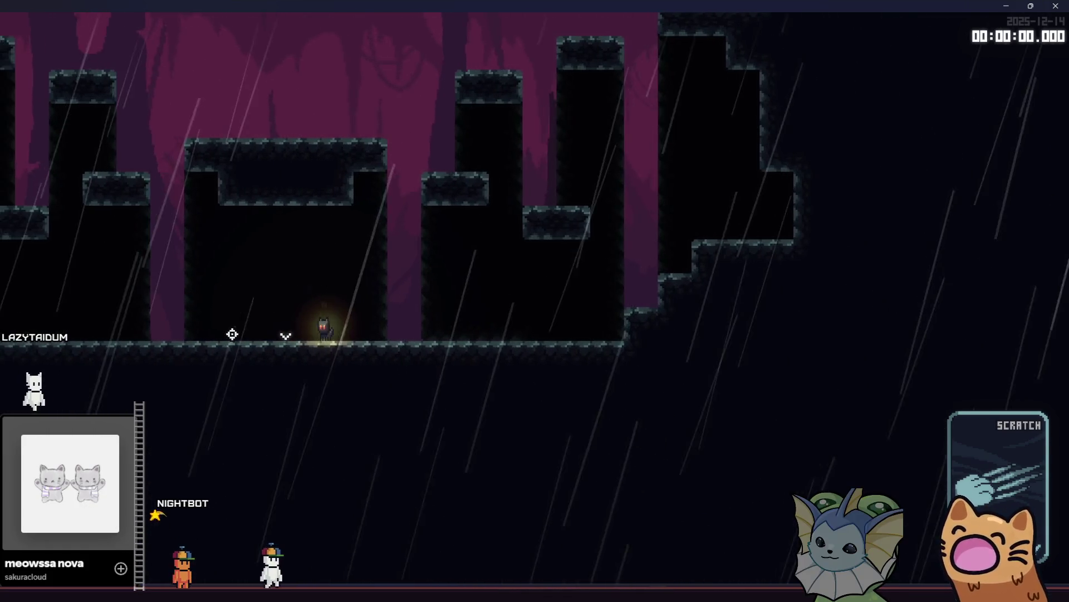
key("a")
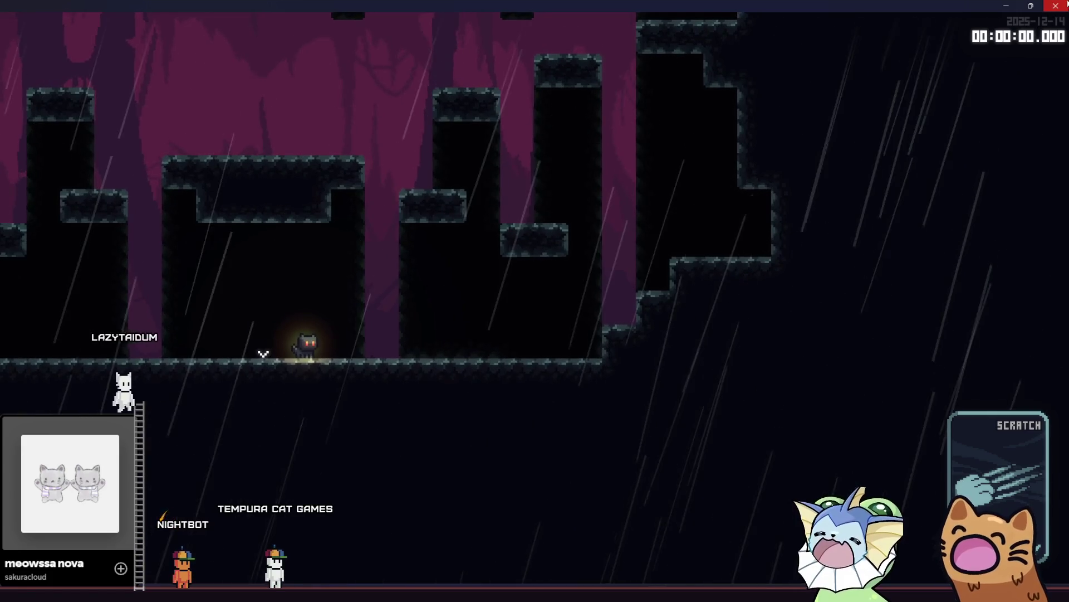
left_click(1055, 6)
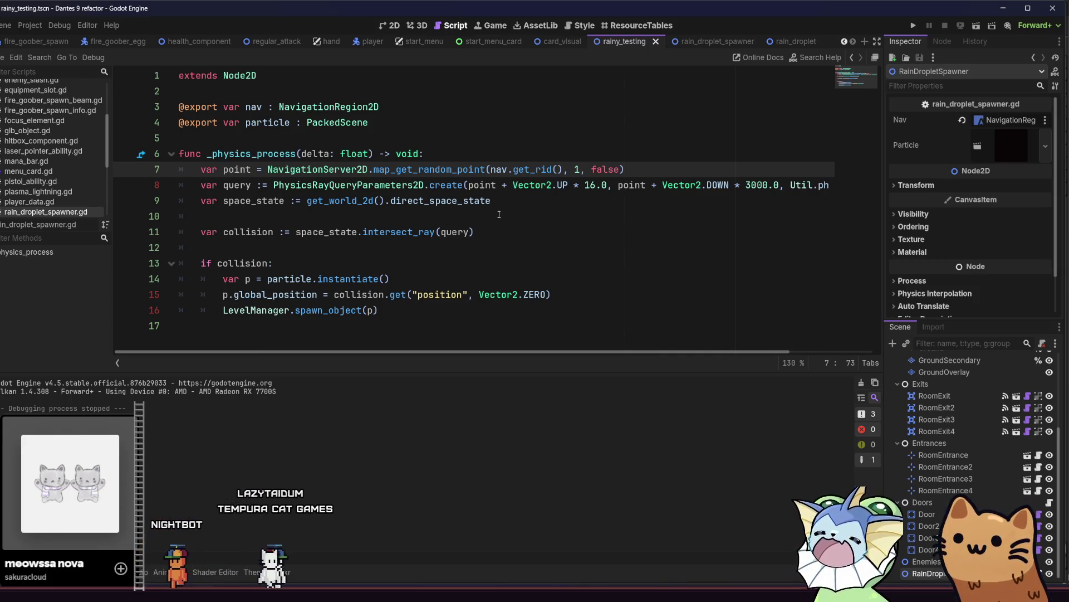
- Rerun the project and jump to the source of the 'map is null' error
key("F5")
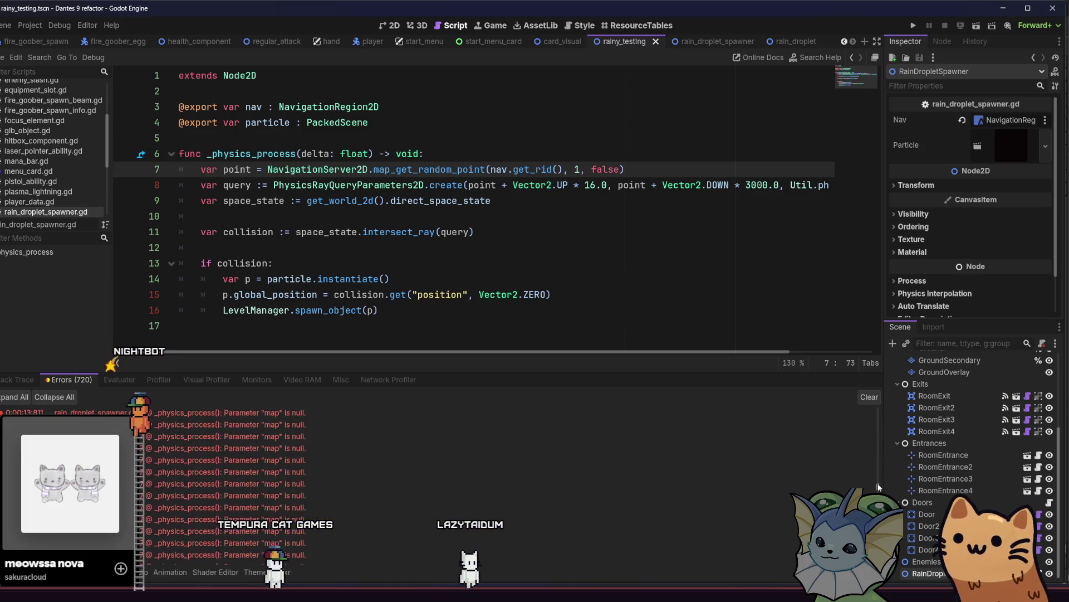
left_click(409, 495)
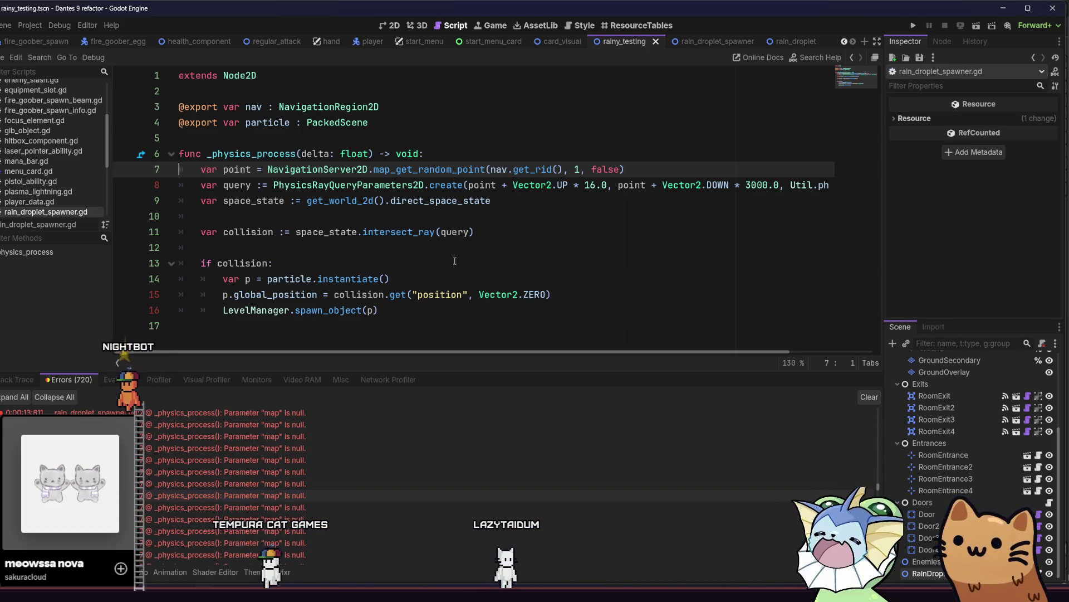
left_click(492, 185)
- Replace get_rid() with get_navigation_map() on line 7 using autocomplete
left_click(537, 169)
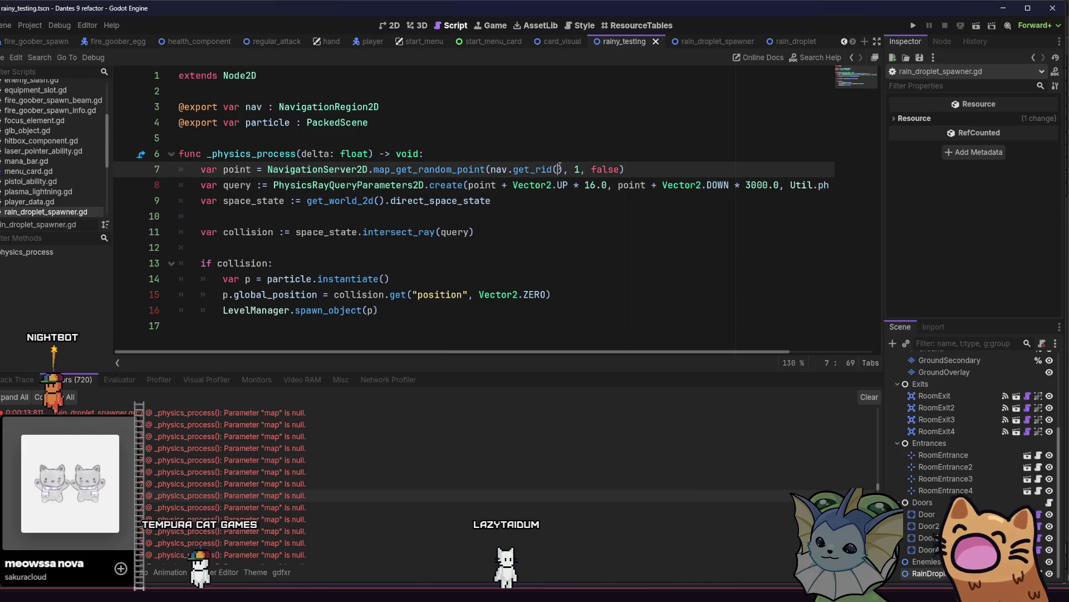
key("shift+Up")
left_click_drag(536, 169, 564, 169)
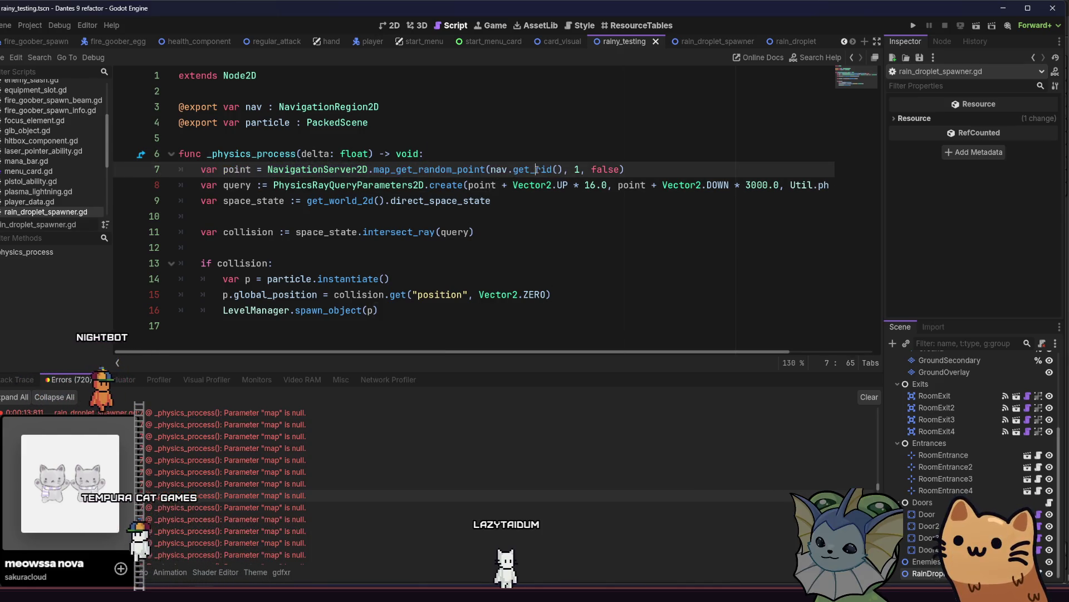
type("map")
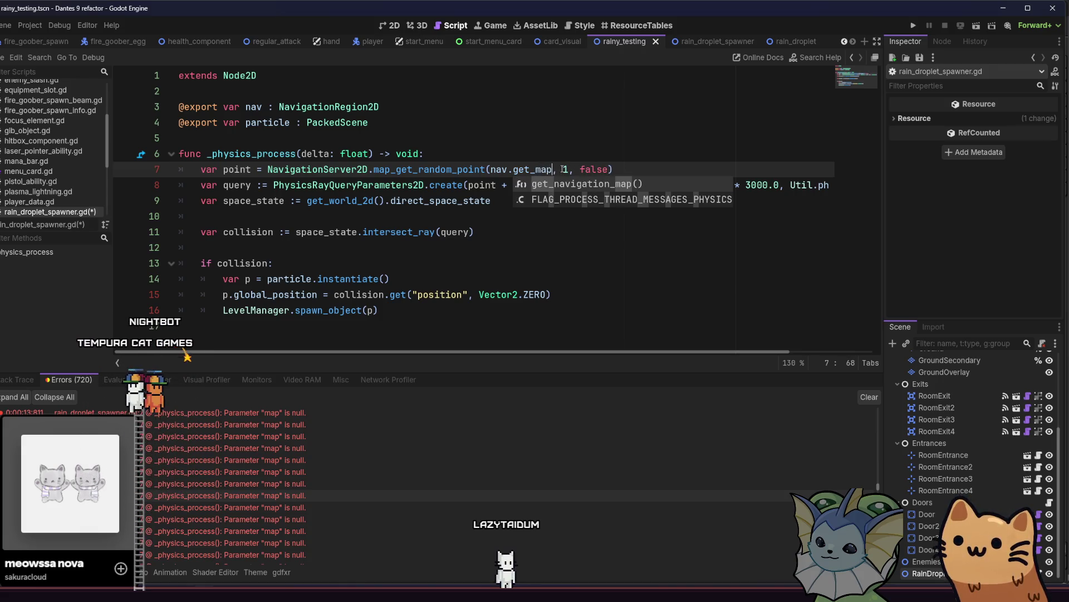
key("BackSpace")
key("BackSpace")
key("BackSpace")
type("_na")
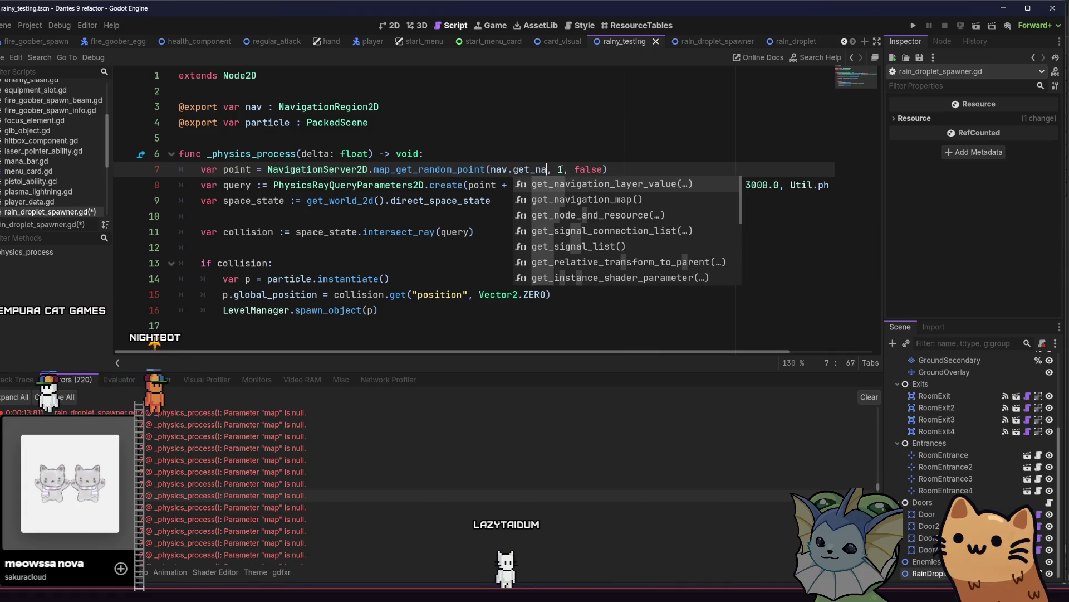
key("Down")
key("Return")
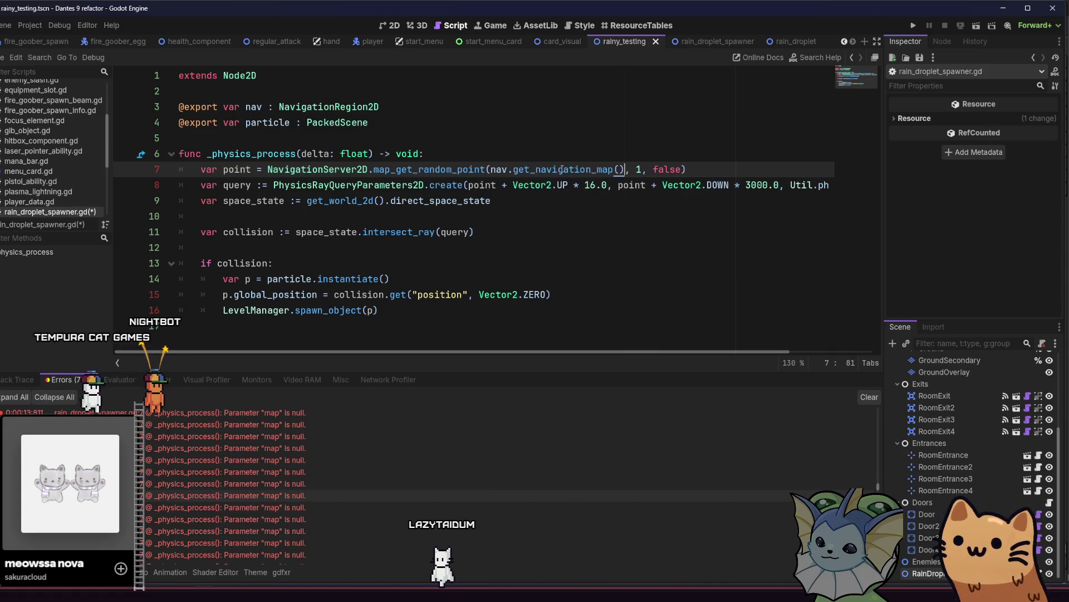
left_click(491, 155)
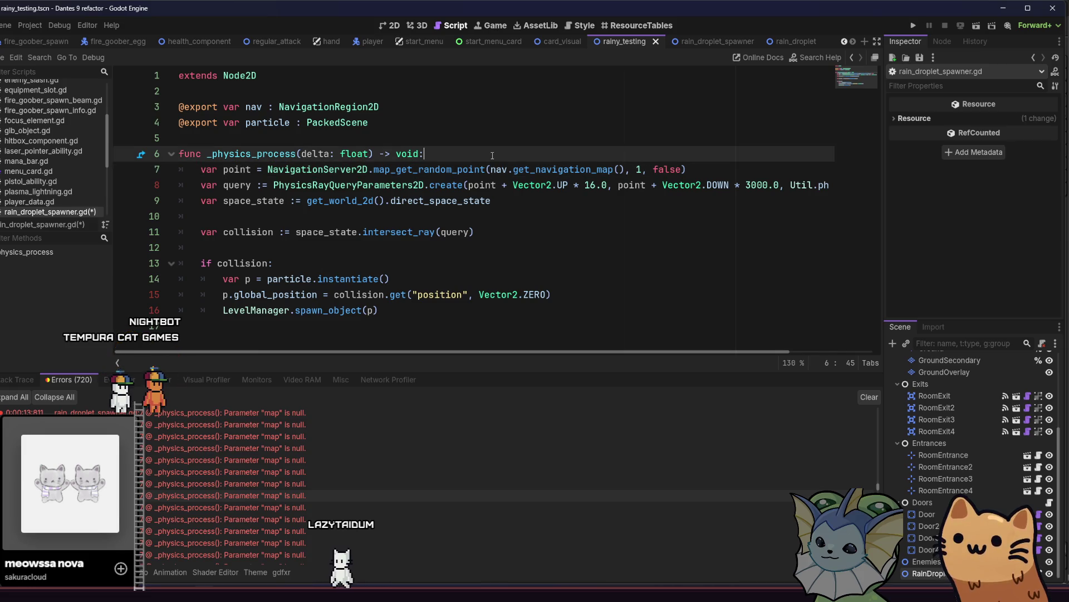
- Add the guard 'if !nav.get_navigation_map(): return' at the top of _physics_process
key("Return")
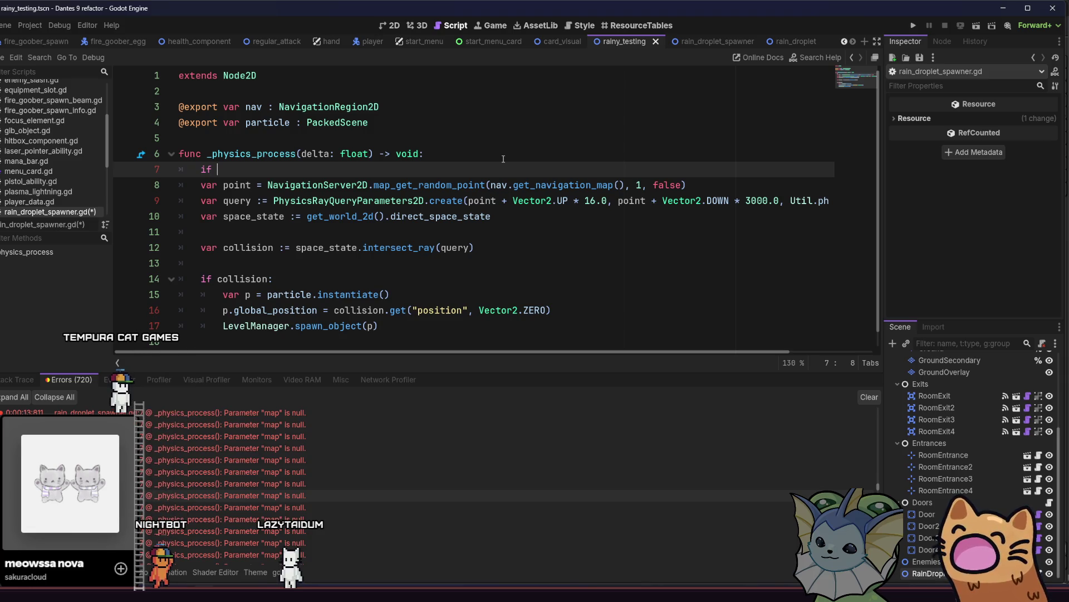
type("nav.get_")
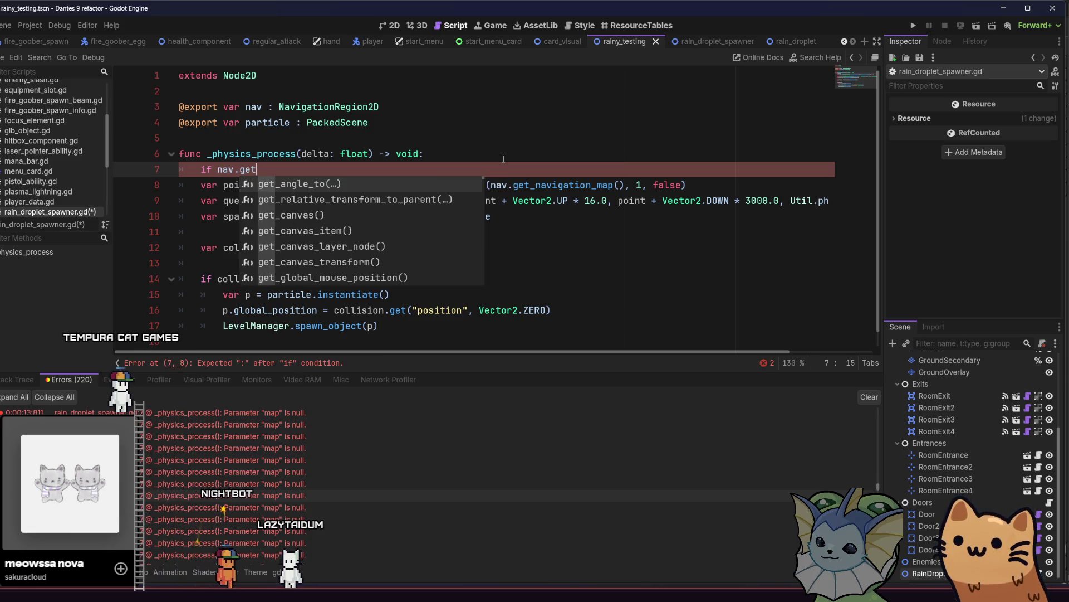
type("na")
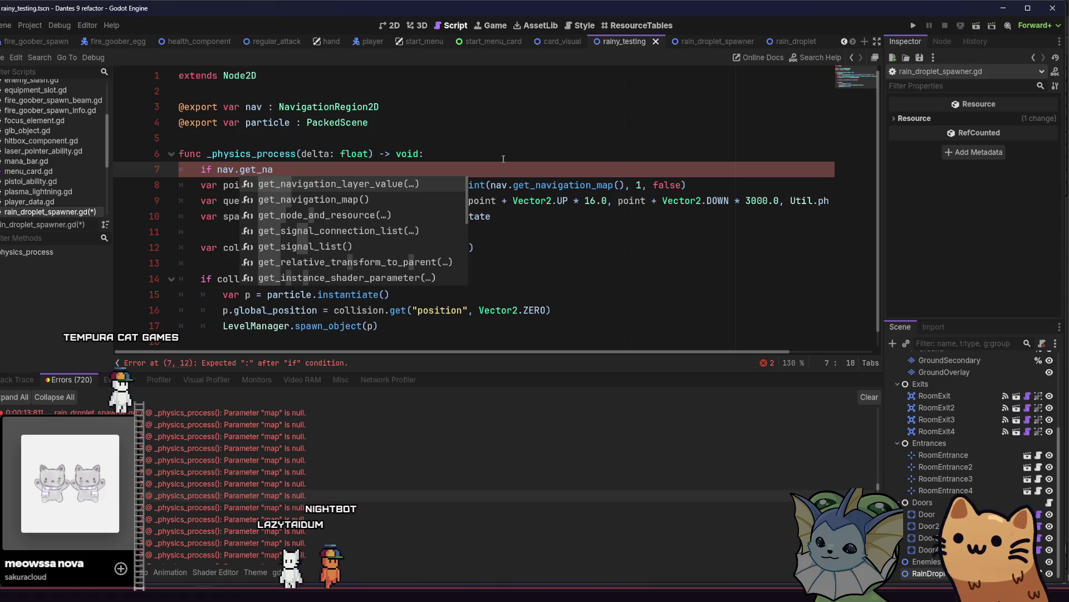
key("Down")
key("Return")
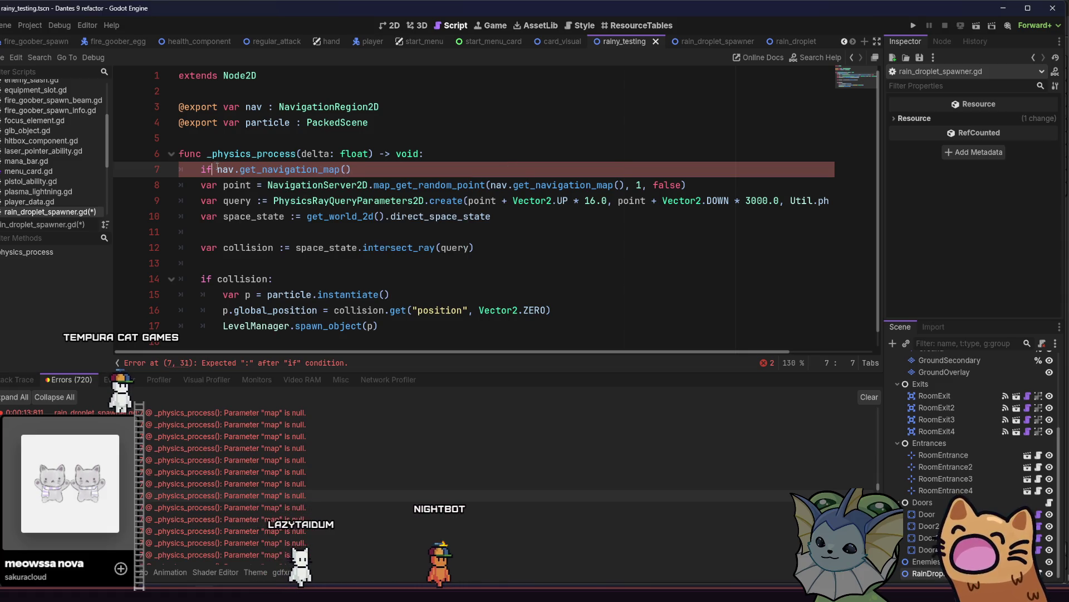
left_click(217, 169)
type("!")
left_click(385, 169)
type(":")
key("Return")
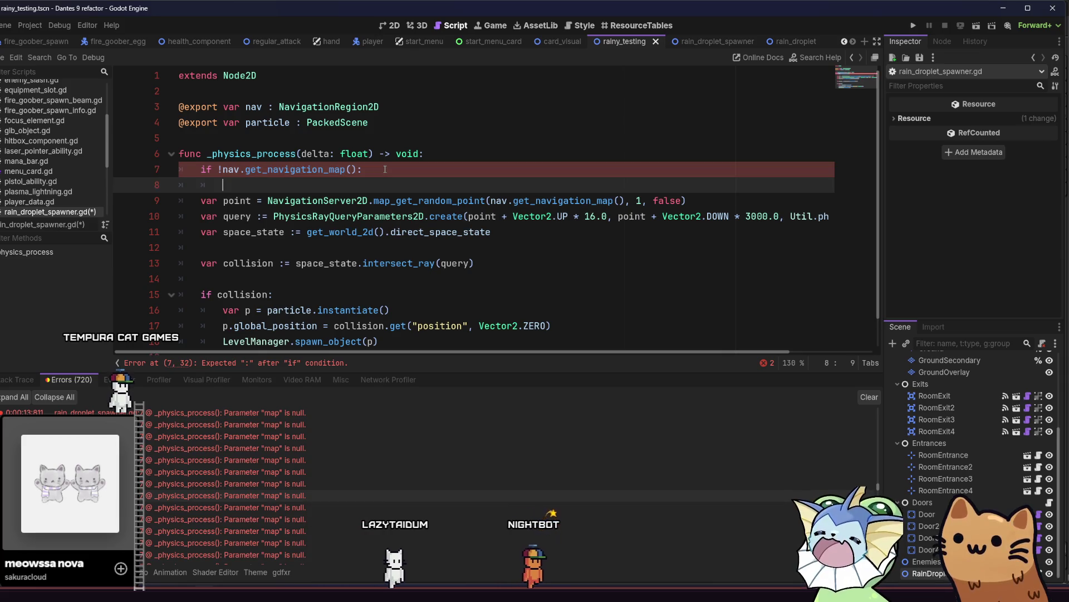
type("return")
- Save the spawner script and run the scene to test the rain
left_click(400, 176)
key("ctrl+s")
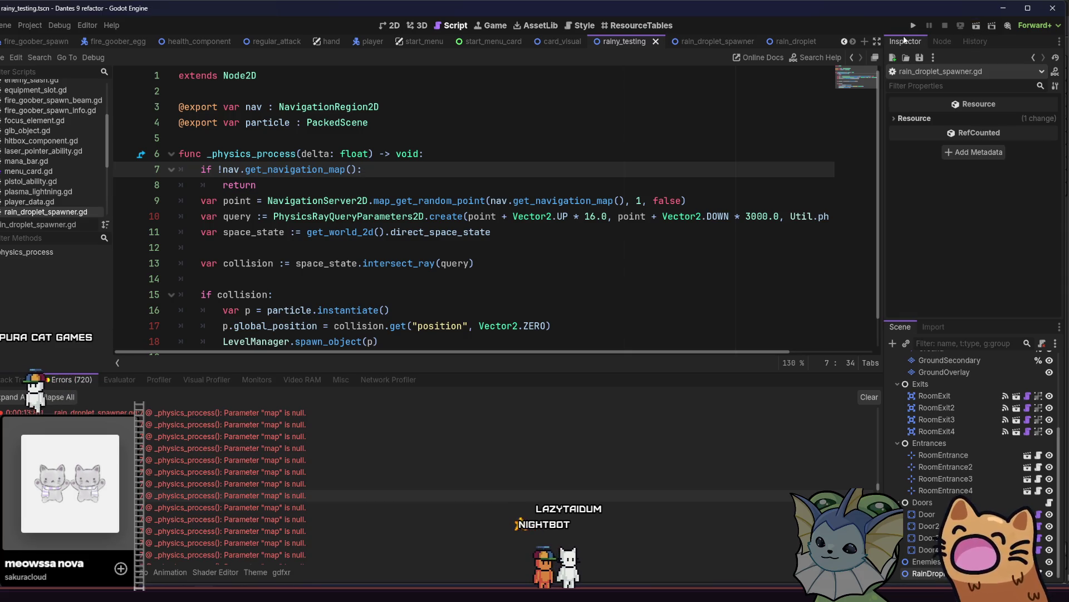
key("F6")
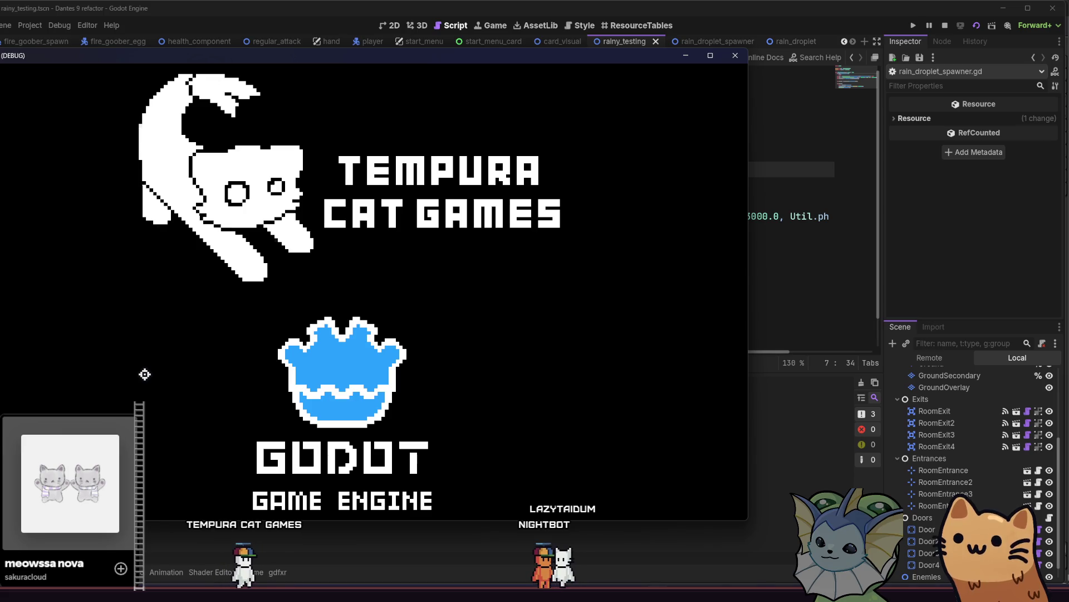
- Fill the screen with the game, walk the cat across the rainy cave, then close it
key("super+Up")
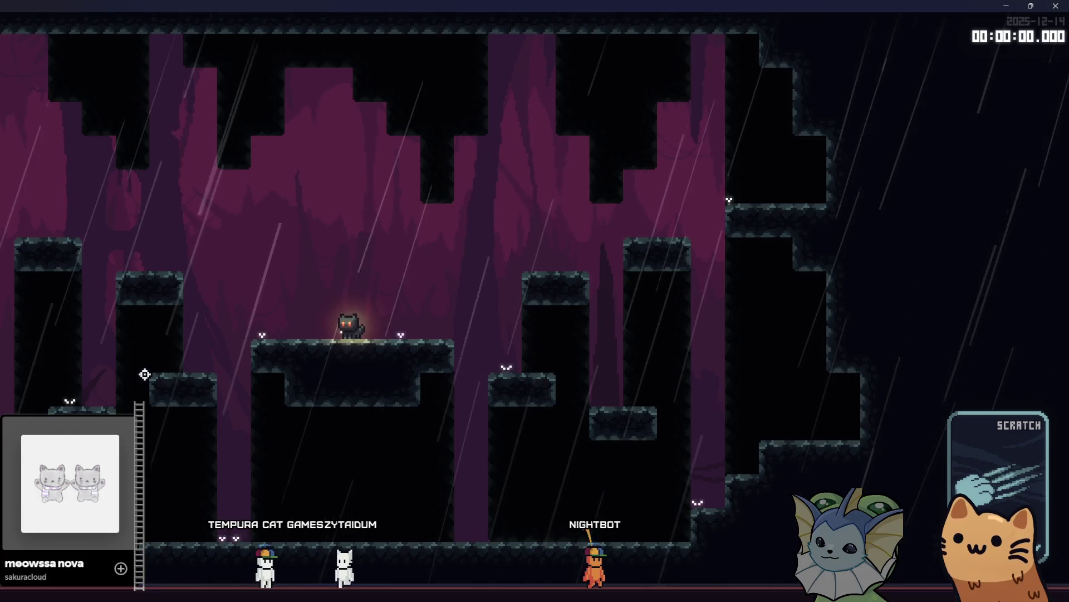
key("Right")
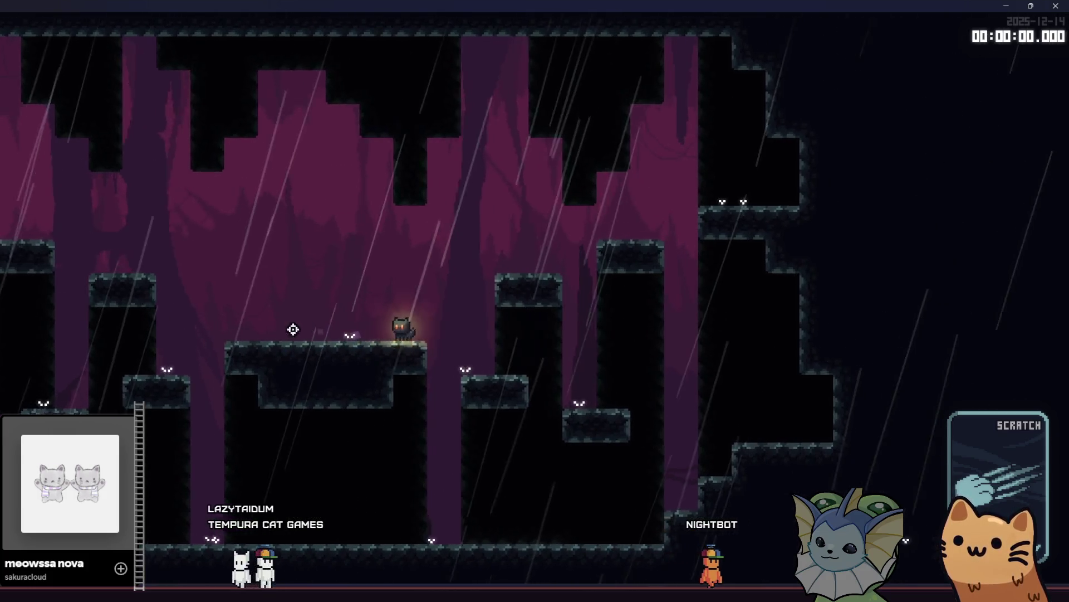
key("Left")
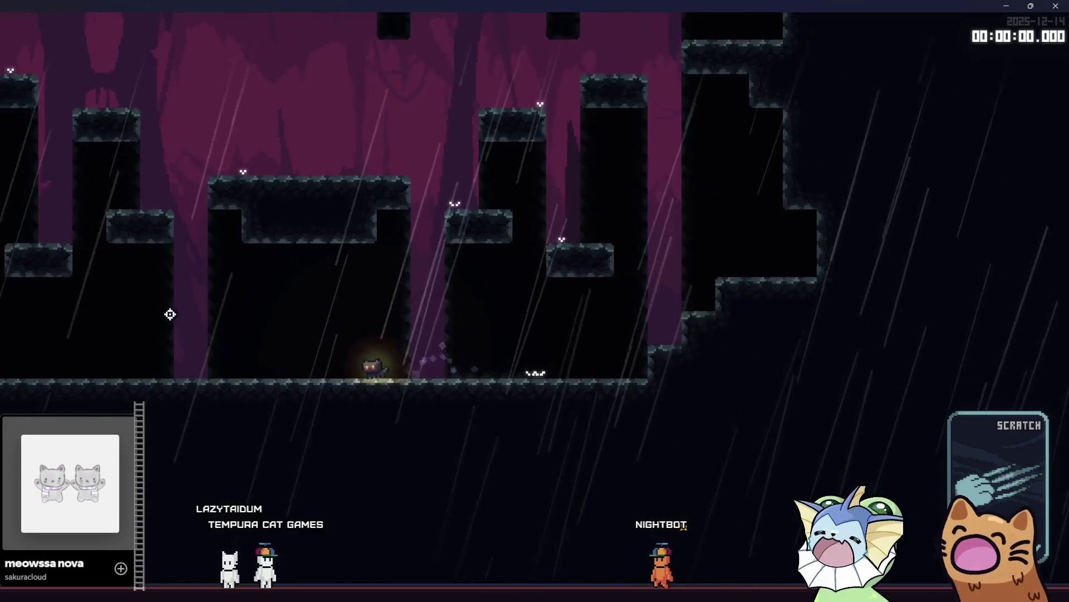
key("Left")
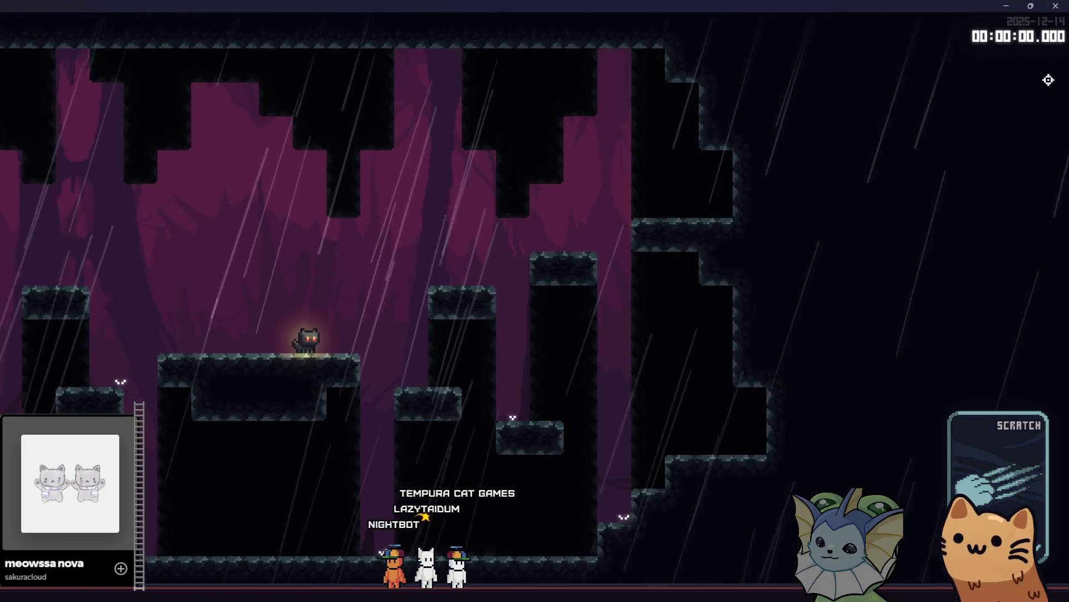
left_click(1065, 11)
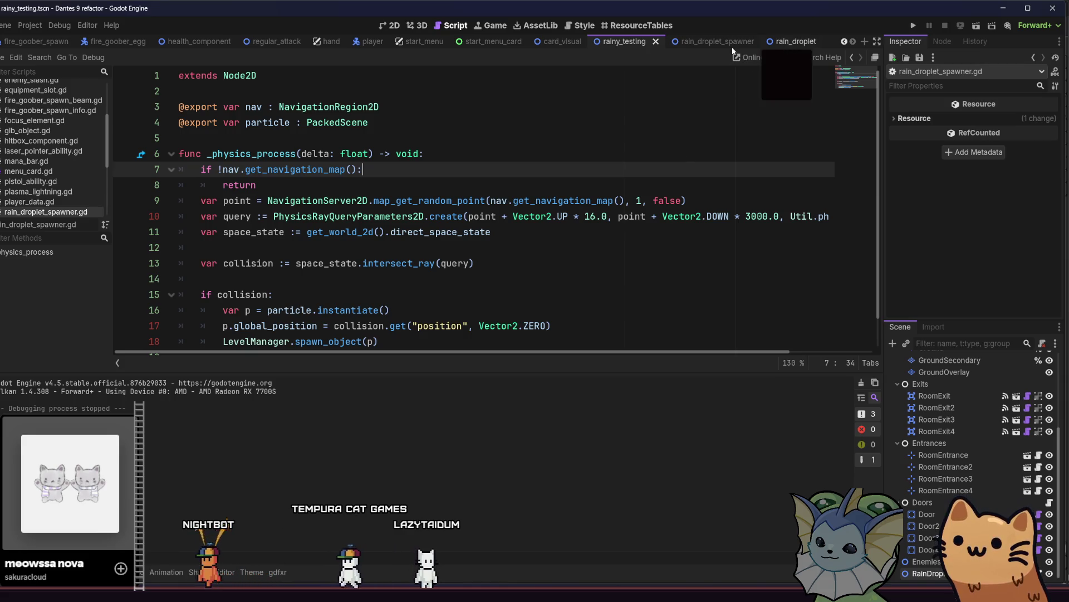
- Inspect the NavigationRegion2D's navigation layers in the 2D level view of rainy_testing
left_click(379, 28)
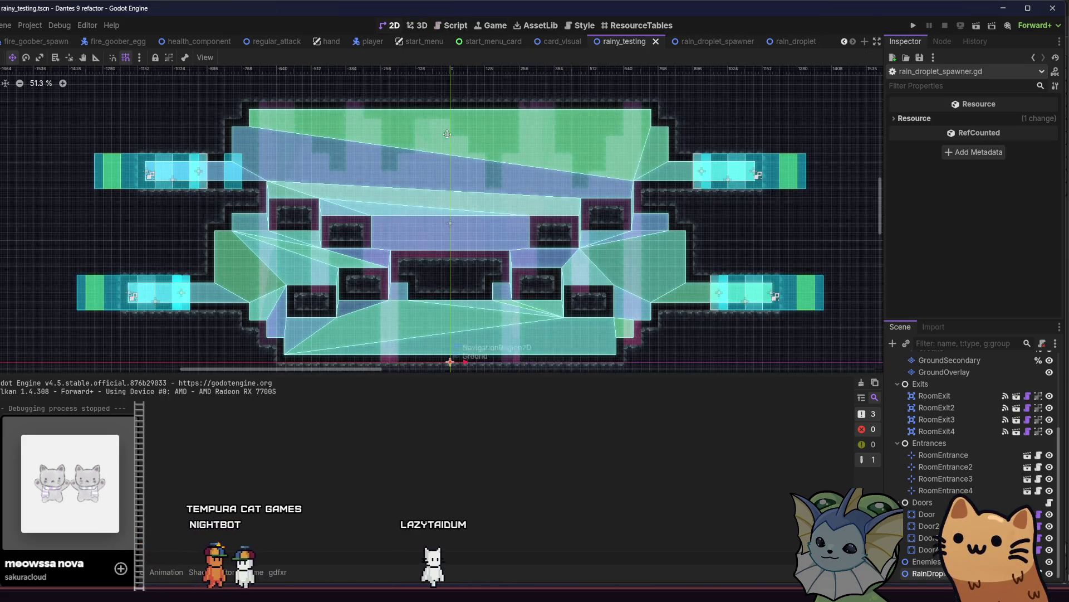
scroll(447, 135, "down", 3)
scroll(427, 238, "right", 2)
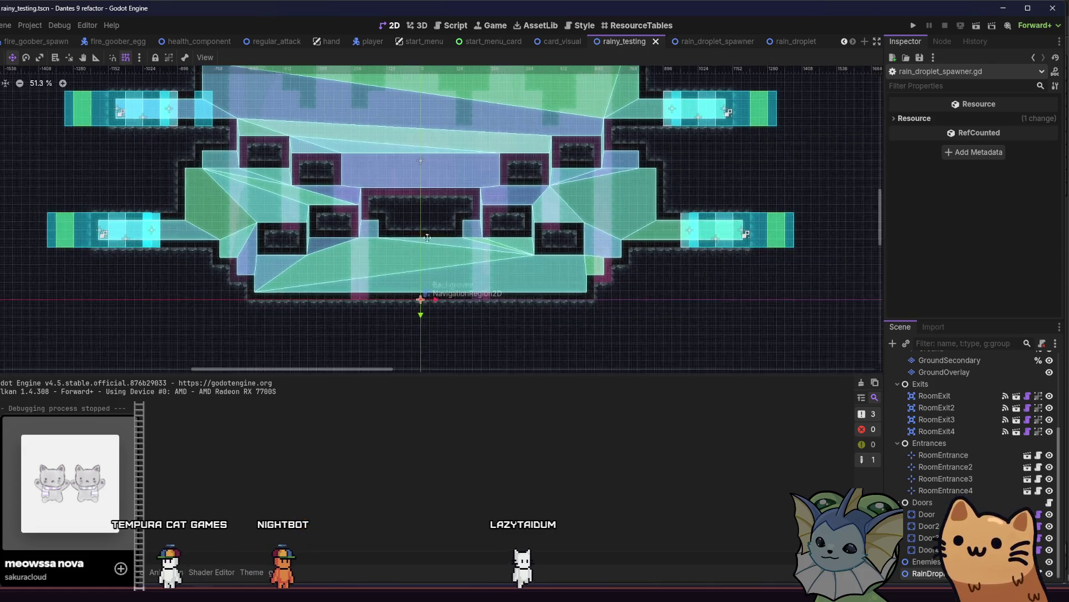
scroll(613, 279, "right", 1)
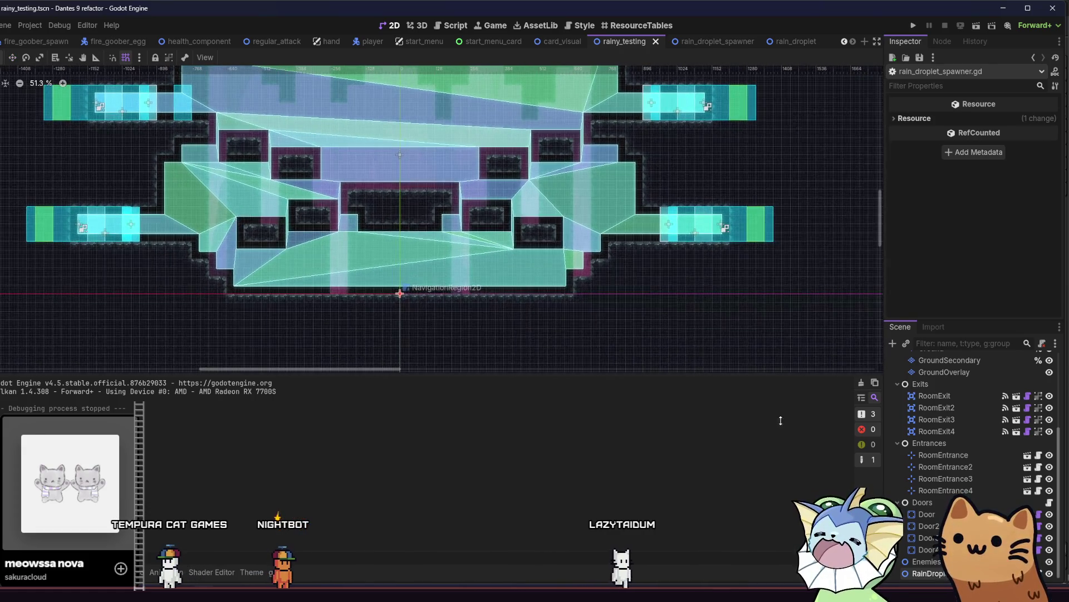
scroll(959, 459, "up", 4)
scroll(958, 454, "up", 3)
left_click(953, 452)
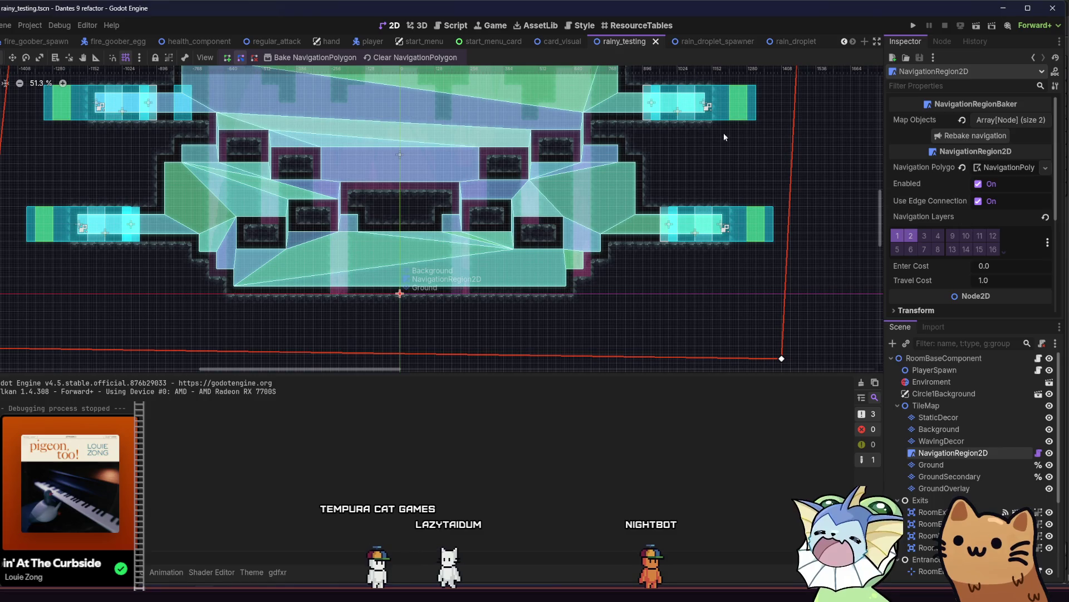
left_click(454, 23)
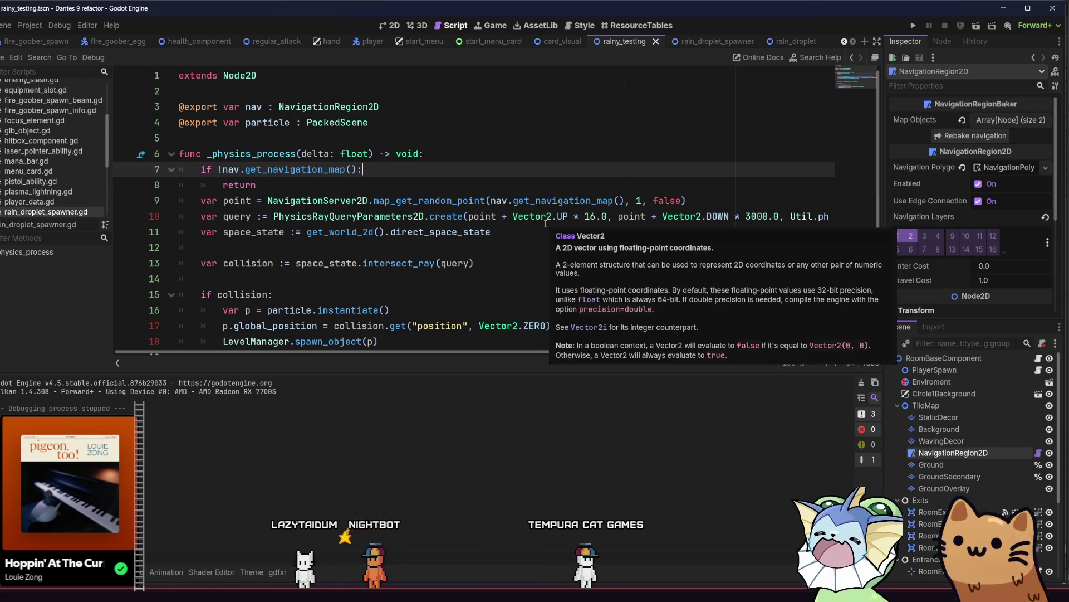
- Change the navigation layers argument on line 9 from 1 to 0 and rerun the game
left_click(511, 234)
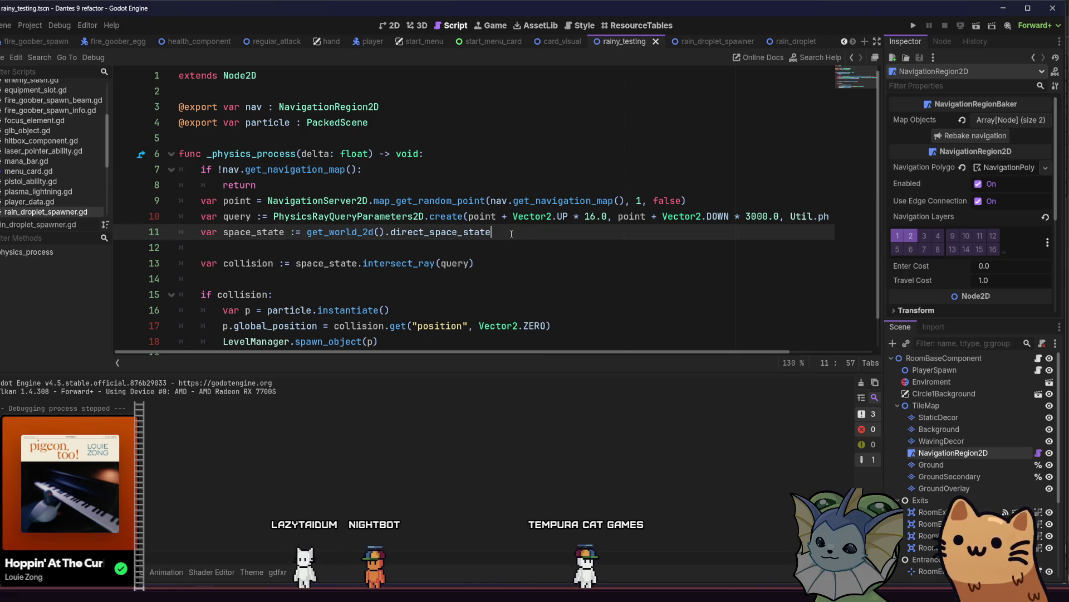
left_click(647, 201)
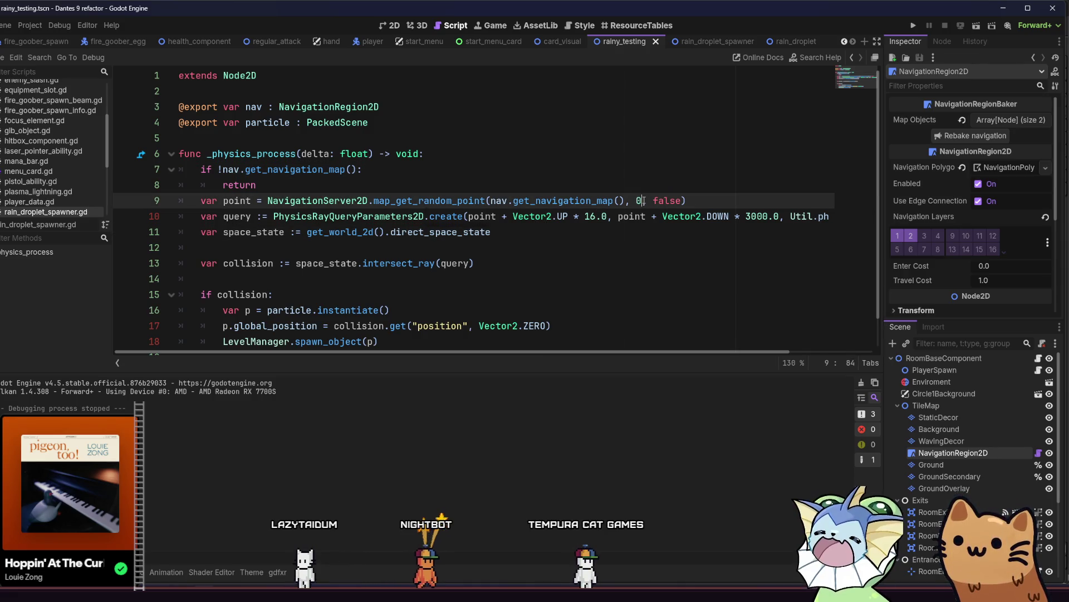
key("BackSpace")
type("0")
left_click(976, 28)
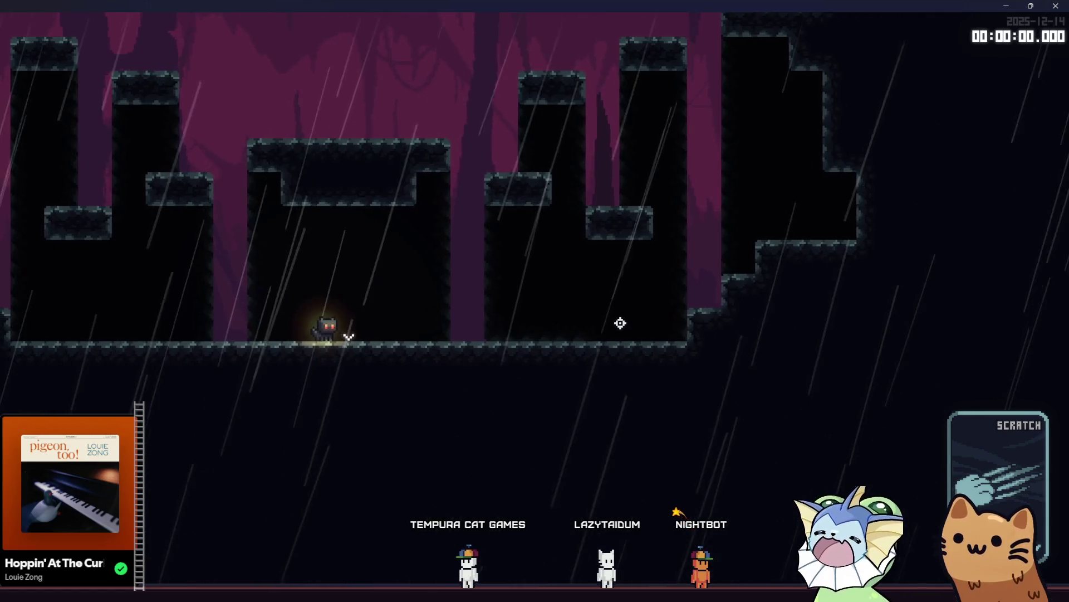
- Close the game window to stop the test run
left_click(1051, 9)
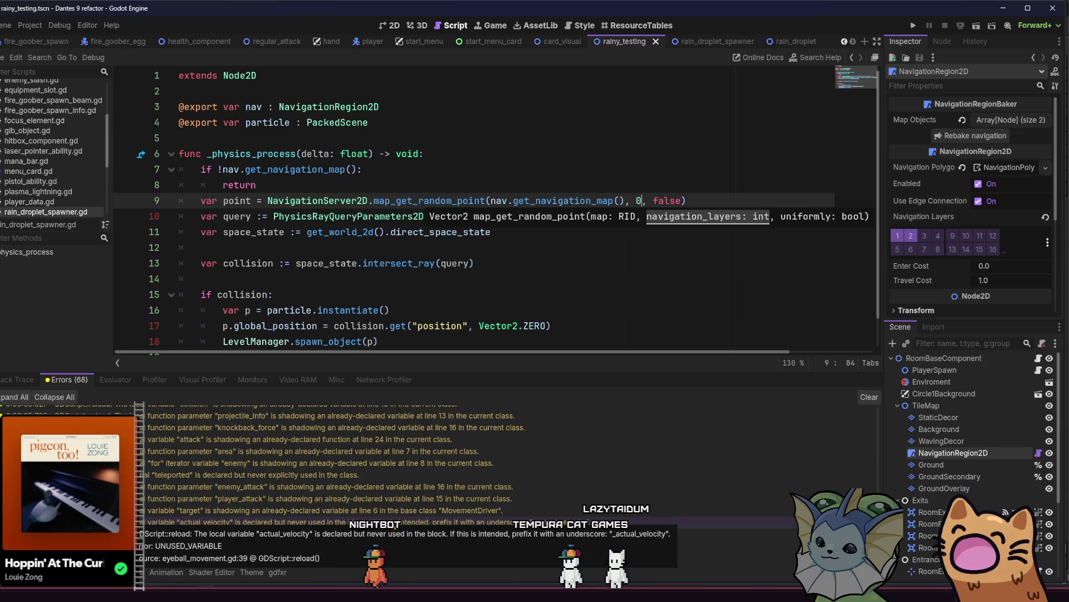
- Review the rain_droplet scene's RainDroplet and GPUParticles2D nodes and files, then return to rainy_testing
left_click(272, 326)
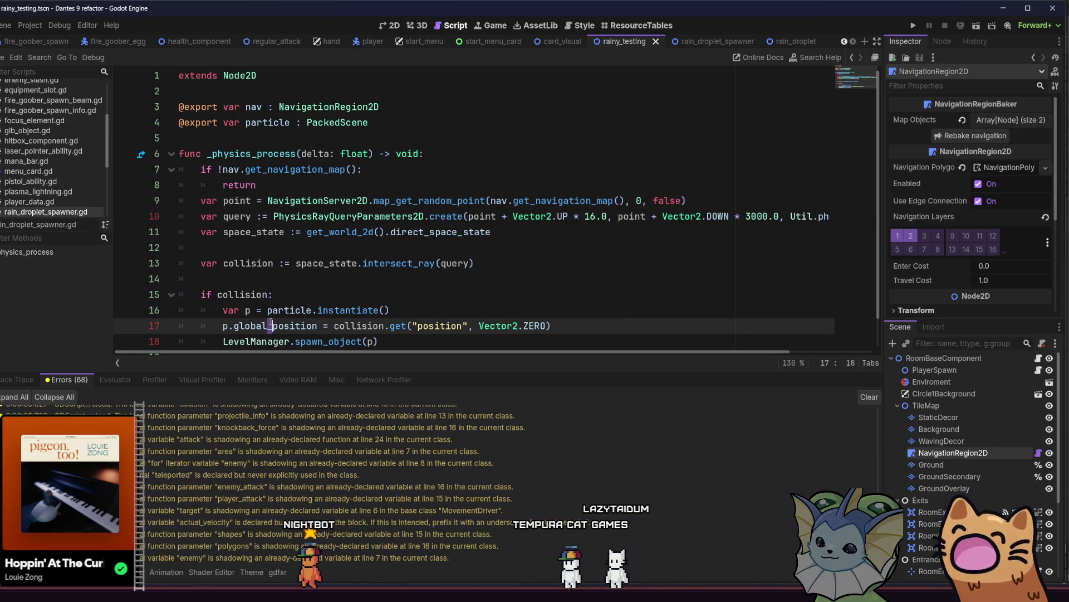
left_click(316, 341)
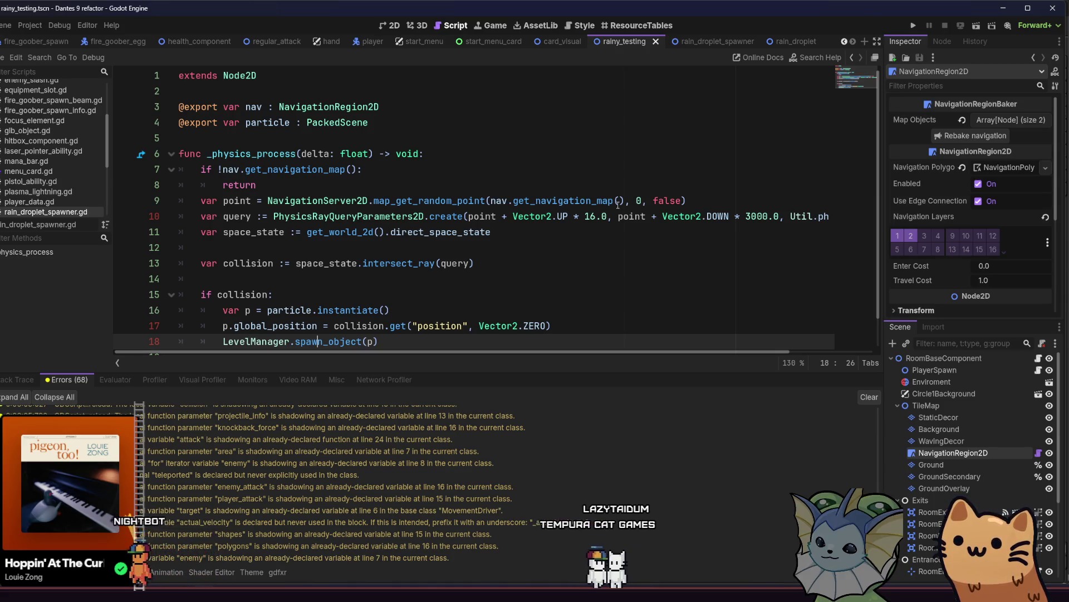
left_click(791, 41)
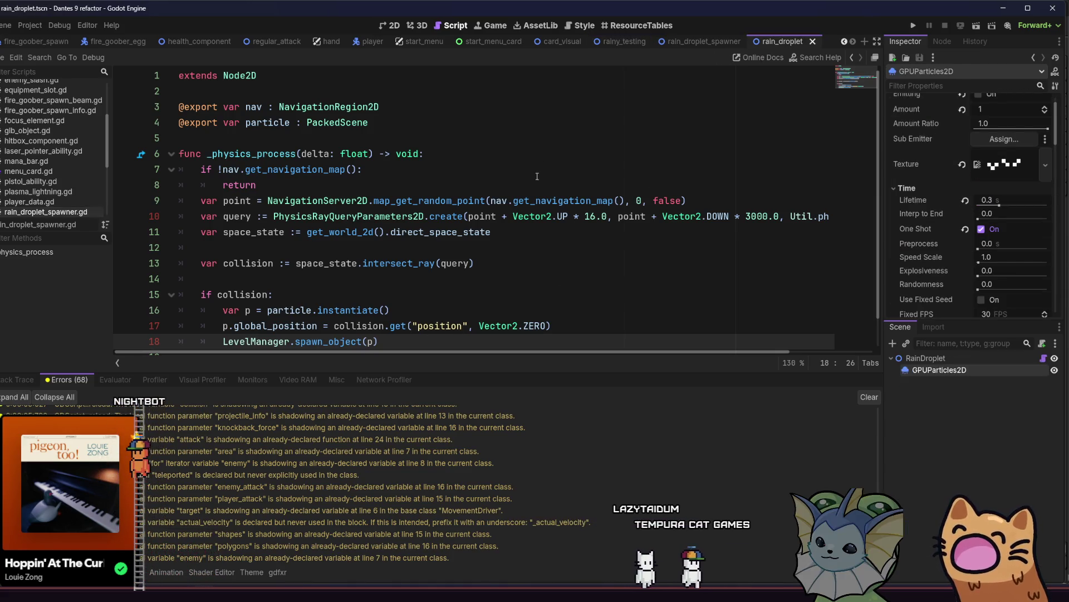
left_click(390, 25)
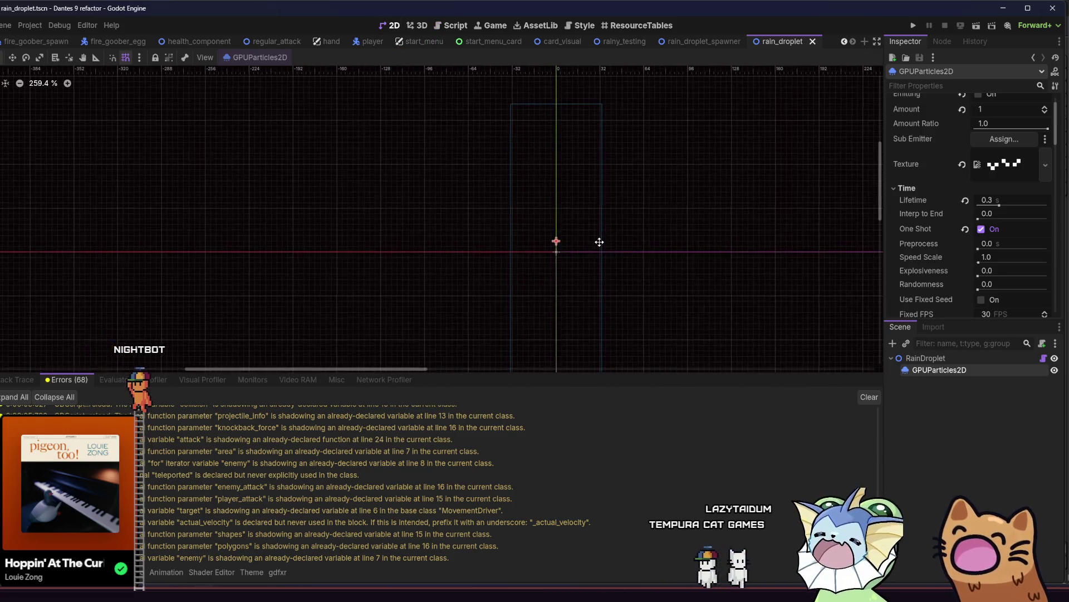
left_click(924, 358)
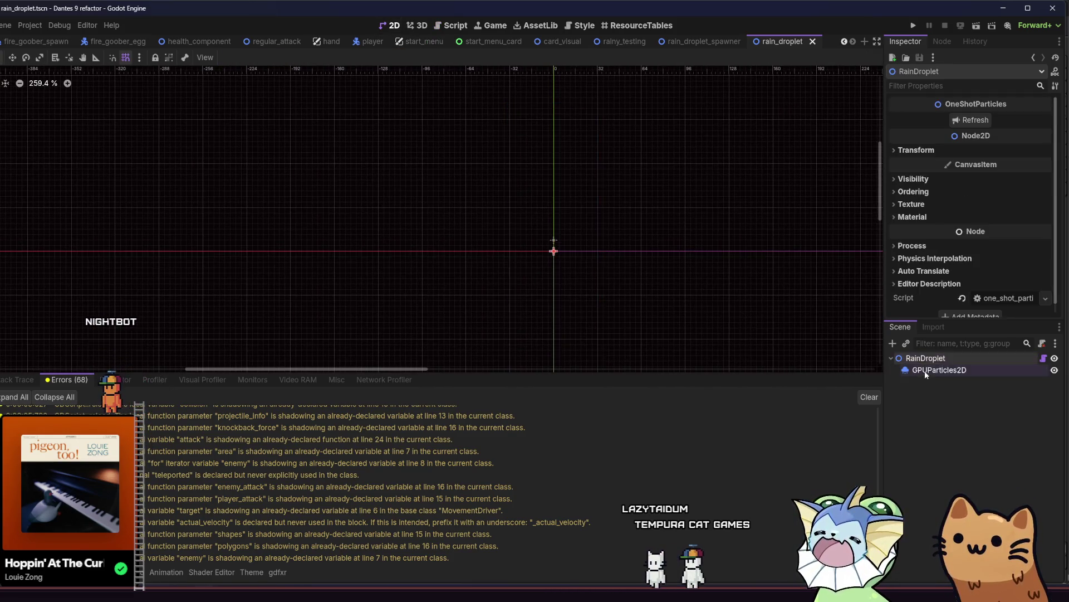
left_click(939, 370)
key("alt+f")
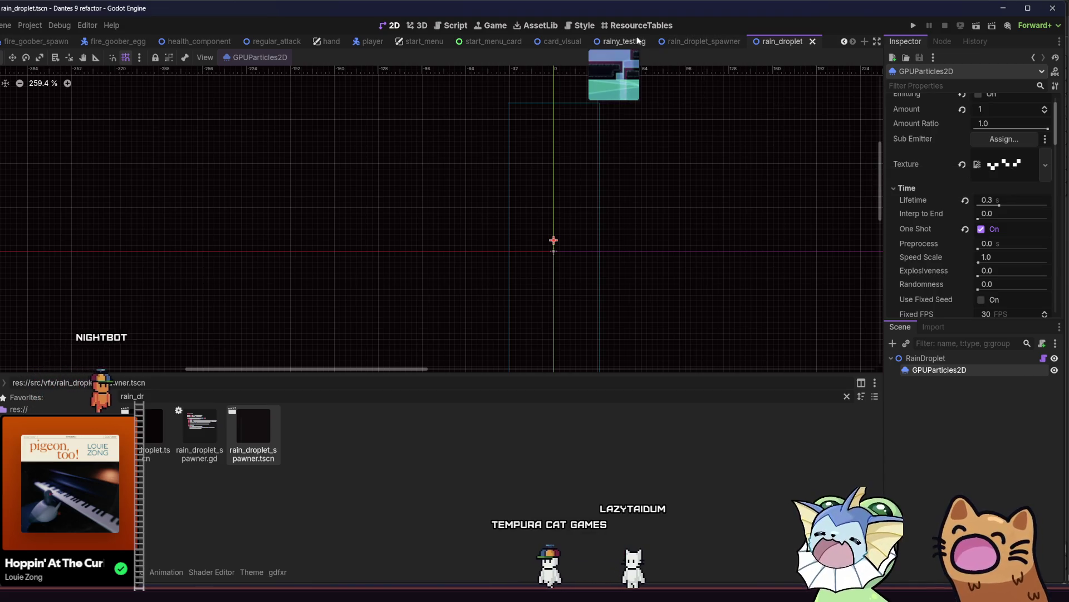
left_click(622, 41)
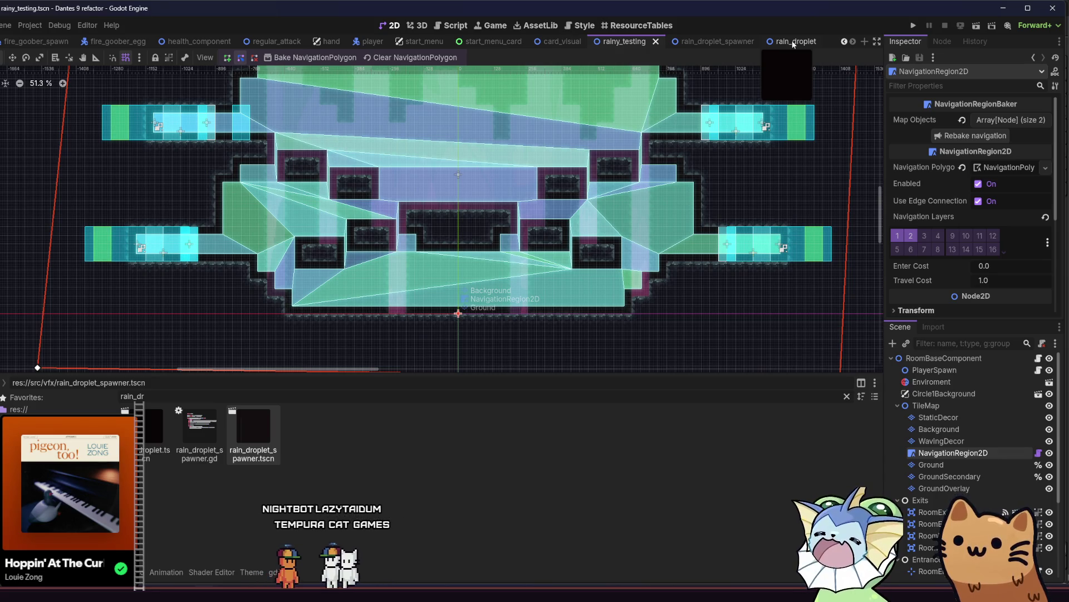
- Change the layer argument on line 9 of the spawner script from 0 to 1
left_click(467, 25)
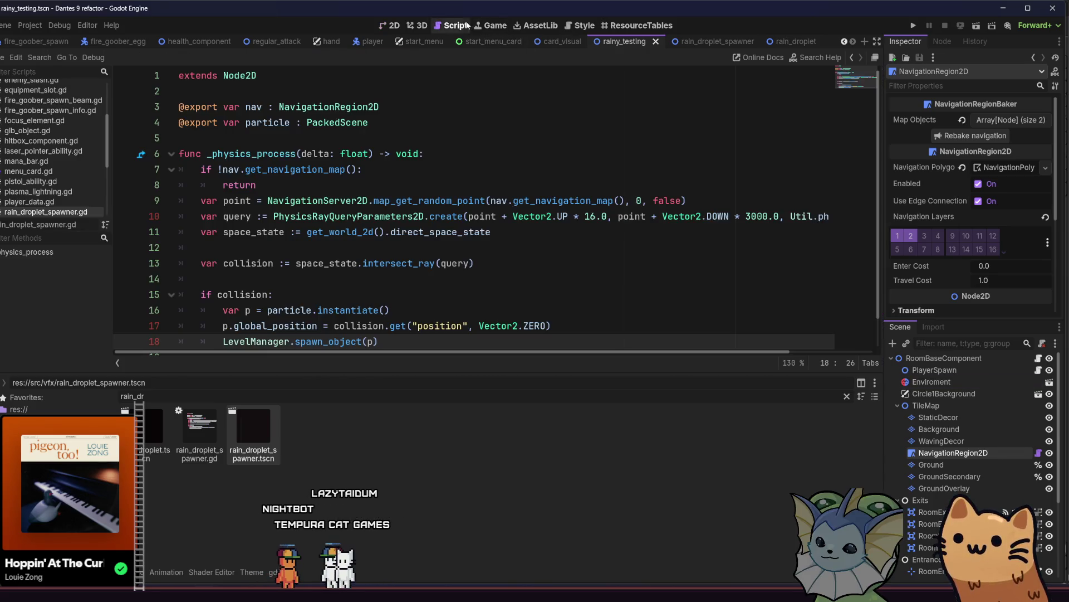
left_click(644, 198)
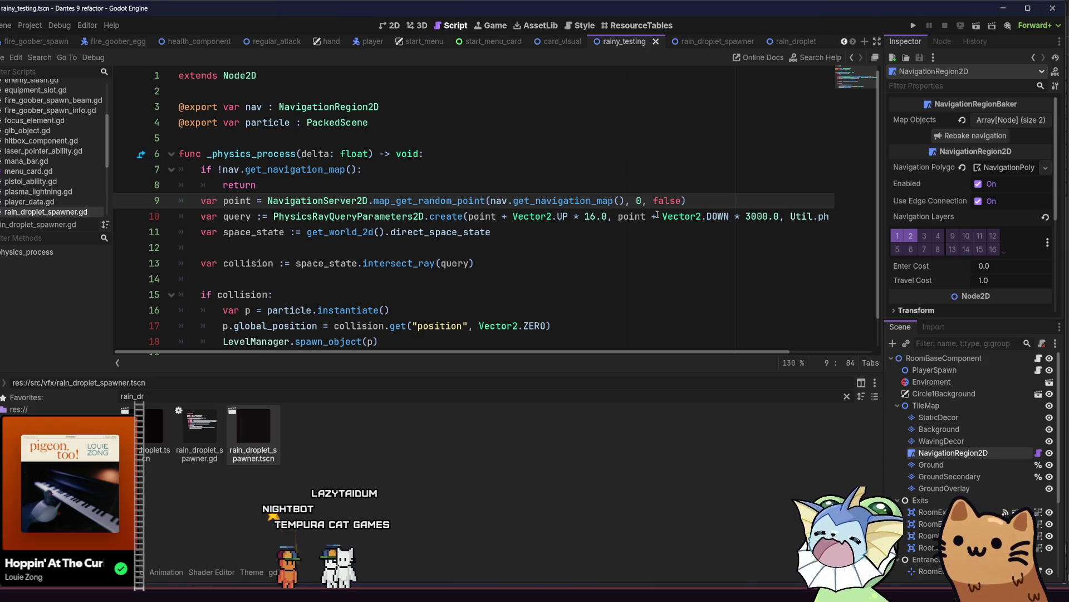
key("BackSpace")
type("1")
left_click(585, 243)
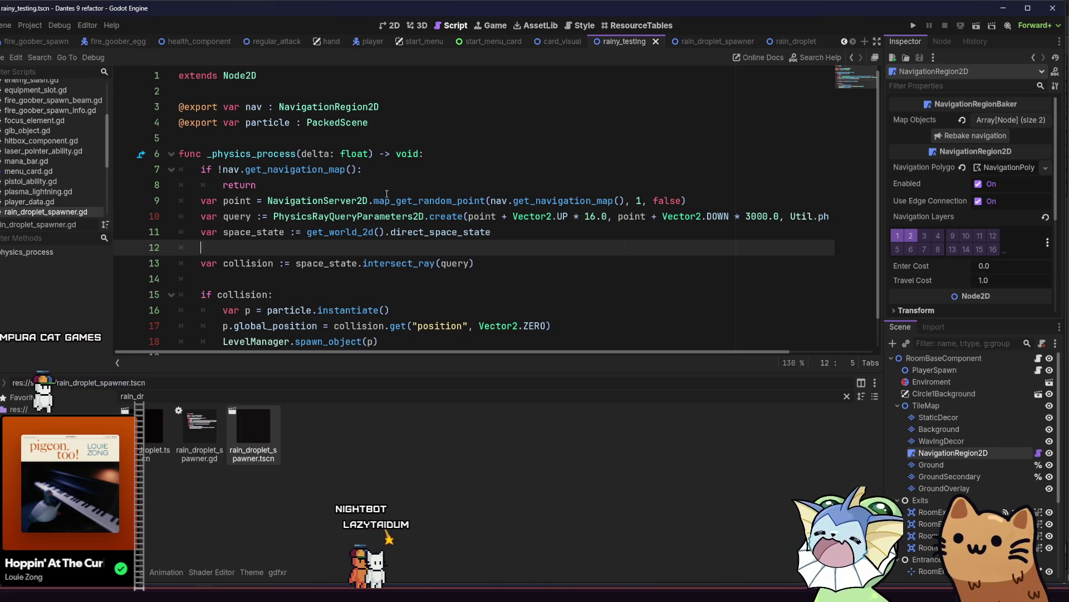
- Make line 17 set global_position to point, deleting the .get("position", Vector2.ZERO) call
scroll(362, 234, "down", 1)
left_click(308, 294)
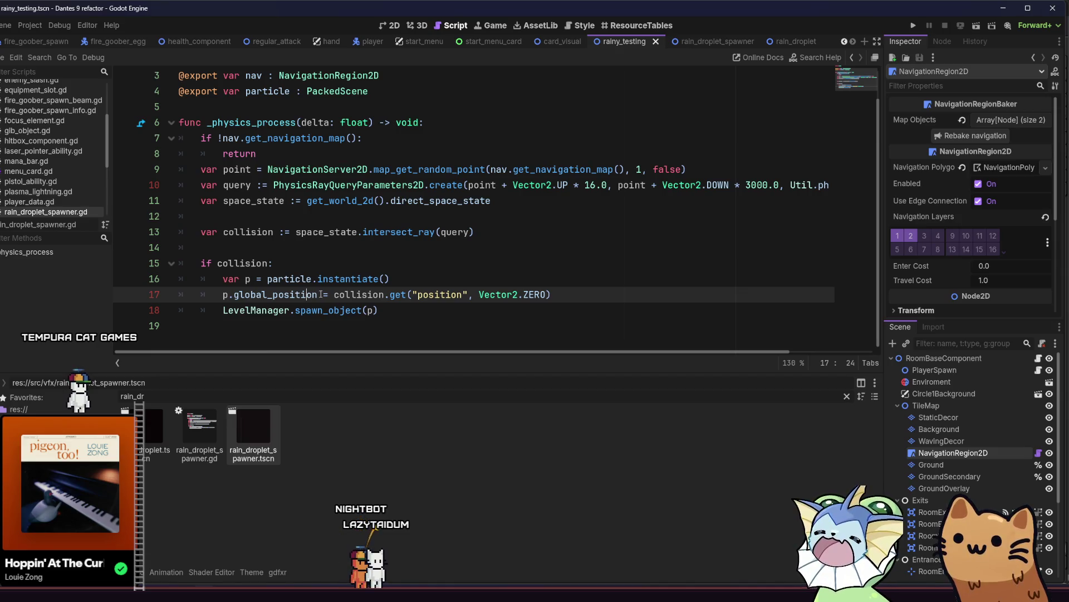
double_click(363, 295)
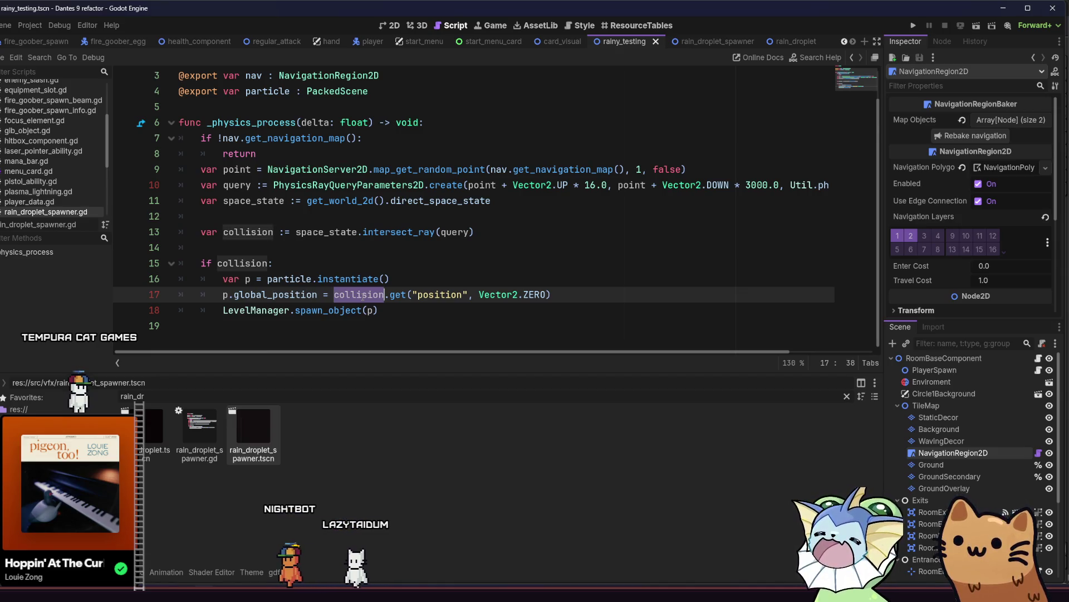
type("point")
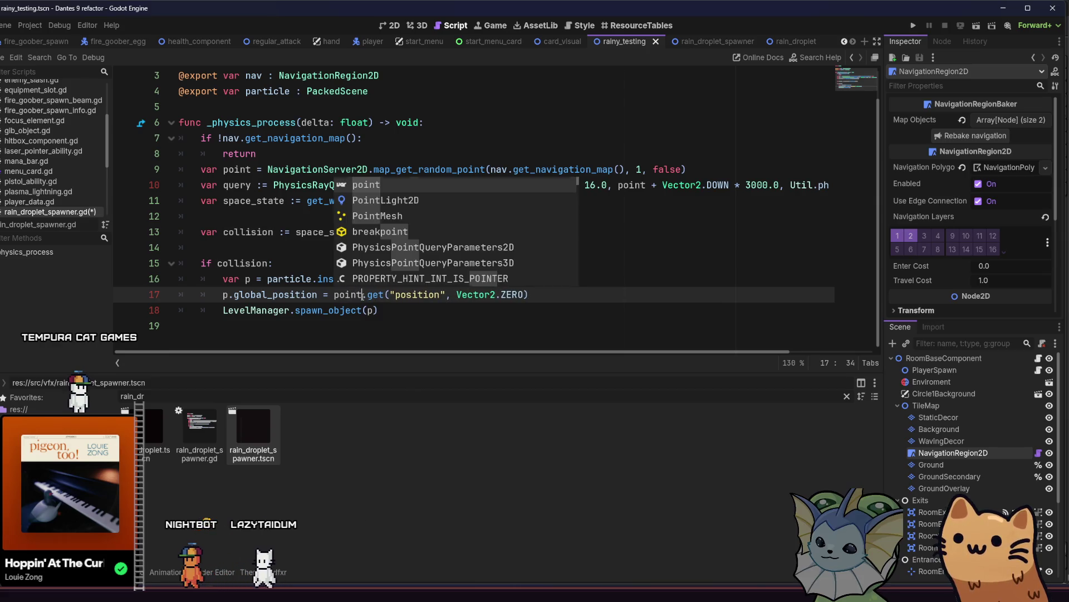
left_click(589, 283)
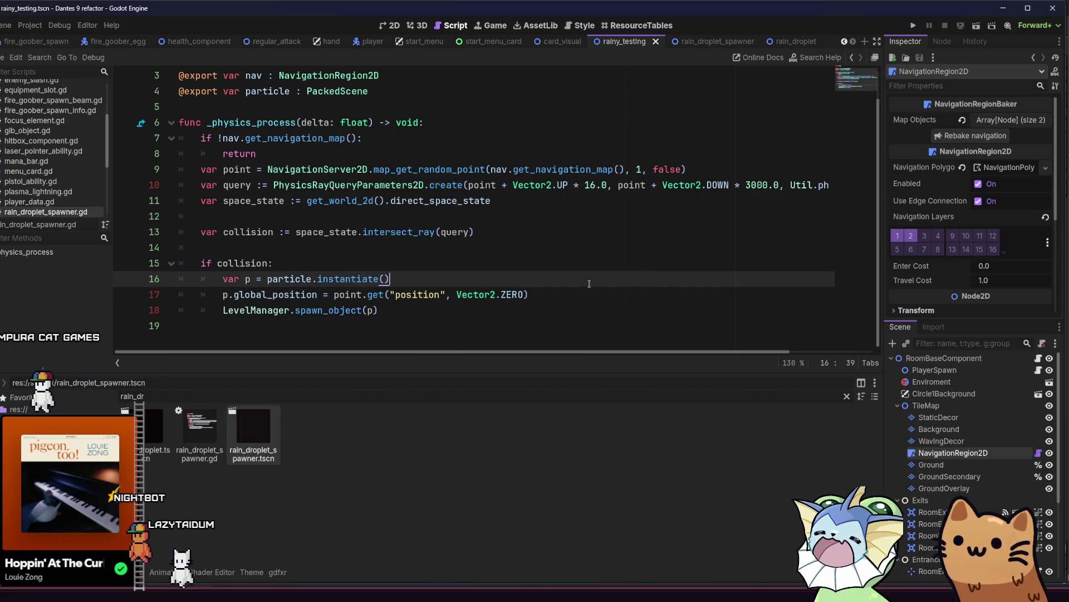
left_click(539, 289)
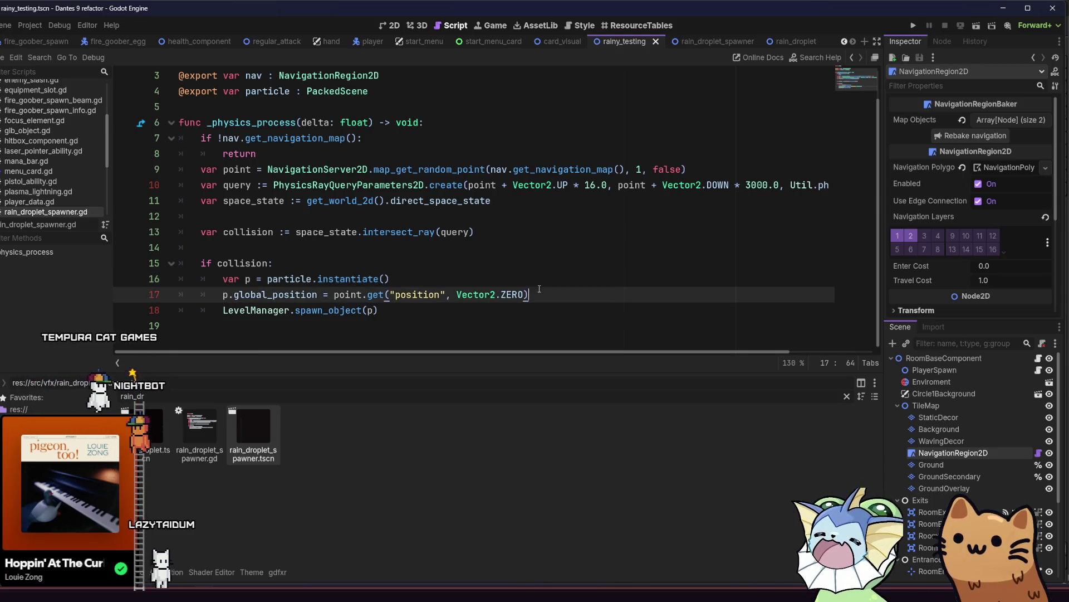
left_click_drag(534, 294, 364, 295)
key("BackSpace")
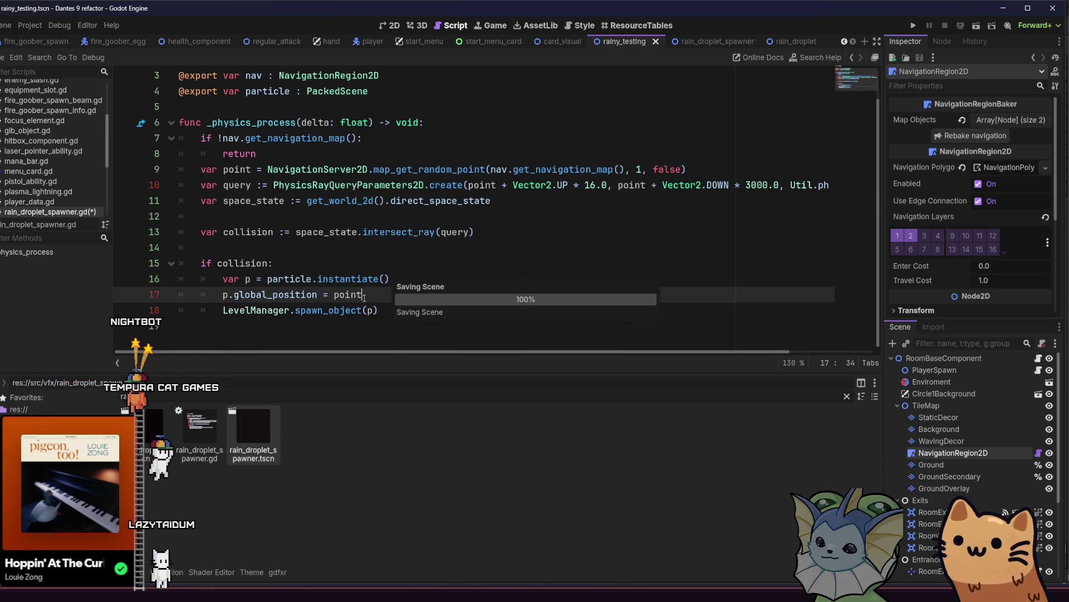
left_click(978, 26)
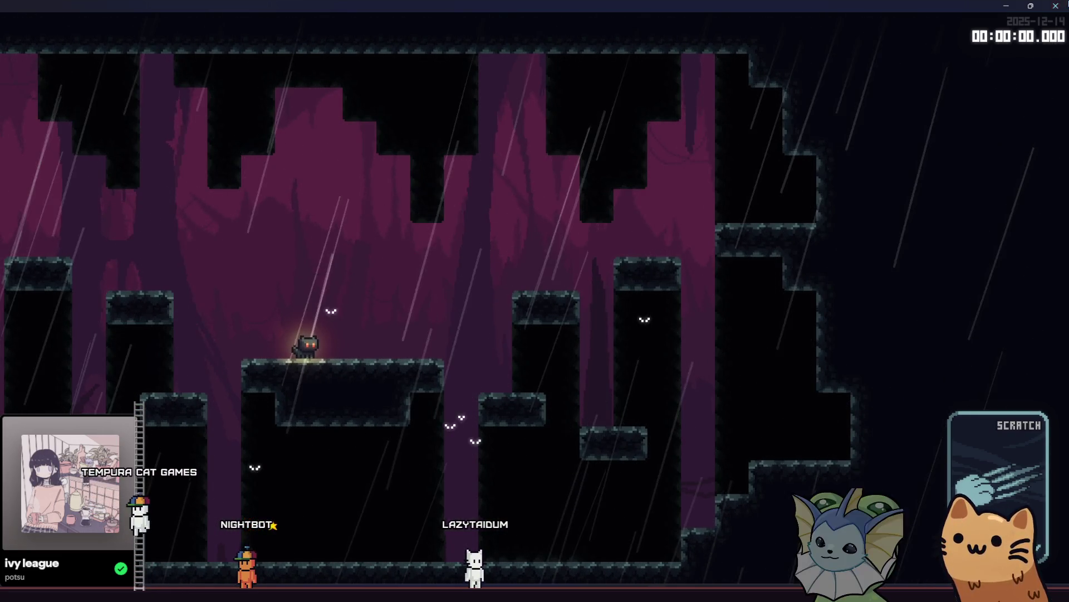
- Close the game window after watching rain fall across the cave level
left_click(1055, 6)
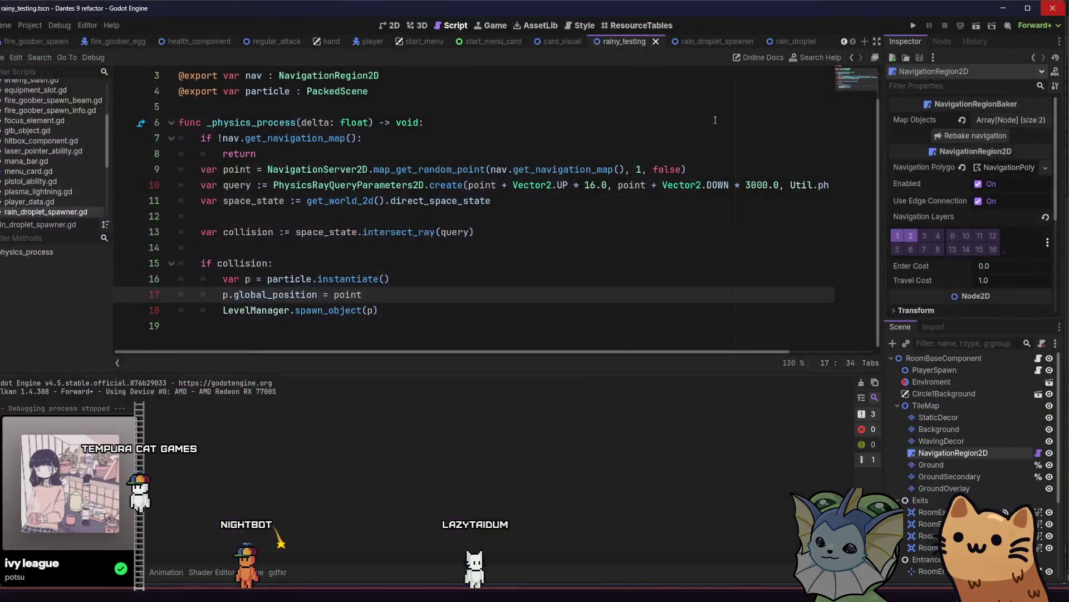
- Undo line 17 back to collision.get position and save the spawner script
left_click(484, 268)
key("ctrl+z")
left_click(498, 267)
key("ctrl+s")
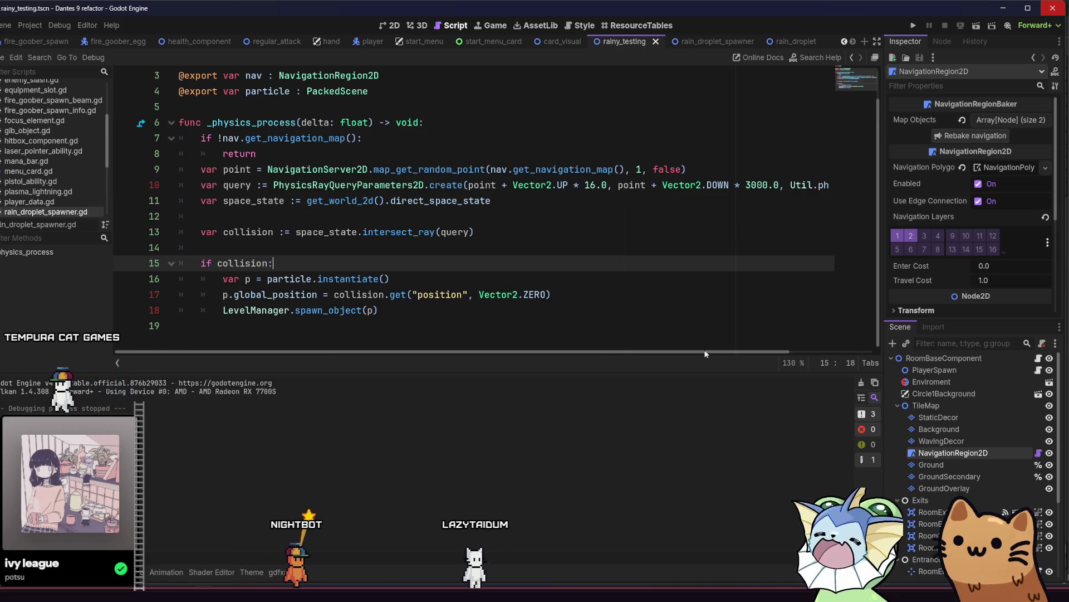
scroll(736, 167, "up", 1)
- Set the rain_droplet particles' colour to translucent white with alpha 60
left_click(796, 42)
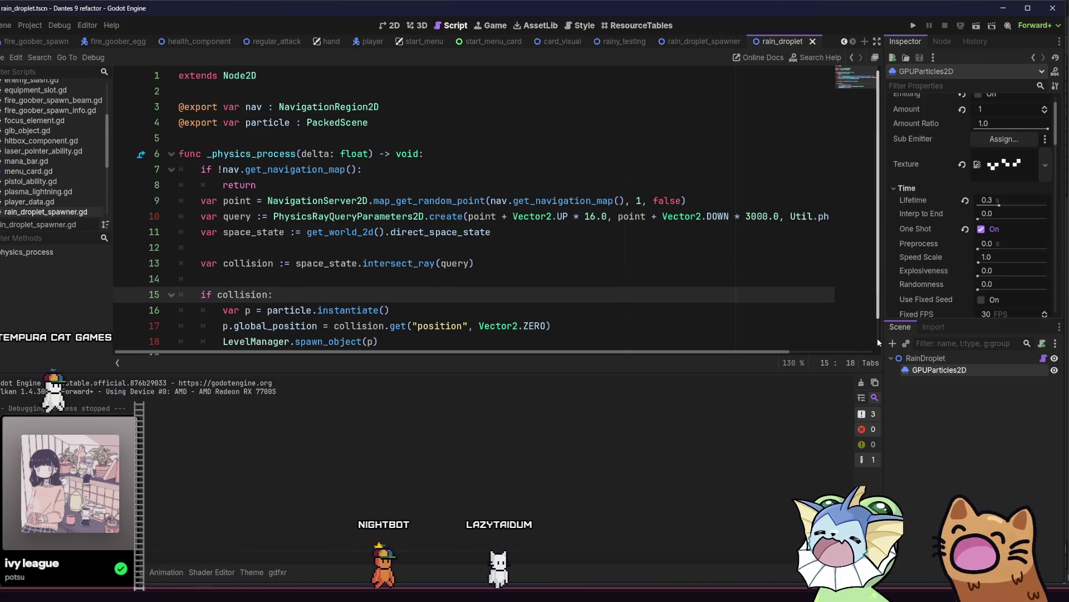
scroll(936, 199, "down", 3)
scroll(937, 203, "down", 10)
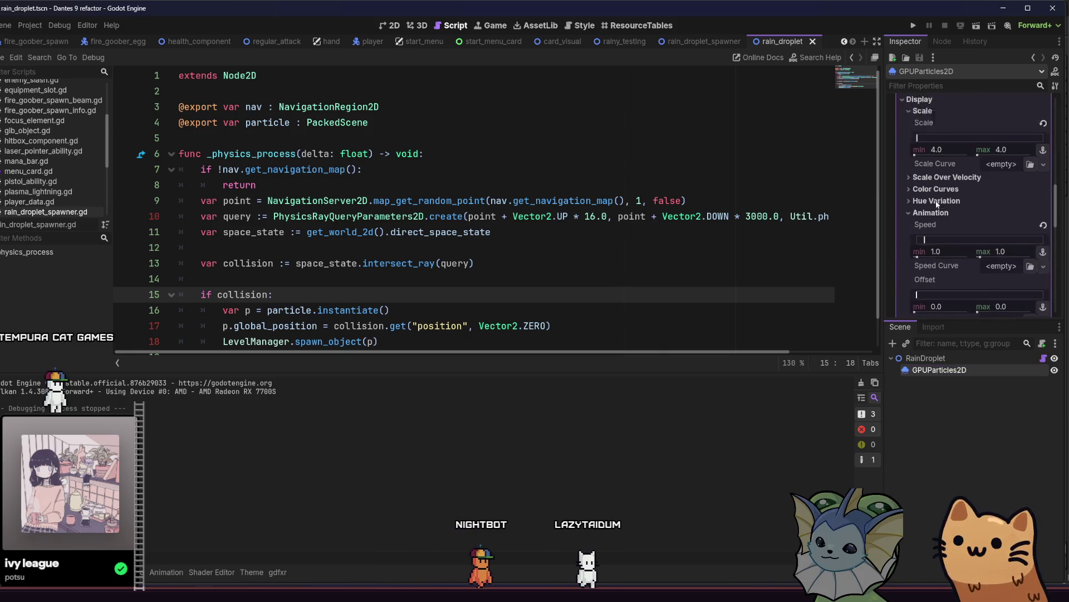
scroll(938, 176, "up", 5)
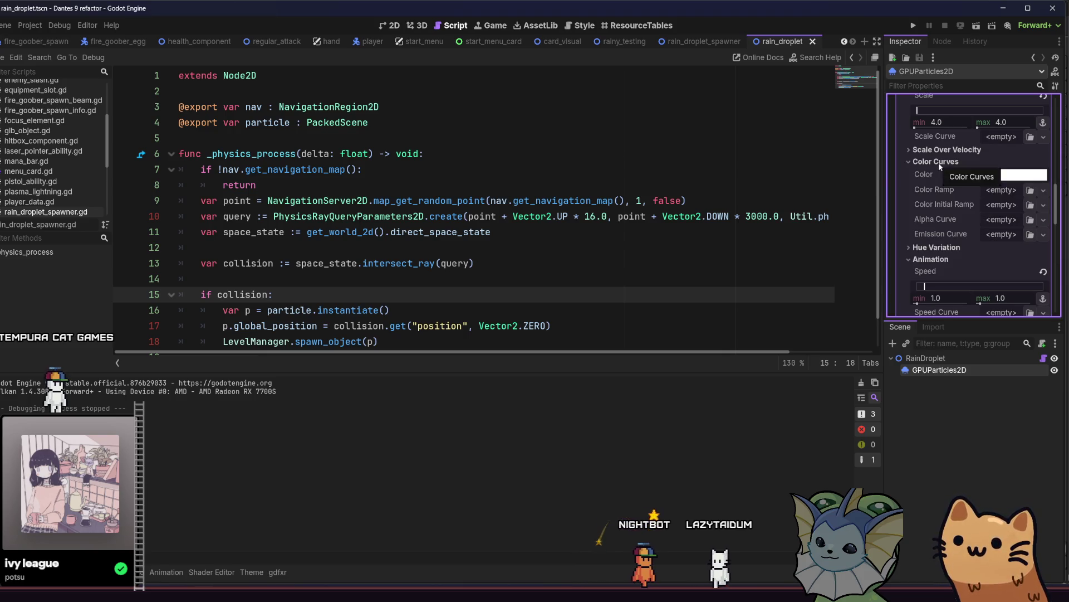
left_click(1001, 175)
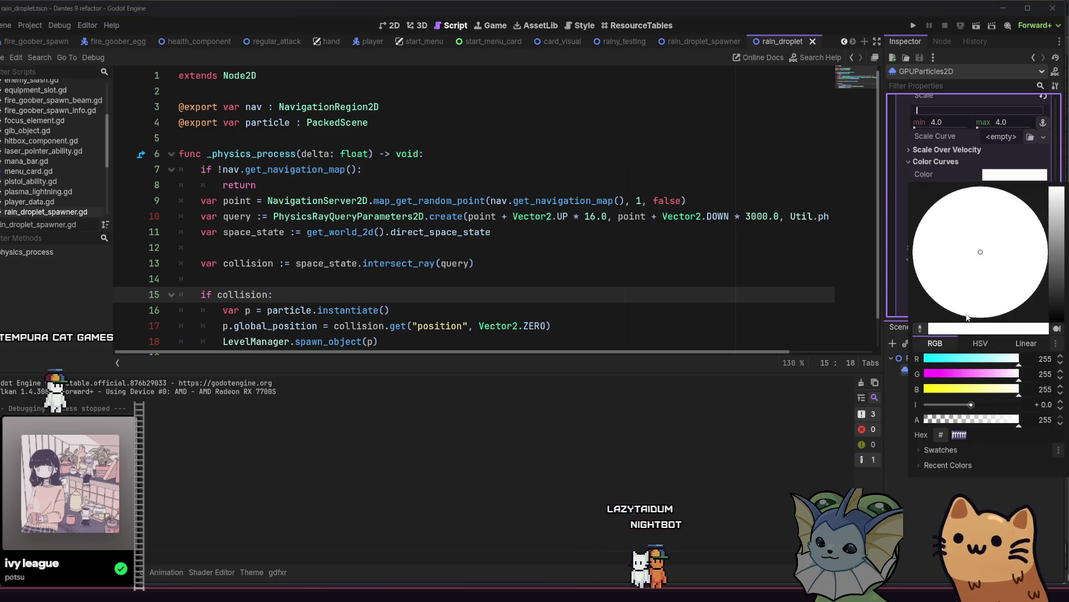
left_click(946, 421)
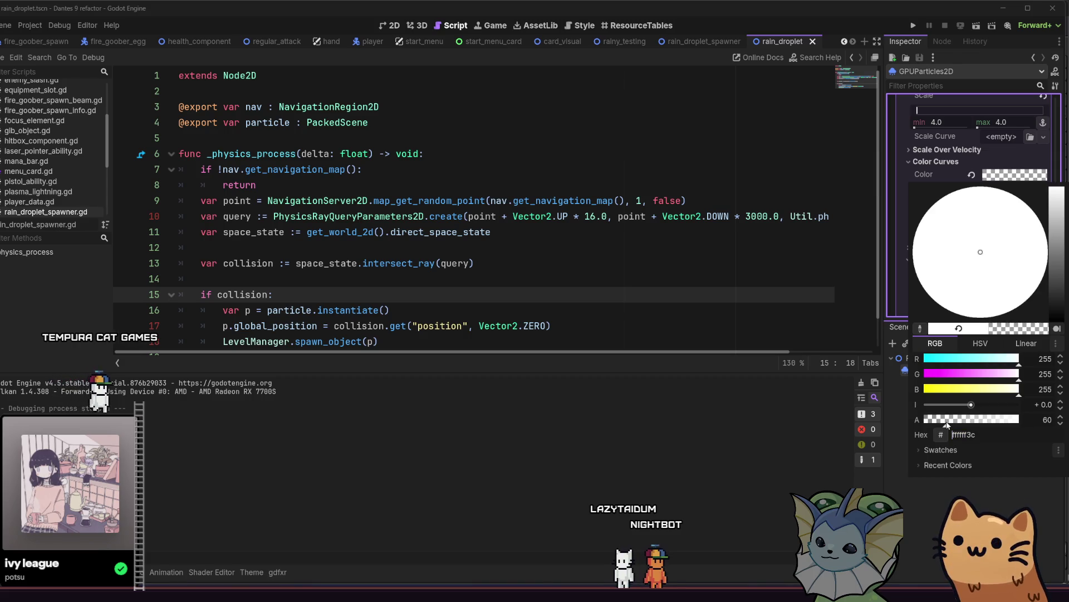
left_click(772, 423)
left_click(703, 41)
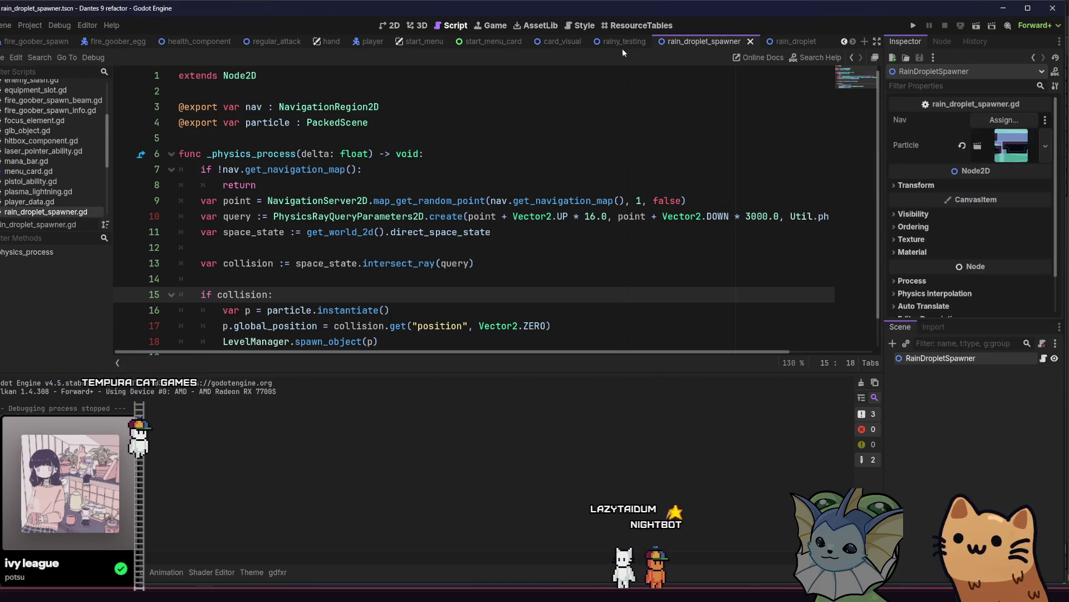
left_click(619, 42)
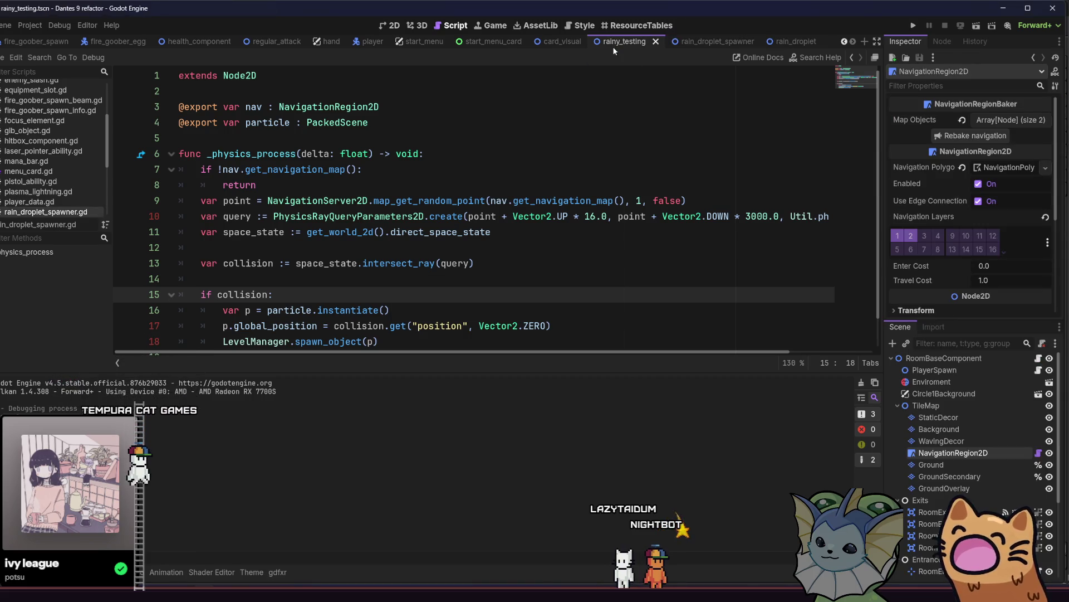
- Add a 'for i in 10:' line after the return in _physics_process
left_click(694, 42)
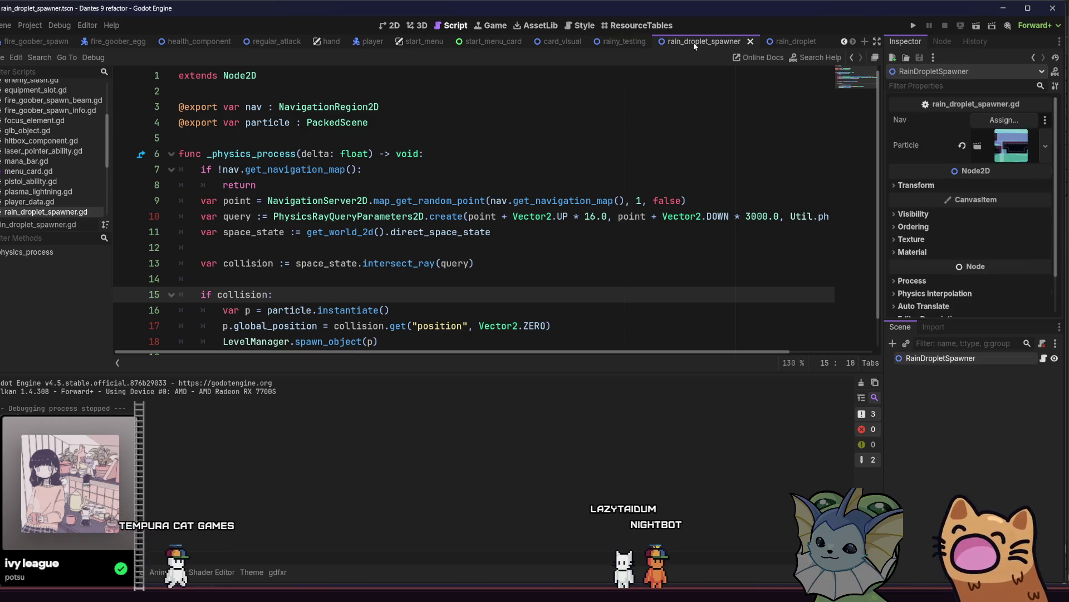
left_click(616, 42)
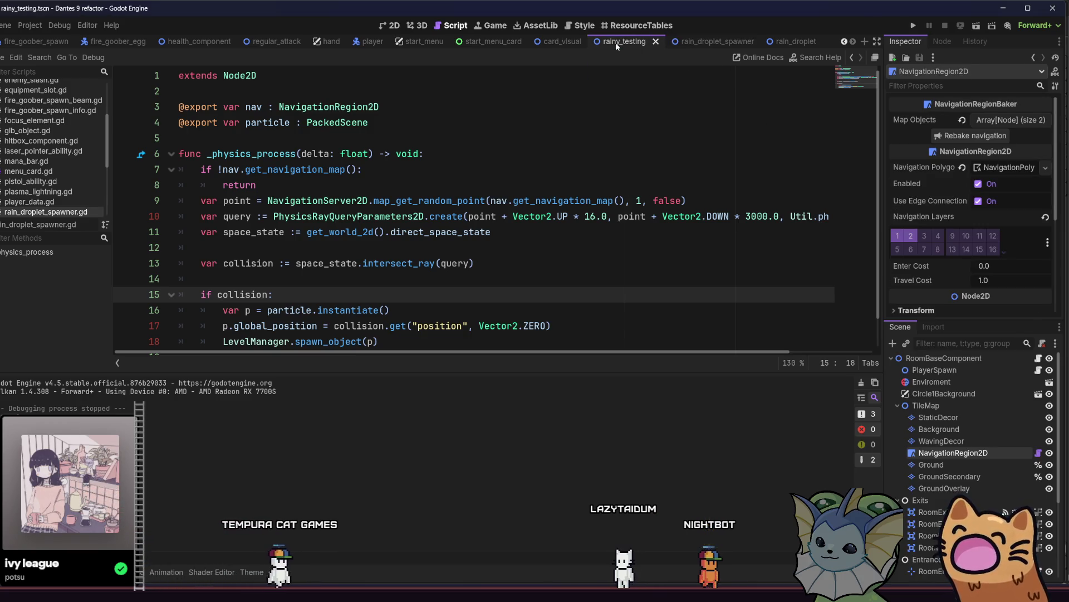
left_click(698, 42)
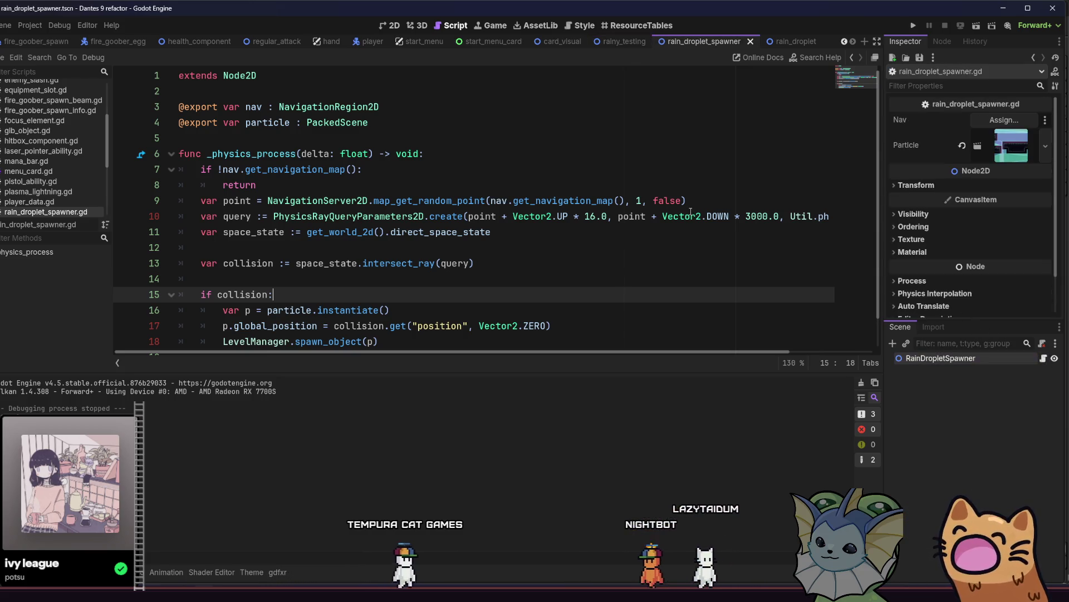
scroll(626, 208, "down", 2)
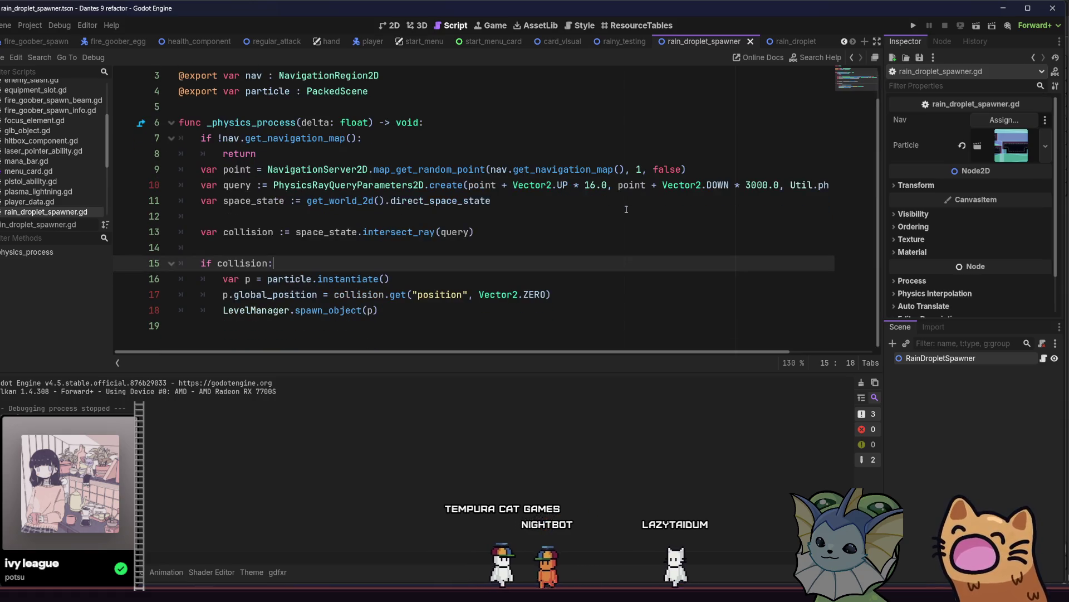
left_click(389, 161)
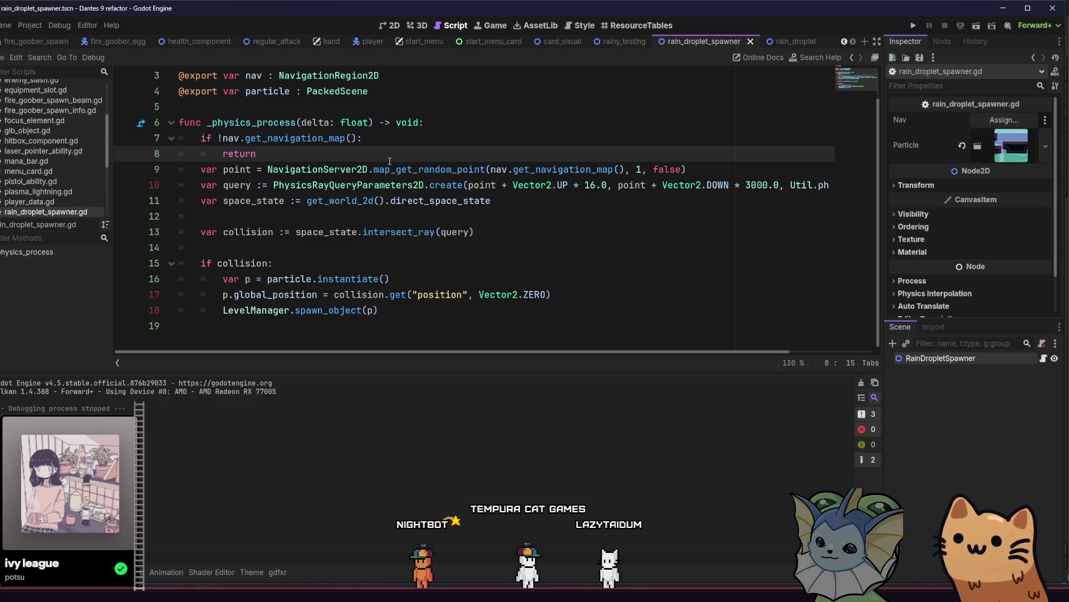
key("Return")
key("BackSpace")
type("for")
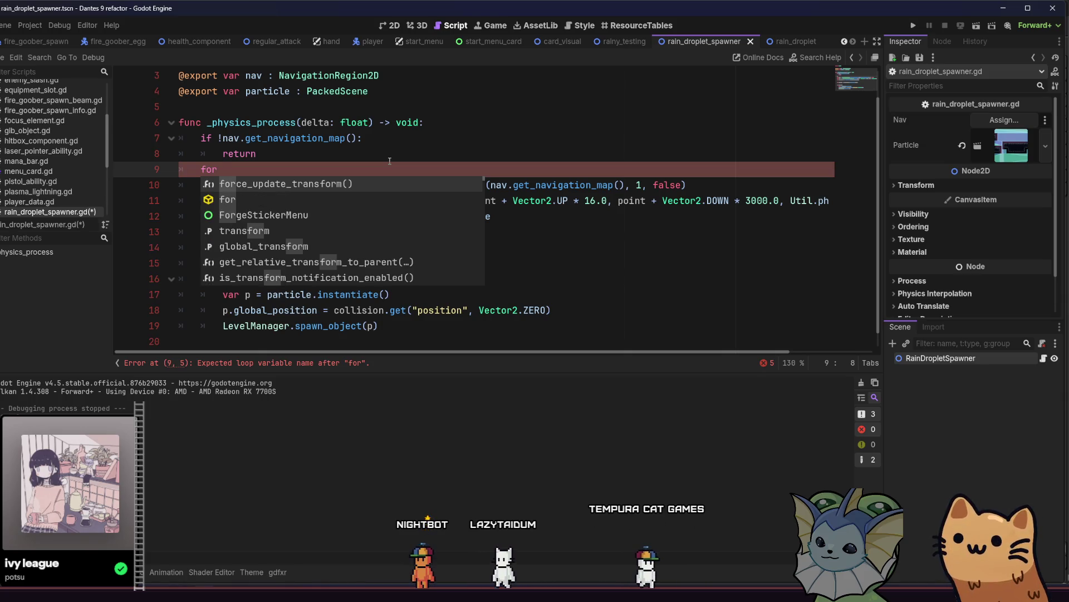
type(" i in 10")
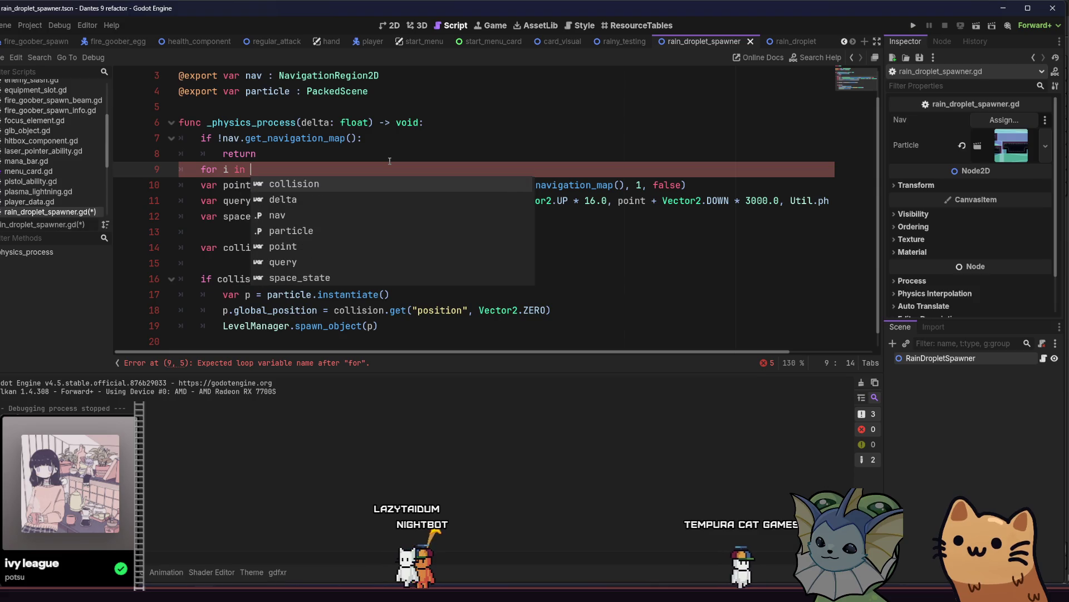
type(":")
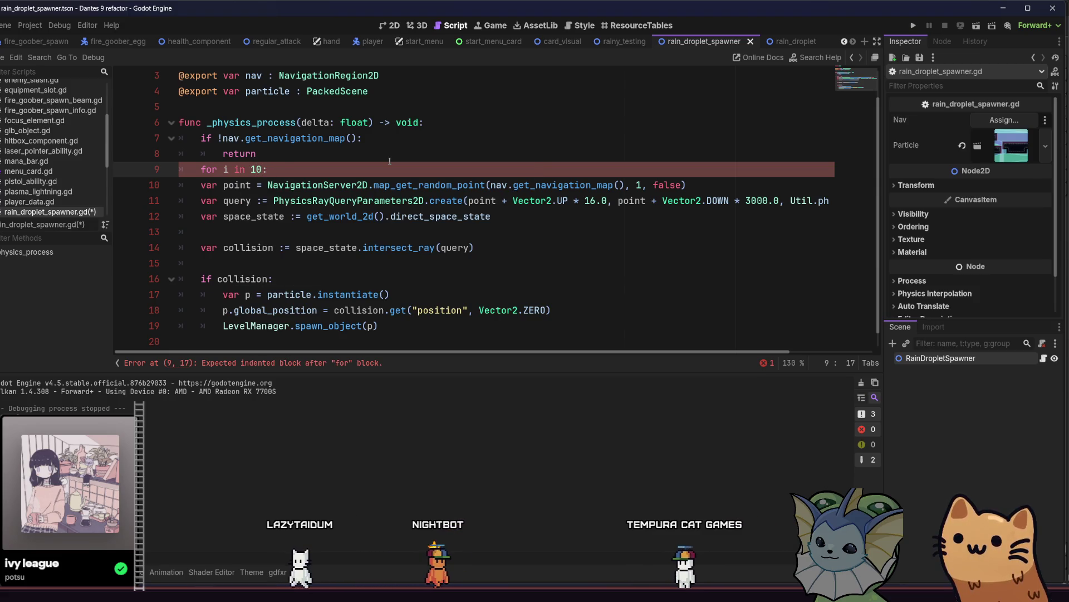
- Indent the random point, query, space_state, raycast and spawning lines under the loop
left_click(256, 169)
left_click(202, 185)
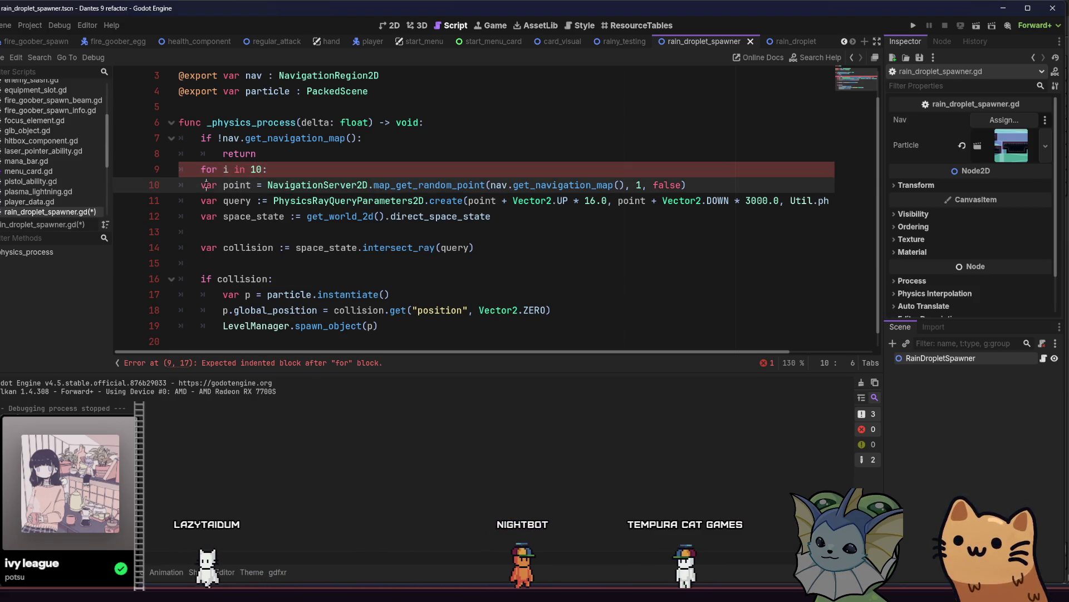
key("Tab")
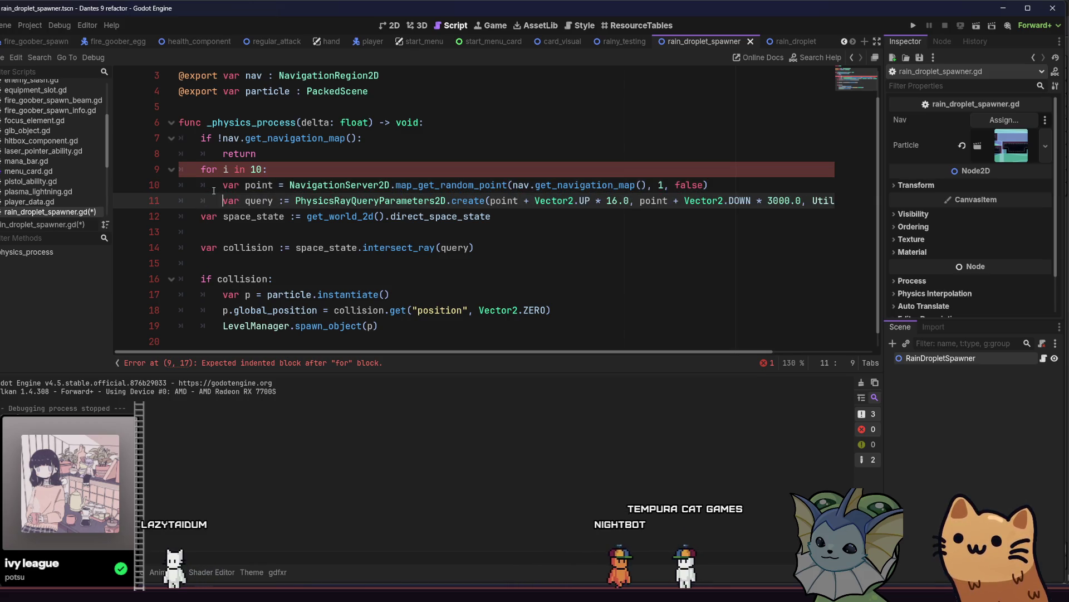
key("Down")
key("Tab")
key("Down")
key("Tab")
key("Down")
key("Down")
key("Tab")
key("Down")
key("Down")
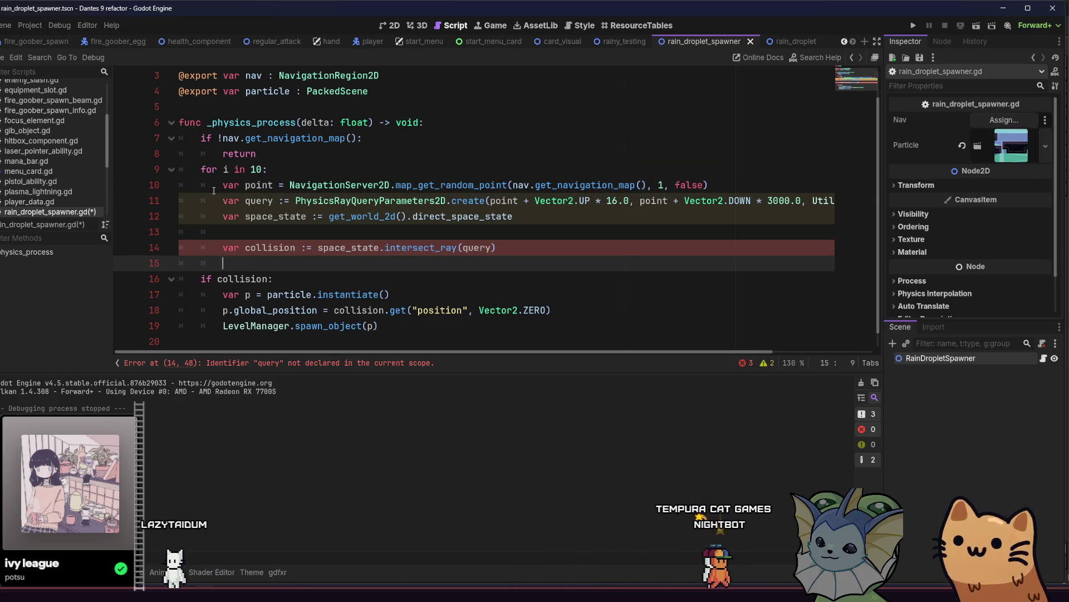
key("Tab")
key("Down")
key("Tab")
key("Down")
key("Tab")
key("Down")
key("Tab")
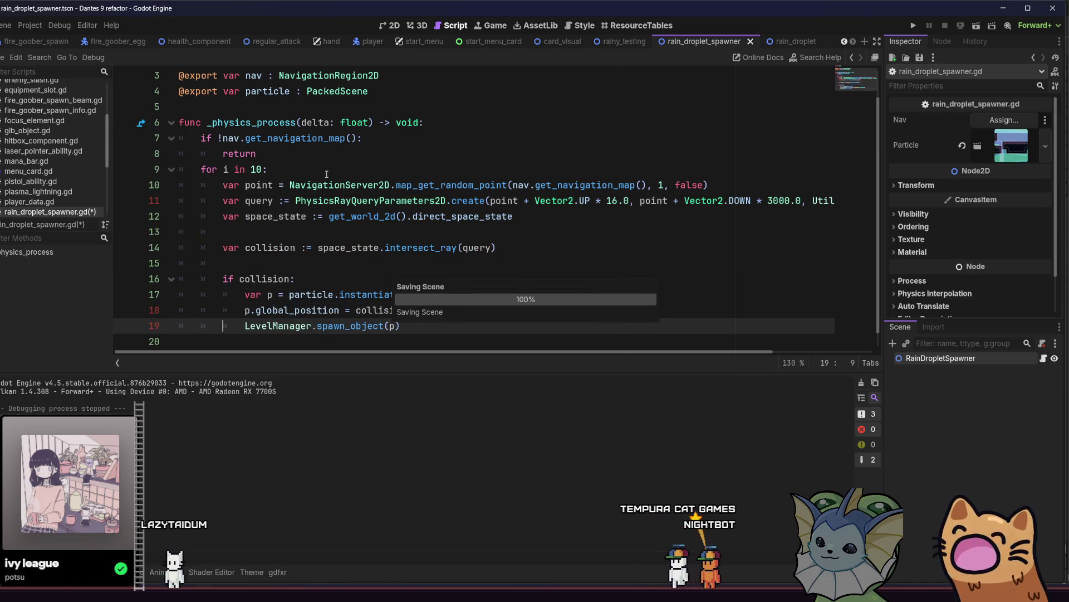
left_click(557, 169)
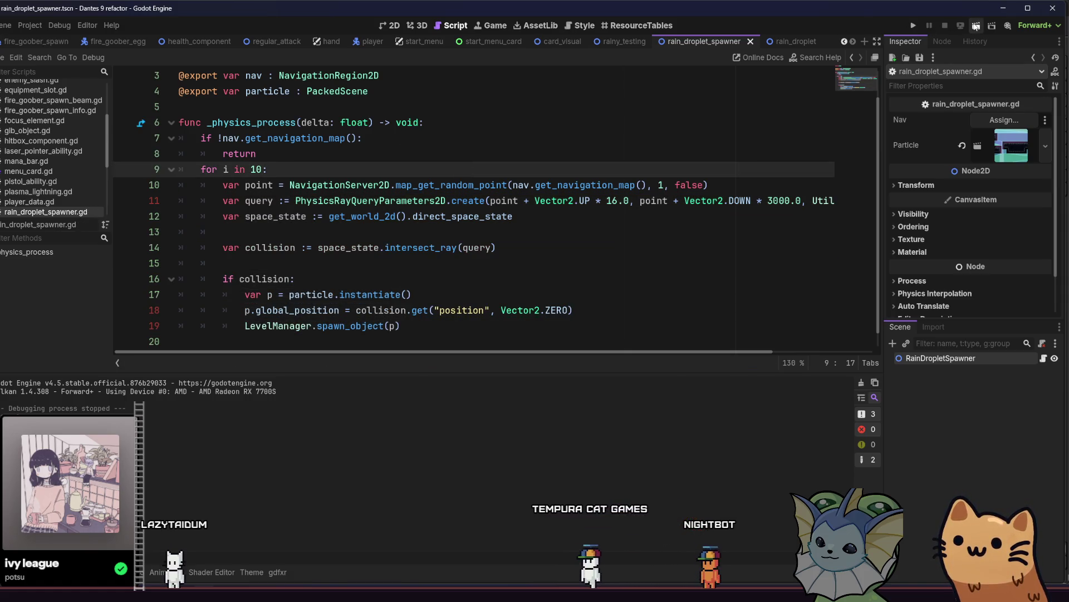
left_click(621, 41)
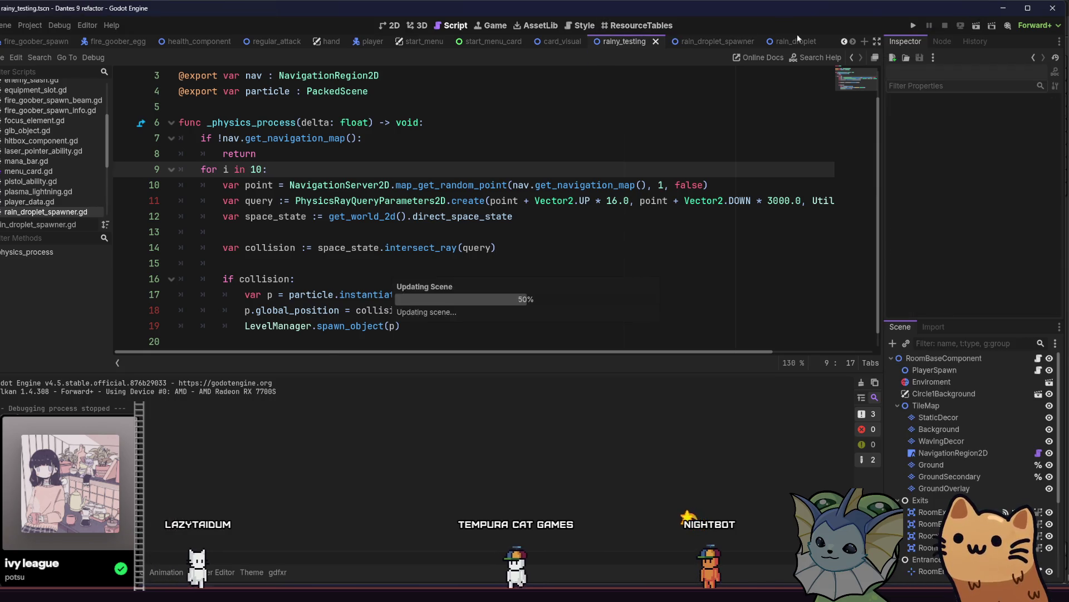
left_click(973, 26)
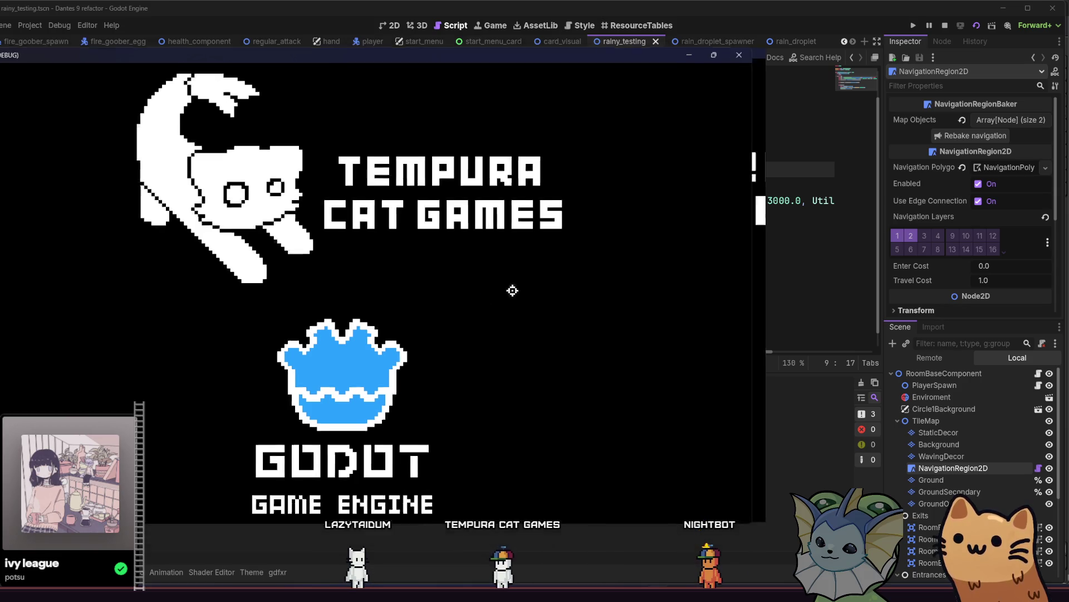
key("super+Up")
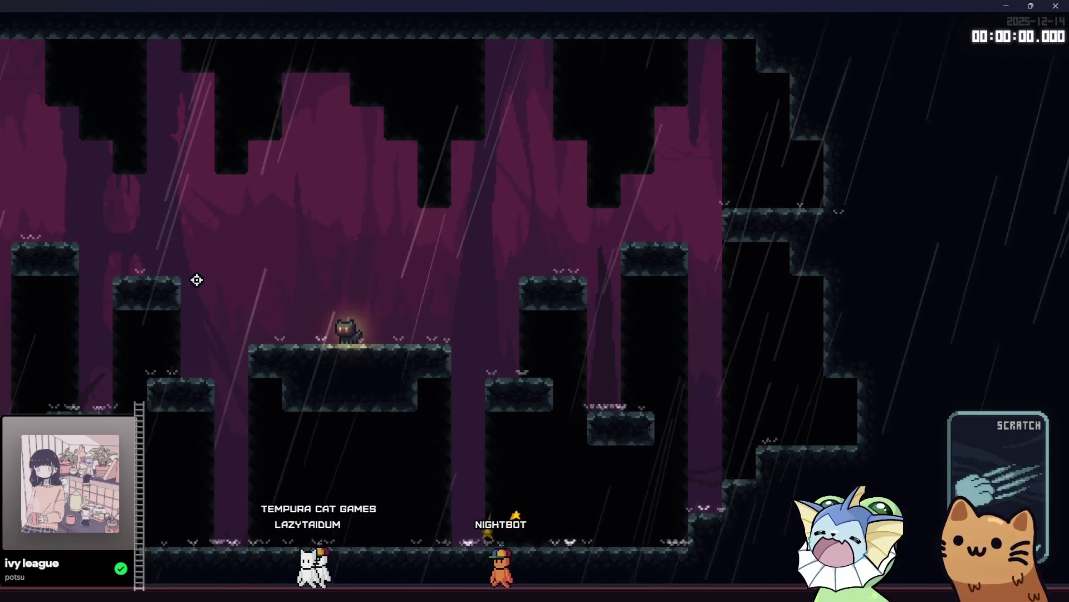
key("a")
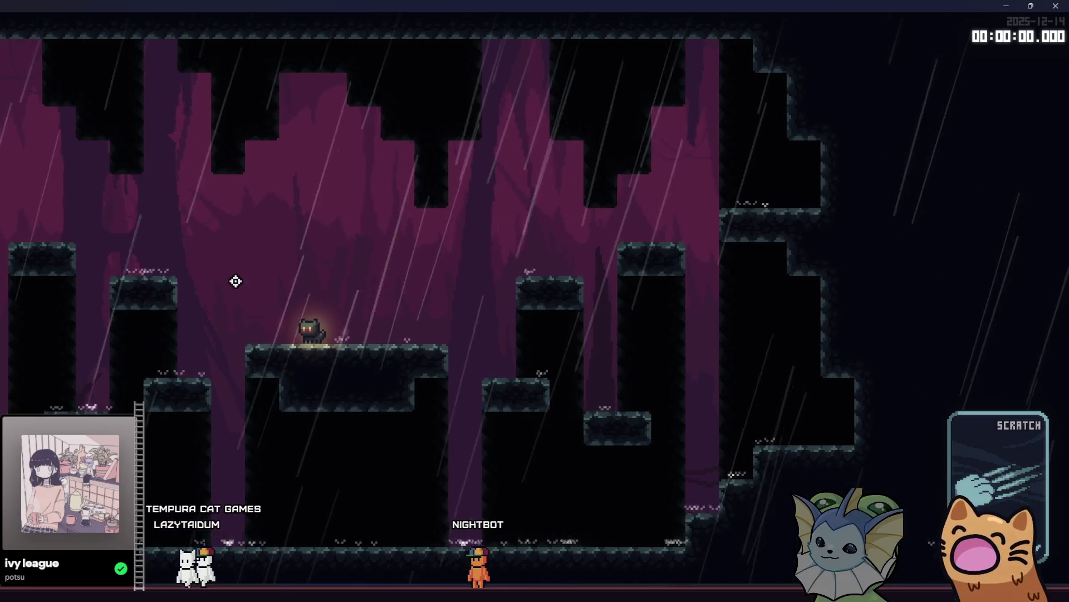
key("d")
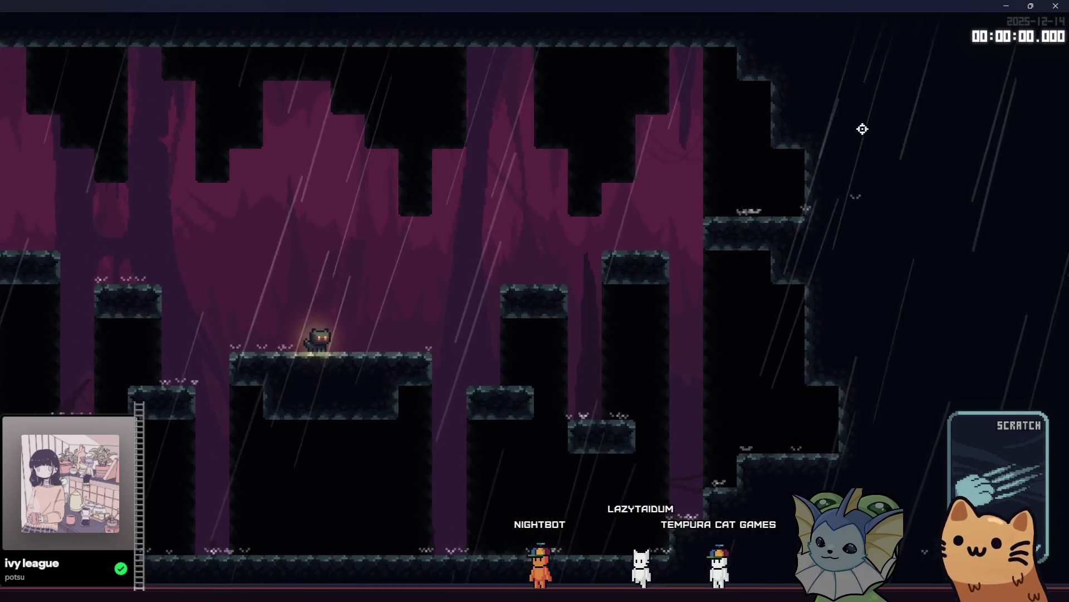
- Stop the game and change the spawner loop to 'for i in 4', saving the script
left_click(1056, 5)
left_click(297, 151)
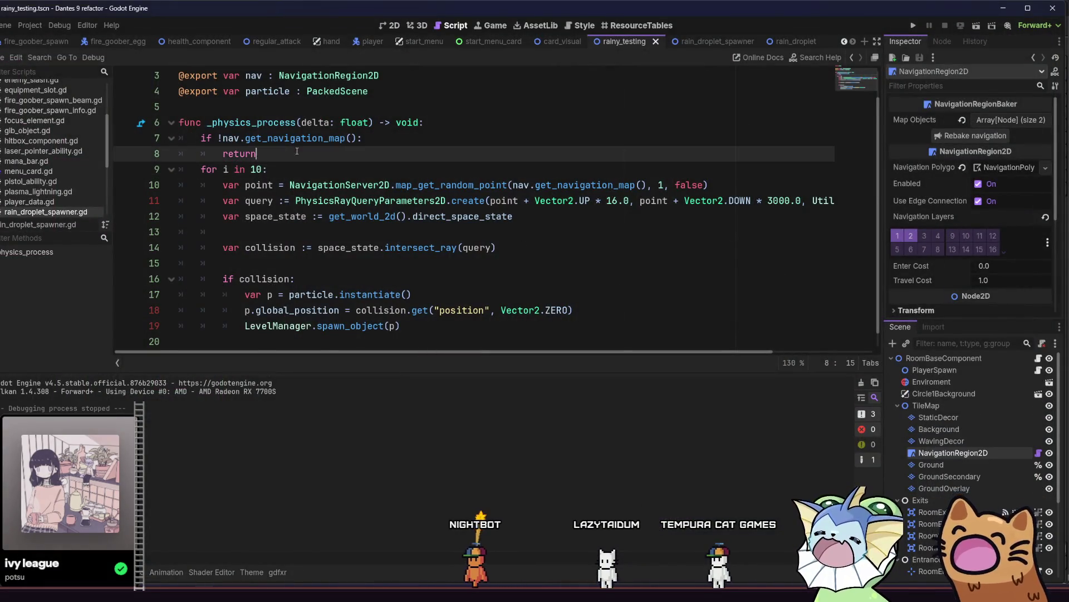
double_click(265, 163)
type("4")
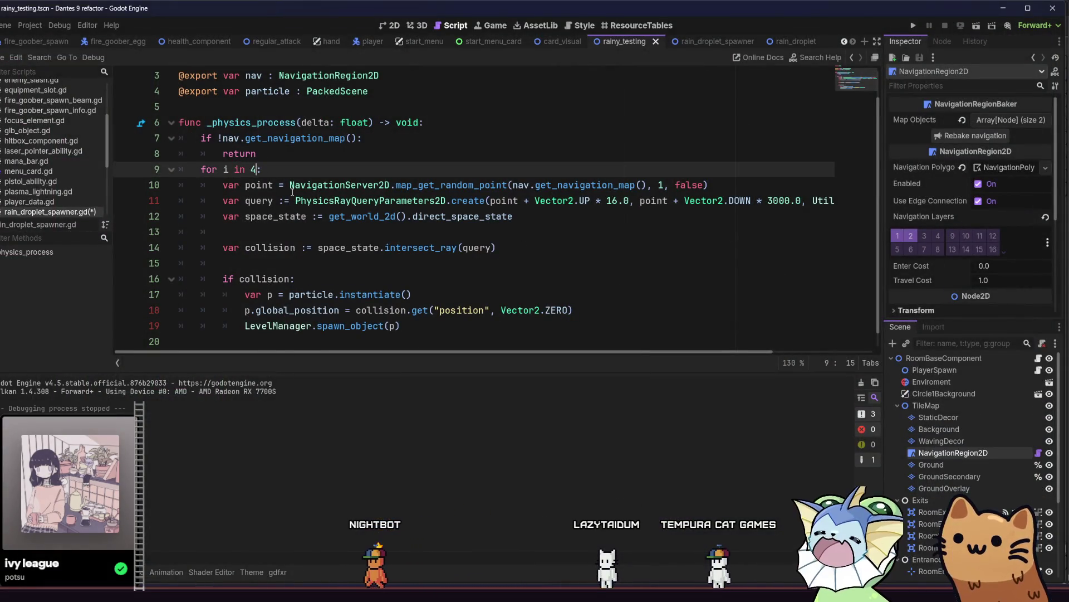
key("ctrl+s")
- Run the scene and walk and jump the cat through the rain, then stop it
left_click(975, 28)
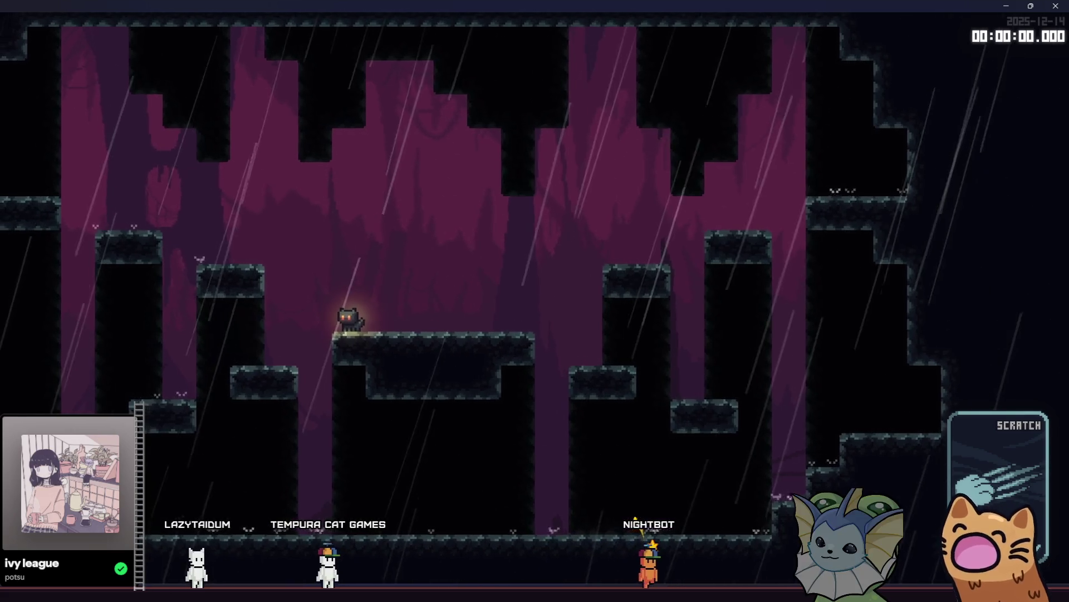
key("Right")
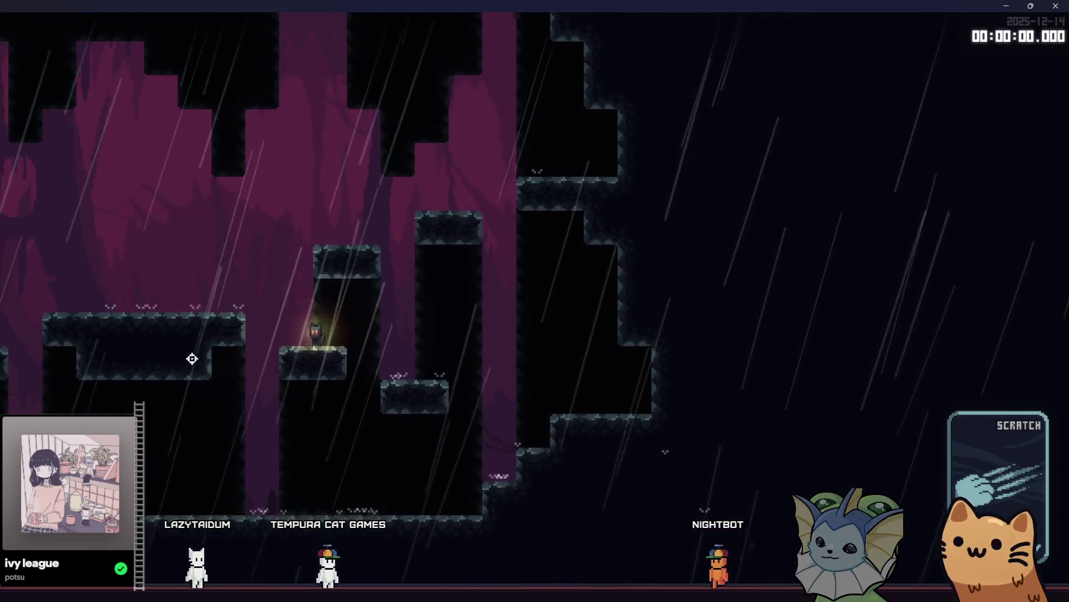
key("space")
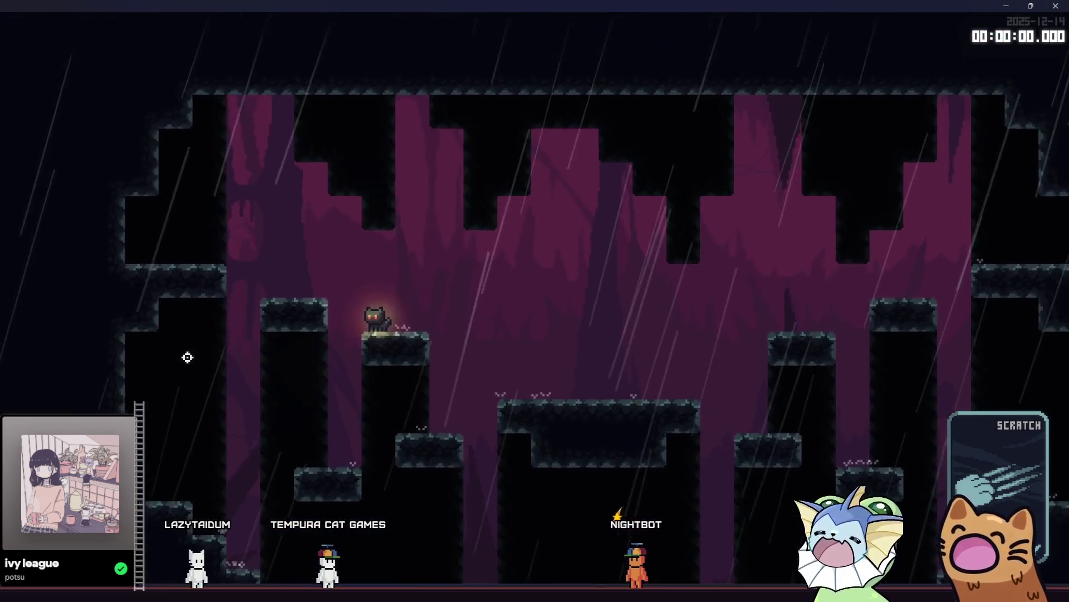
key("Left")
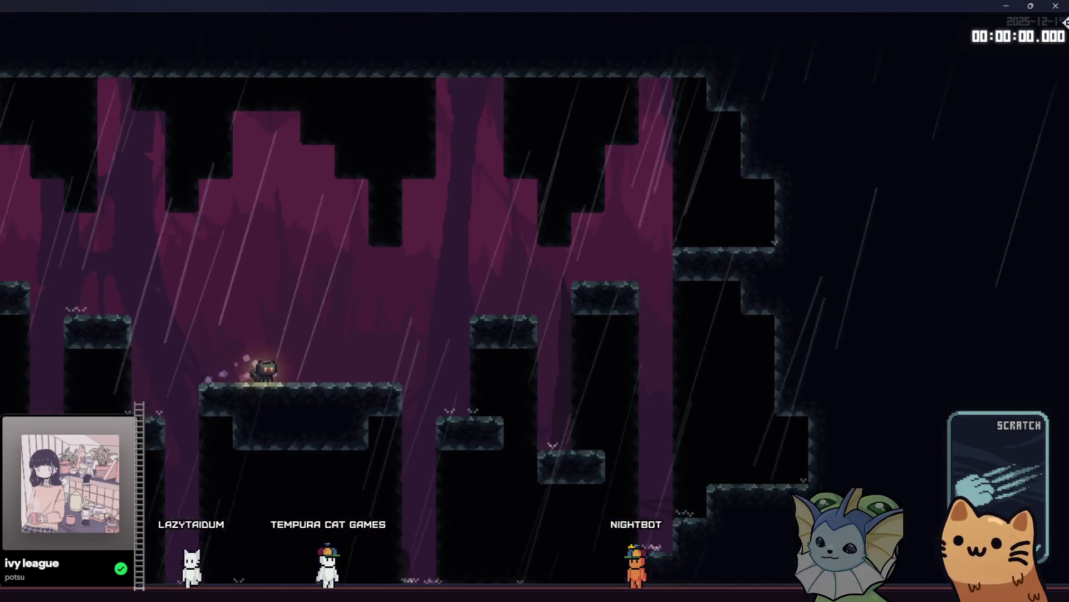
key("F8")
scroll(658, 203, "right", 3)
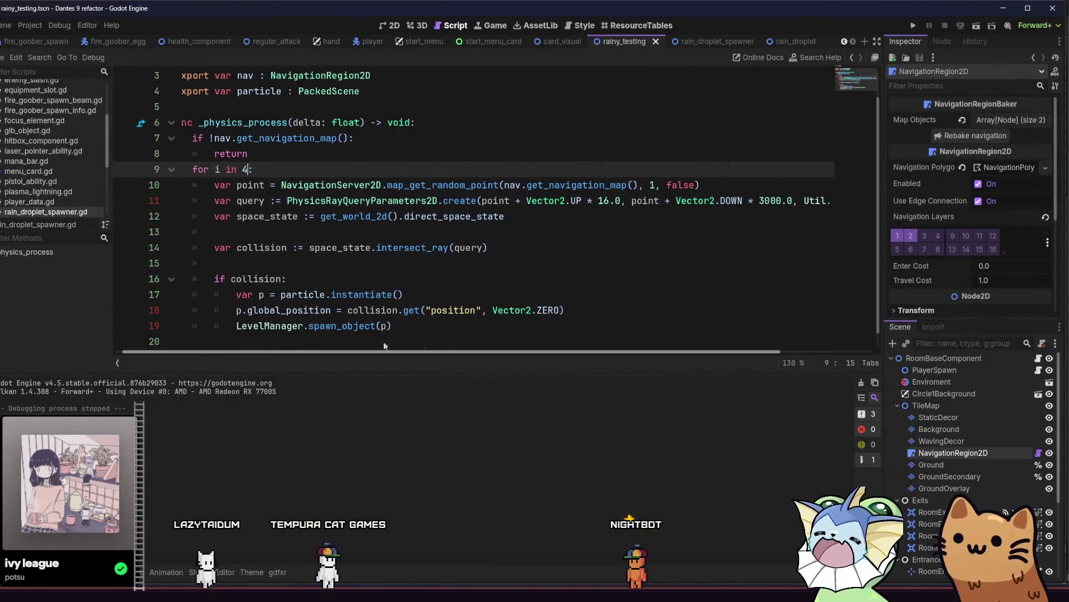
- Change the last map_get_random_point argument from false to true and save
left_click(658, 203)
double_click(658, 202)
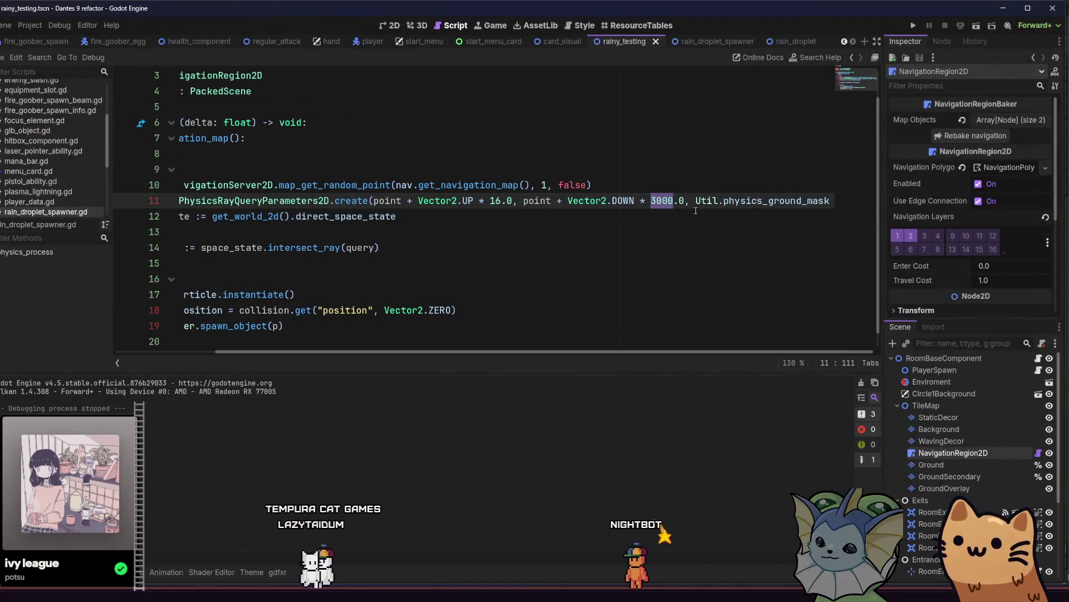
double_click(573, 185)
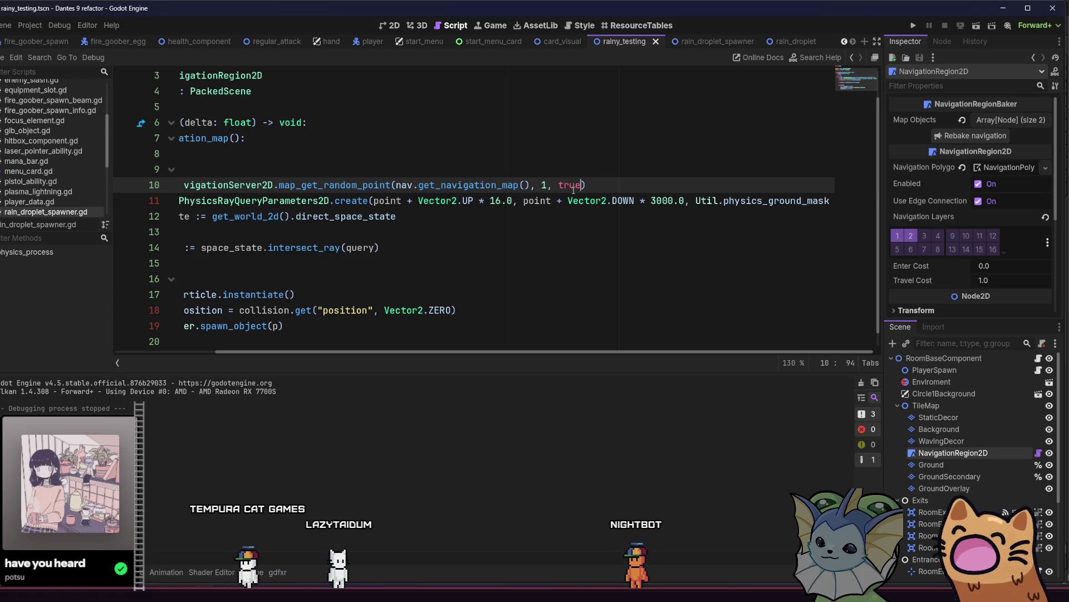
key("ctrl+s")
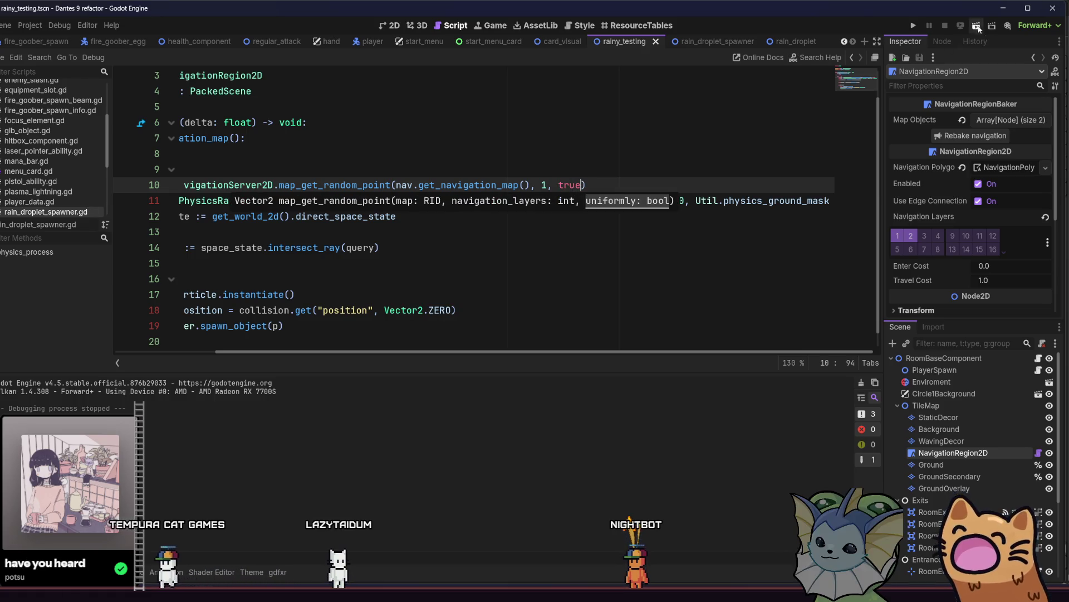
- Playtest the uniform rain by running, jumping and climbing the cat across the cave rooms
left_click(979, 28)
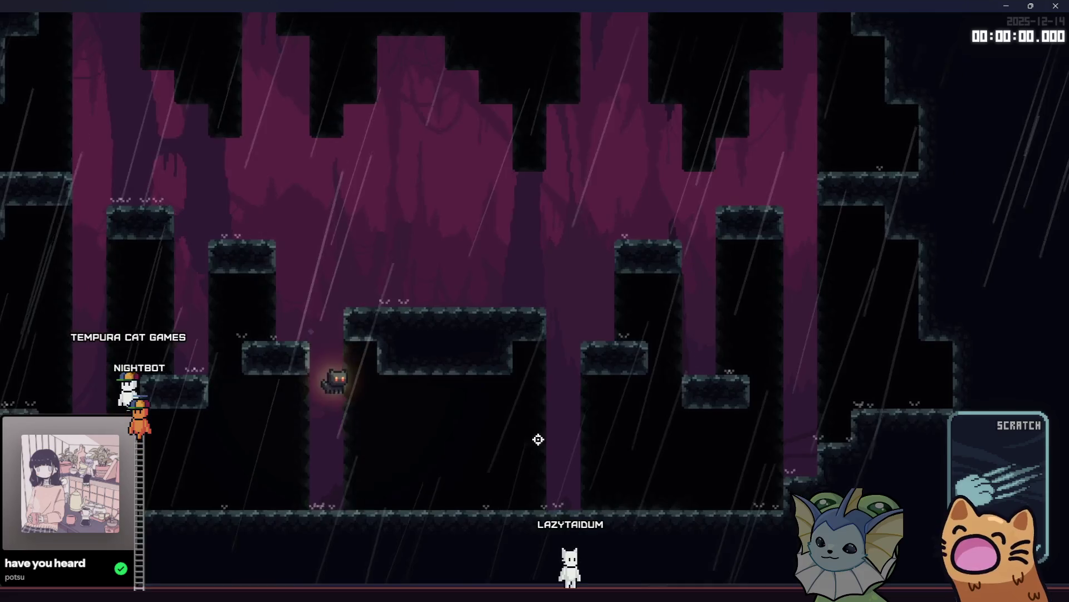
key("Right")
key("space")
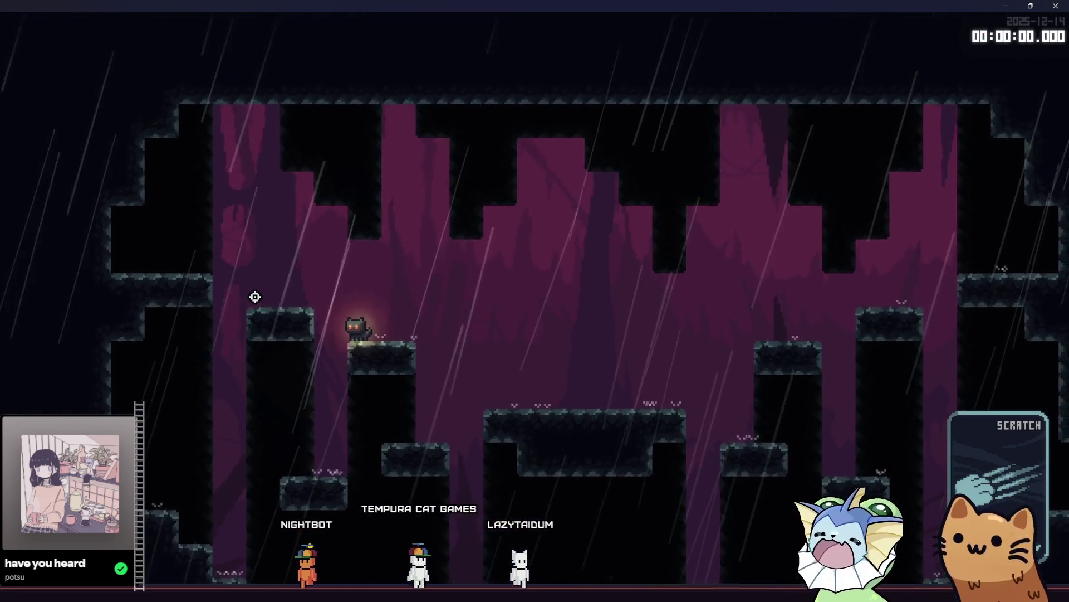
key("d")
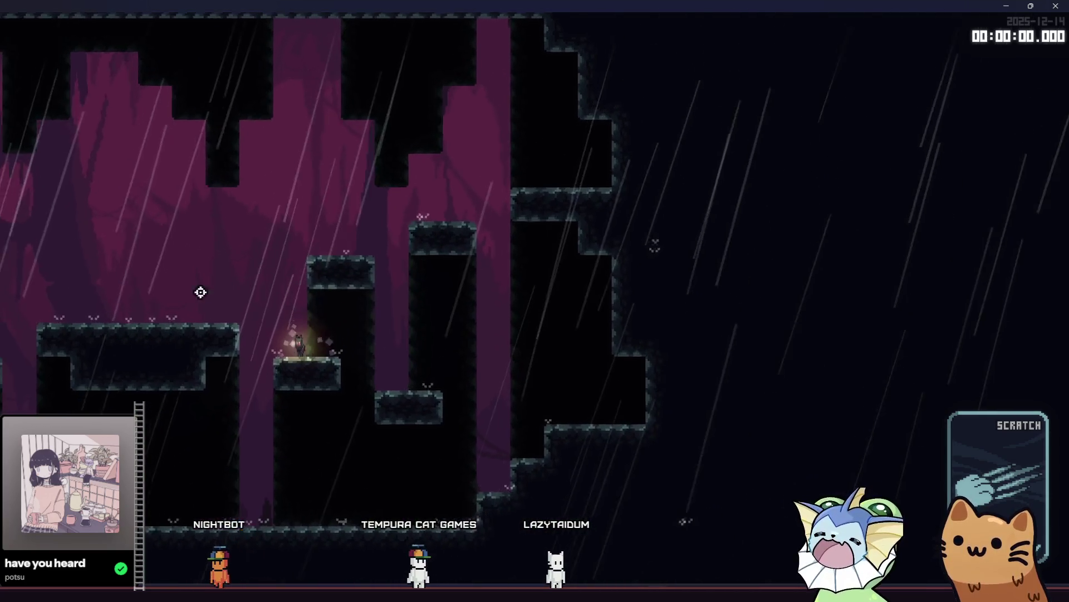
key("d")
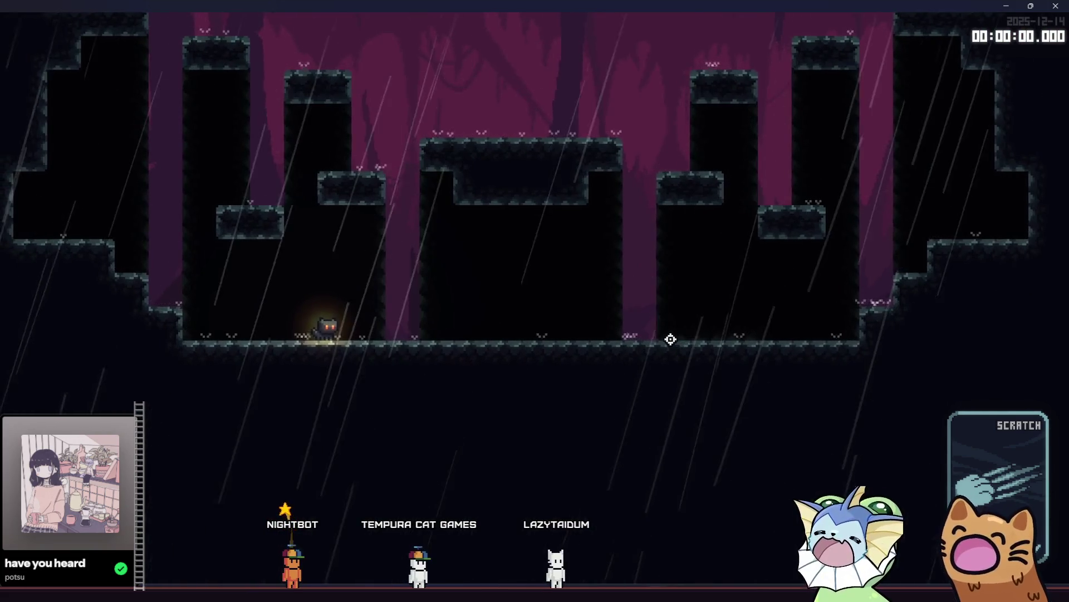
key("a")
key("space")
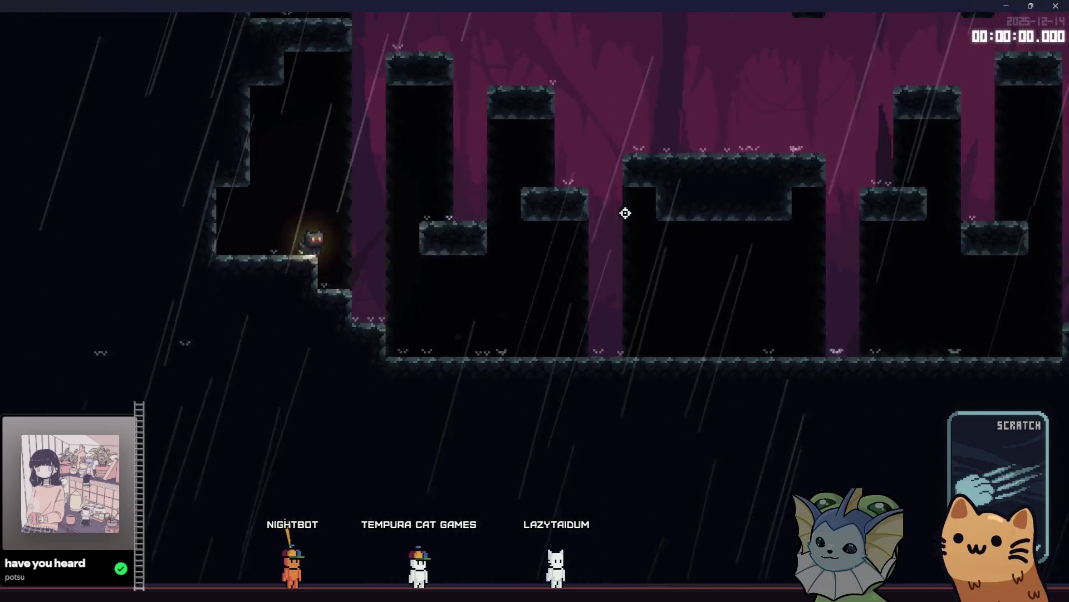
key("d")
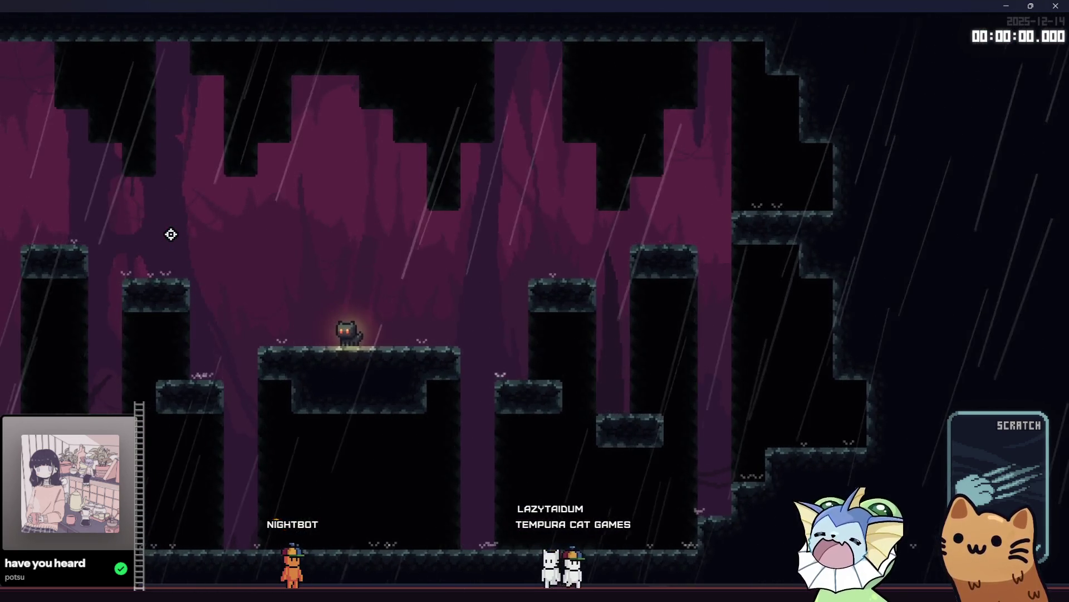
key("a")
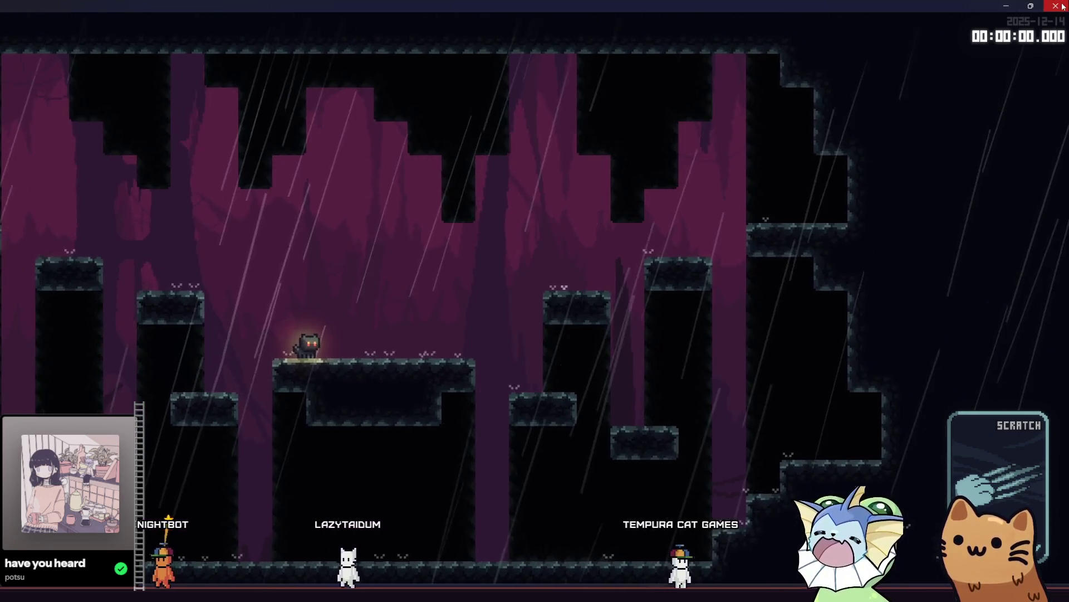
left_click(1055, 6)
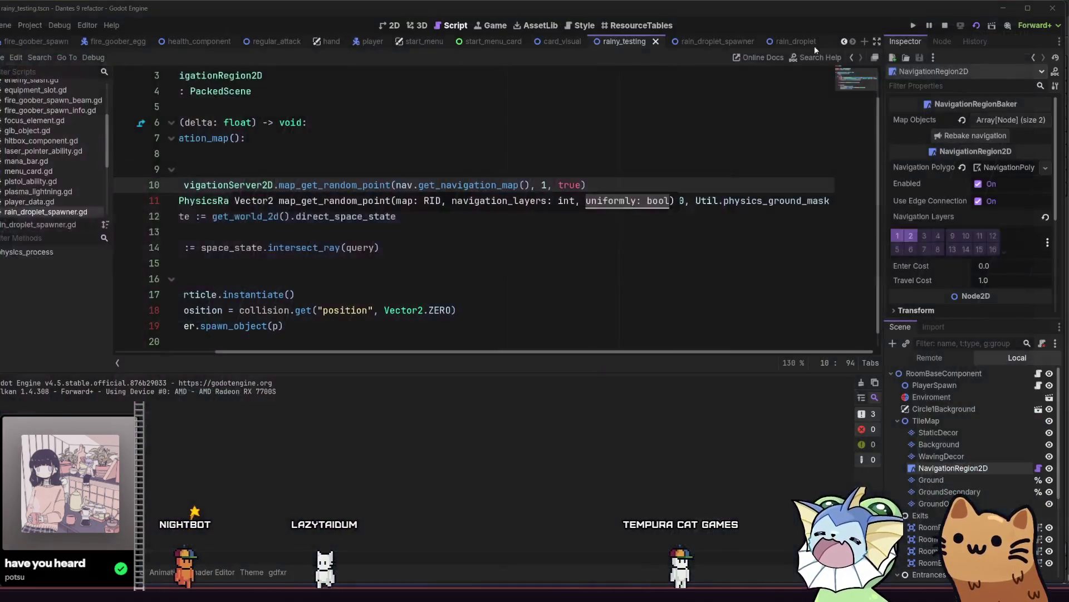
left_click(794, 41)
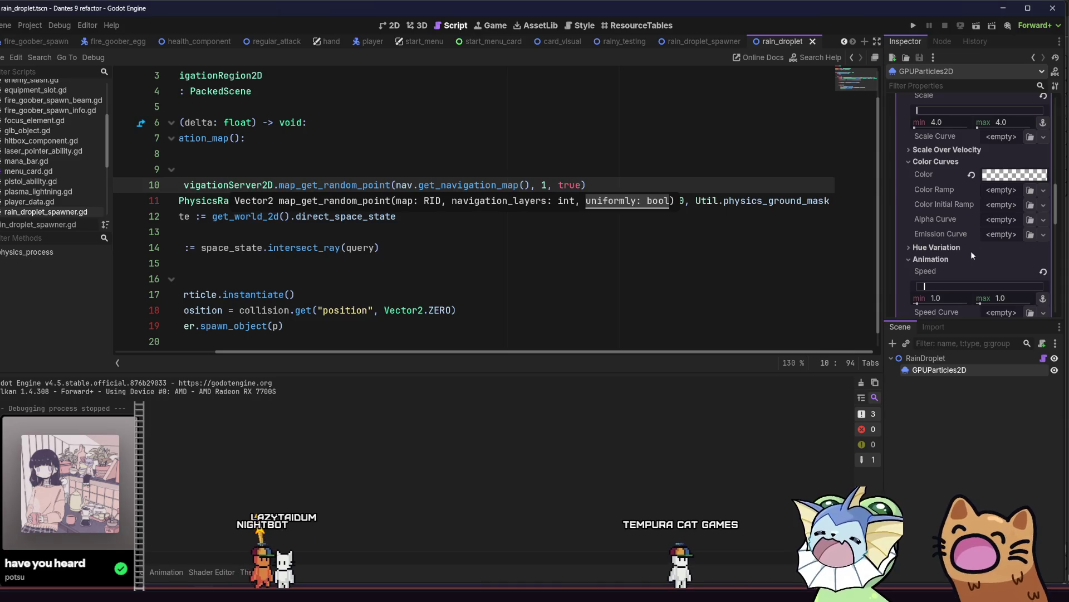
- Inspect the rain_droplet particle colour's transparency value
left_click(1014, 120)
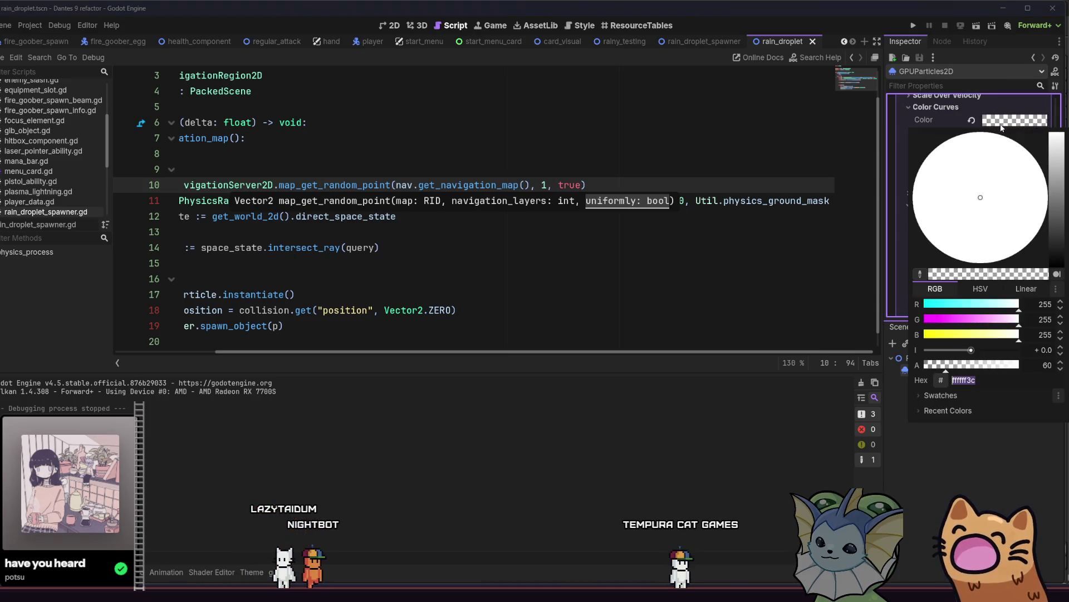
left_click(935, 365)
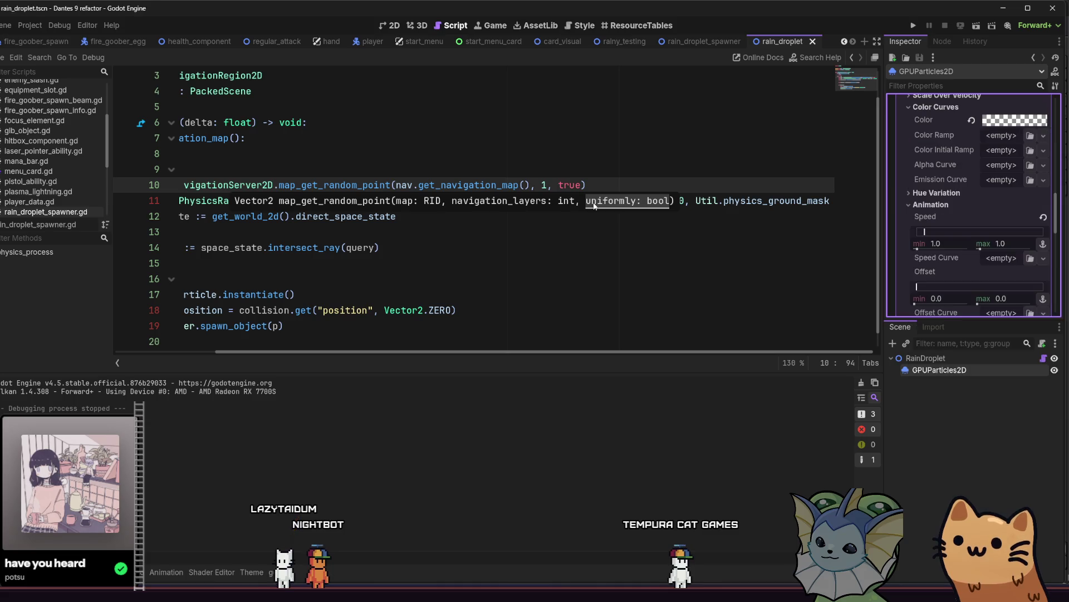
left_click_drag(559, 185, 607, 201)
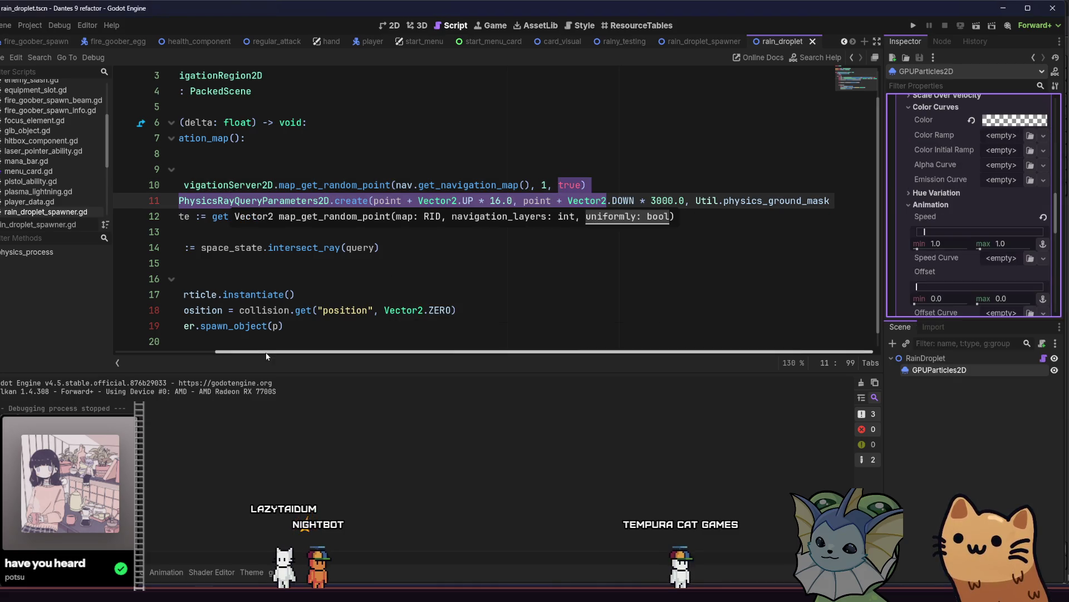
left_click_drag(272, 351, 170, 351)
scroll(218, 177, "up", 1)
- Add a 'TODO make singular GPUParticle2D' comment above _physics_process and save both scenes
left_click(225, 143)
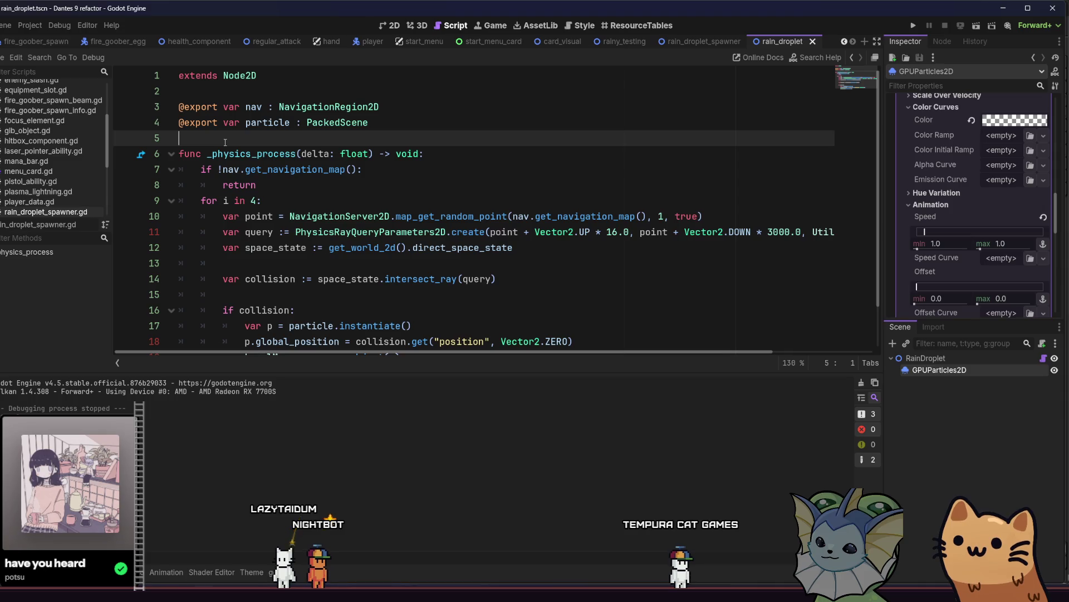
key("Return")
key("Return")
key("Return")
key("Up")
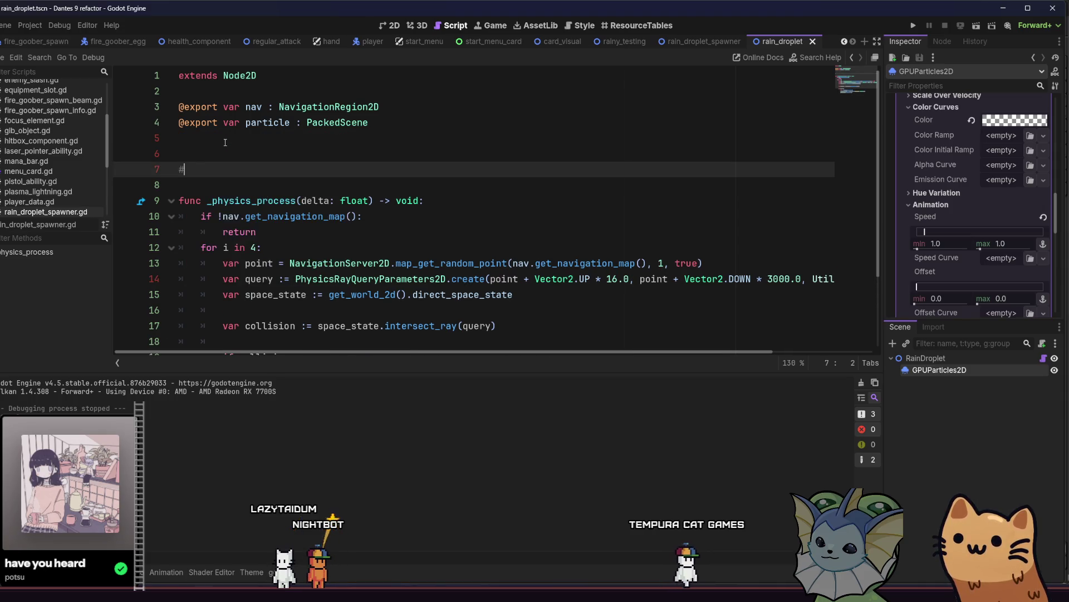
type("TODO make ")
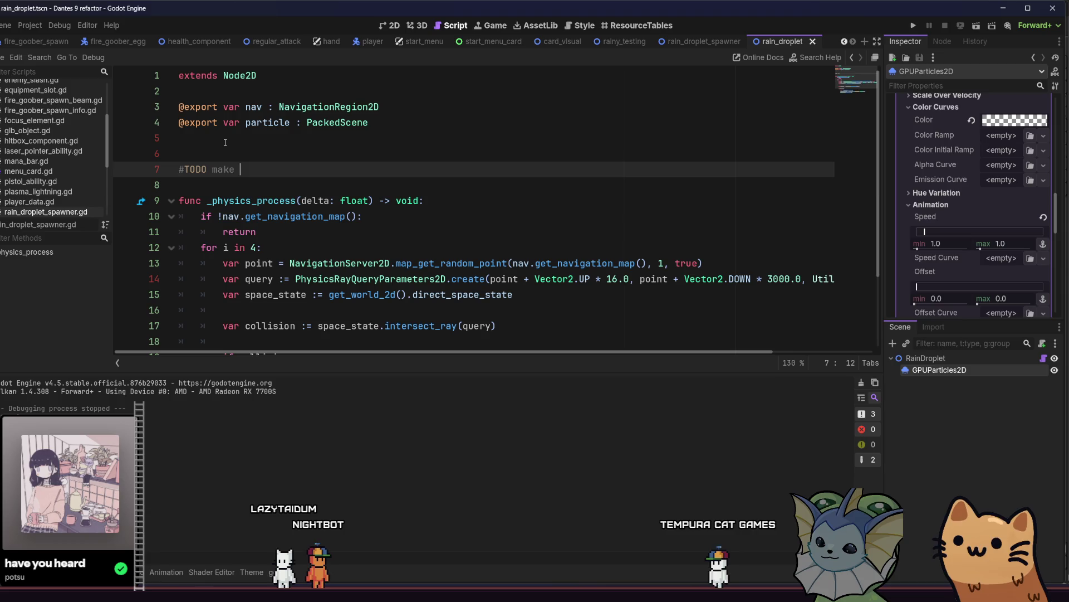
type("singu")
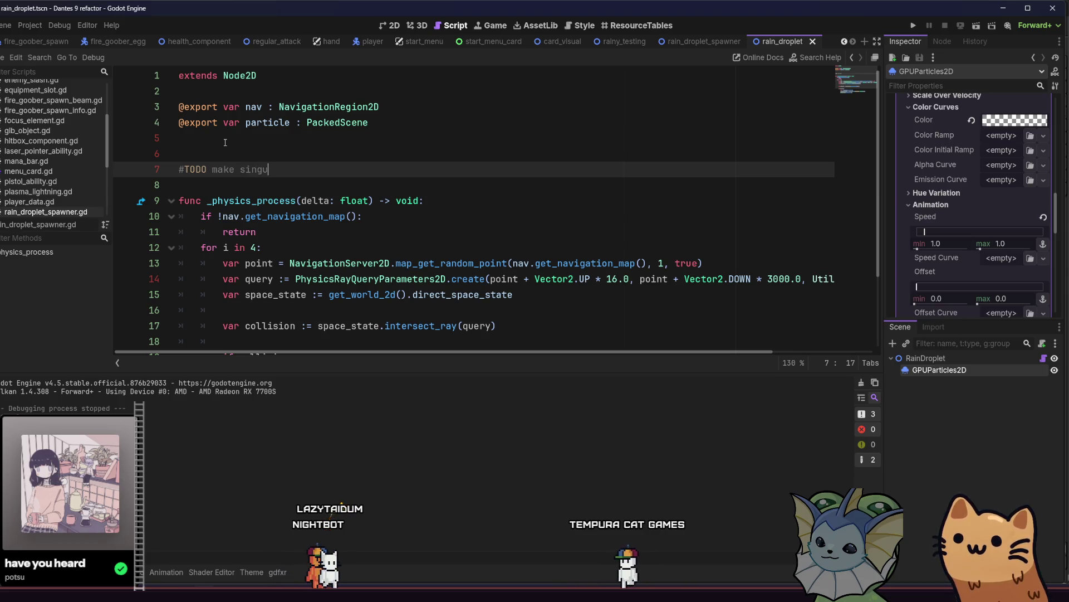
type("lar GPU")
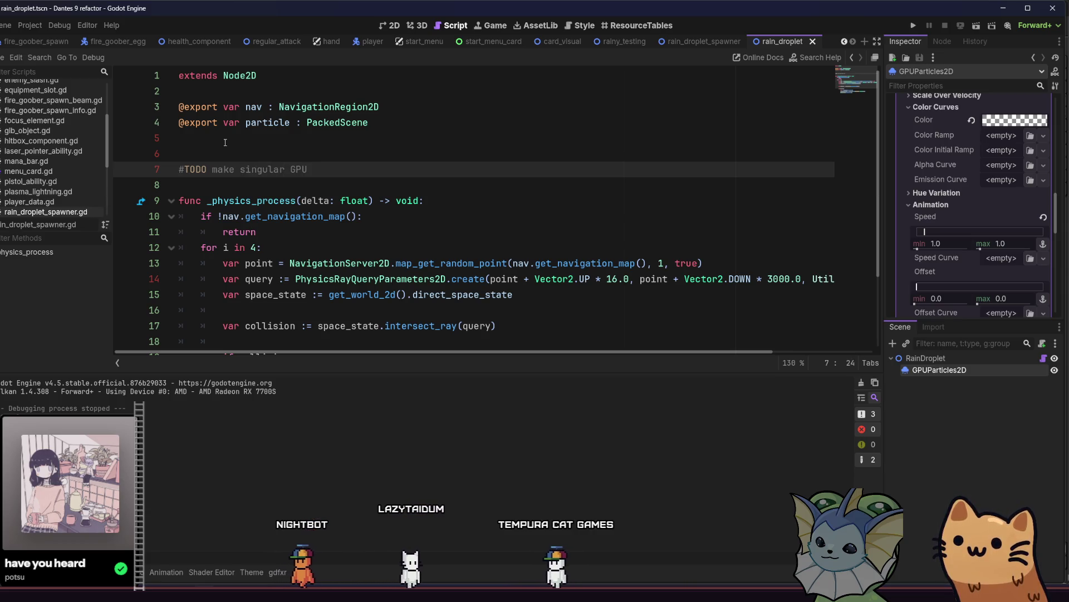
type("P")
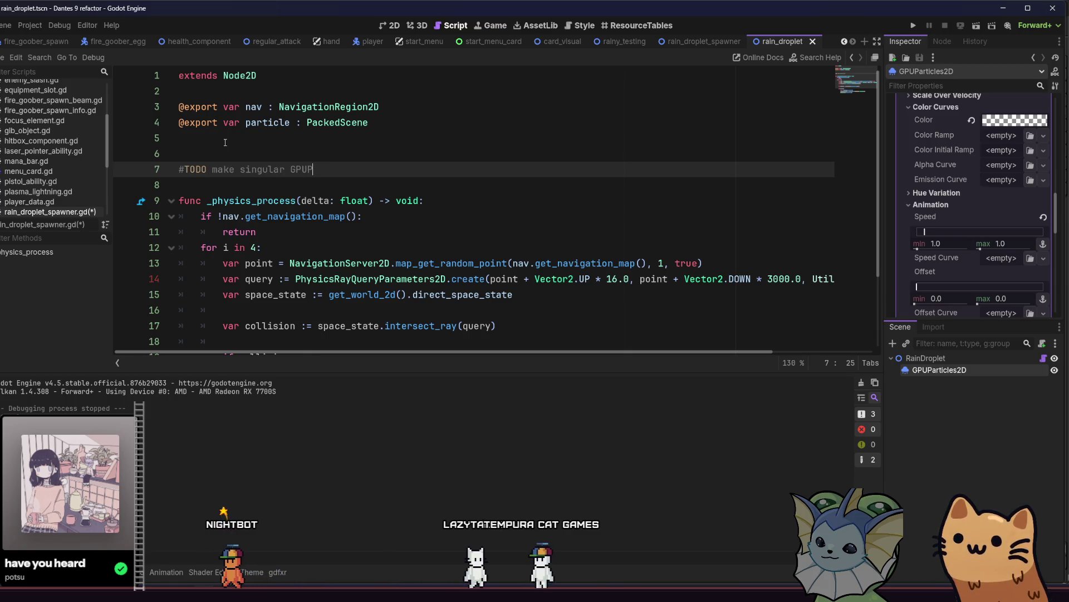
type("article2D")
key("ctrl+s")
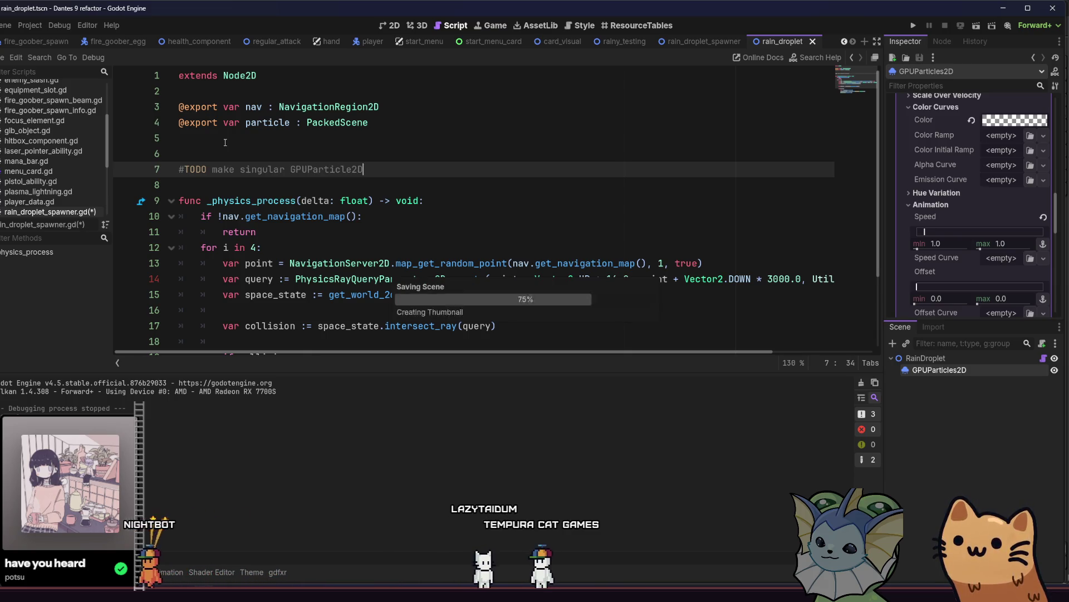
left_click(703, 41)
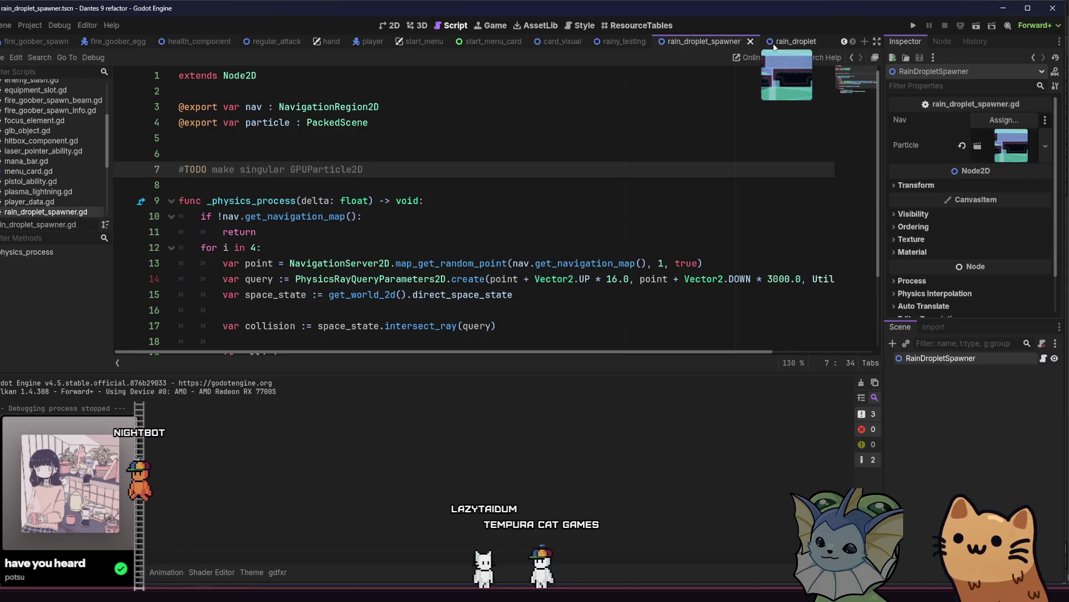
key("ctrl+s")
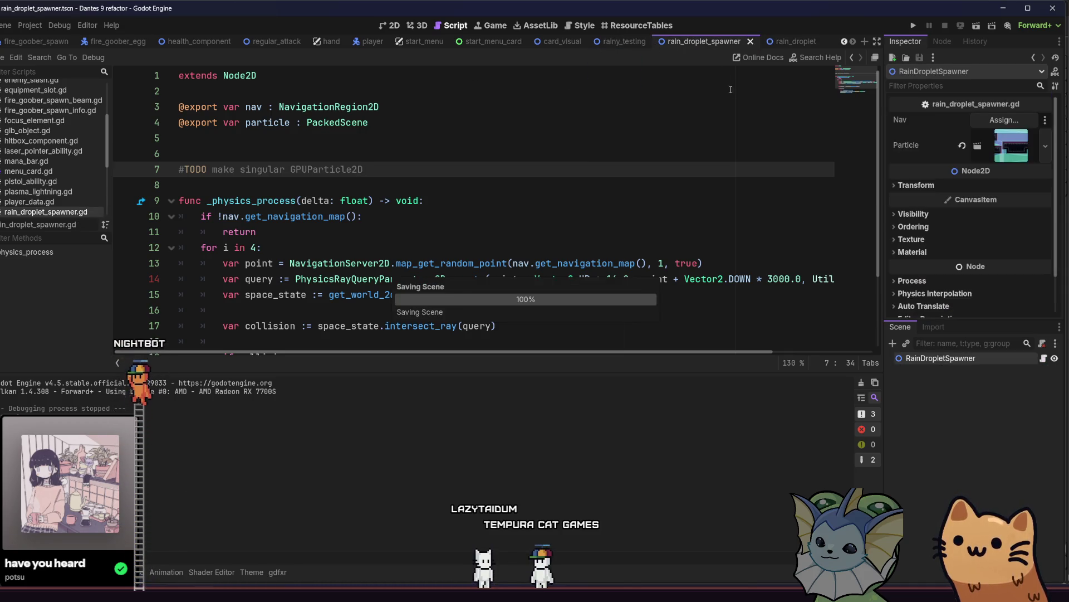
left_click(621, 41)
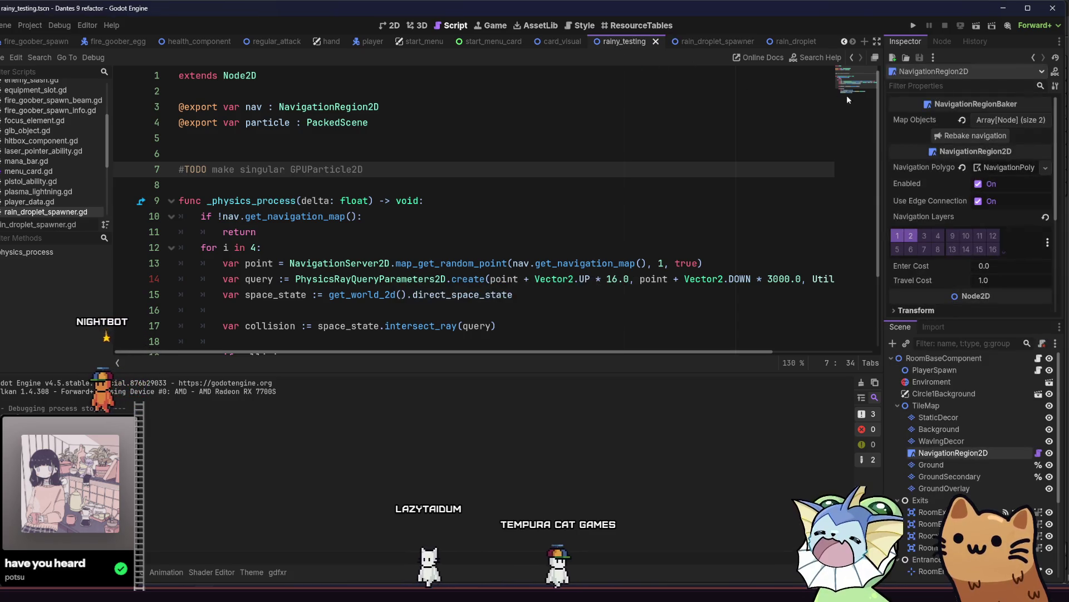
- Launch the test scene with F6, then open room_base.gd via Quick Open
key("F6")
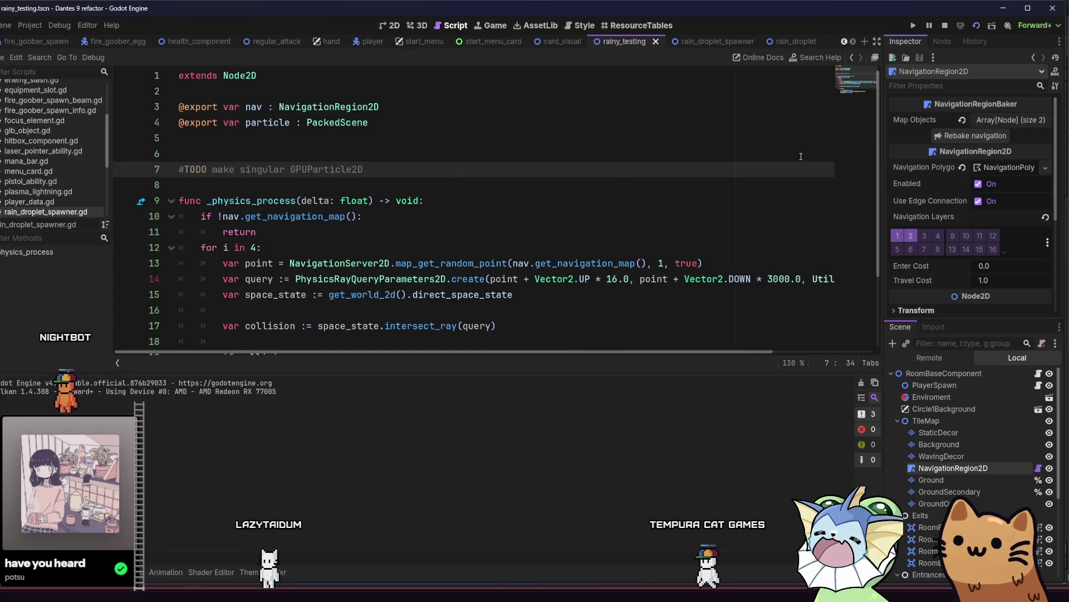
key("shift+alt+o")
type("room_")
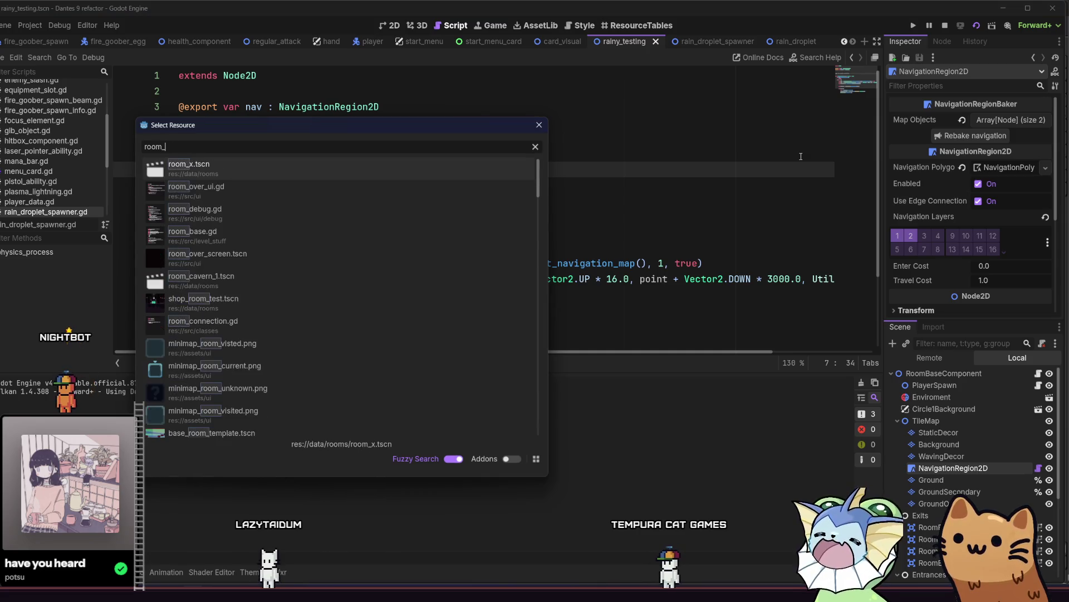
type("base")
key("Return")
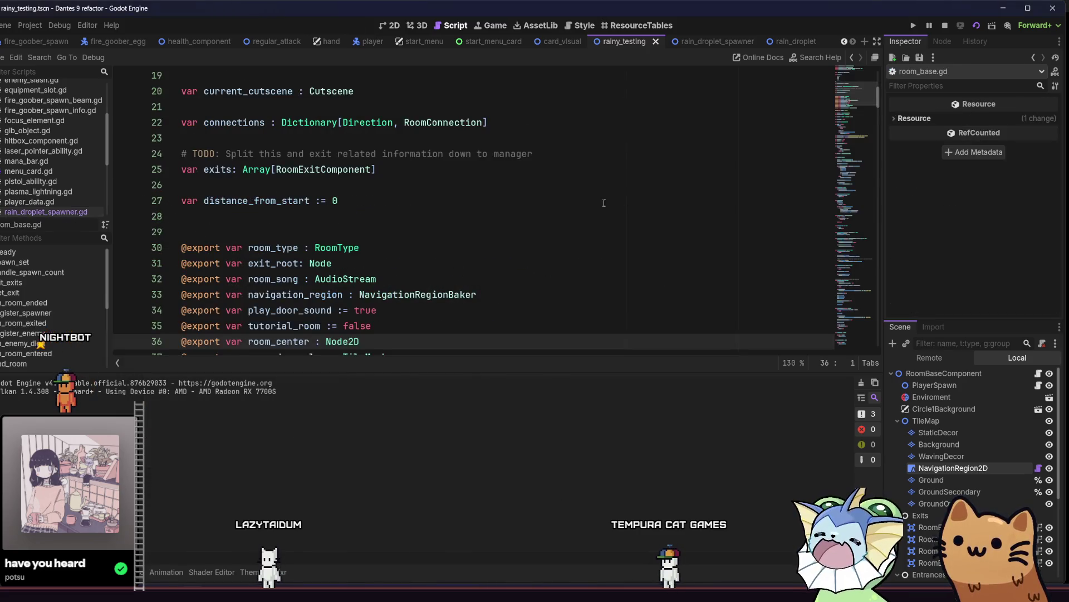
- Add navigation_region.refresh() below handle_spawn_count.call_deferred() and rerun the scene with F6
scroll(604, 203, "down", 20)
scroll(483, 221, "up", 5)
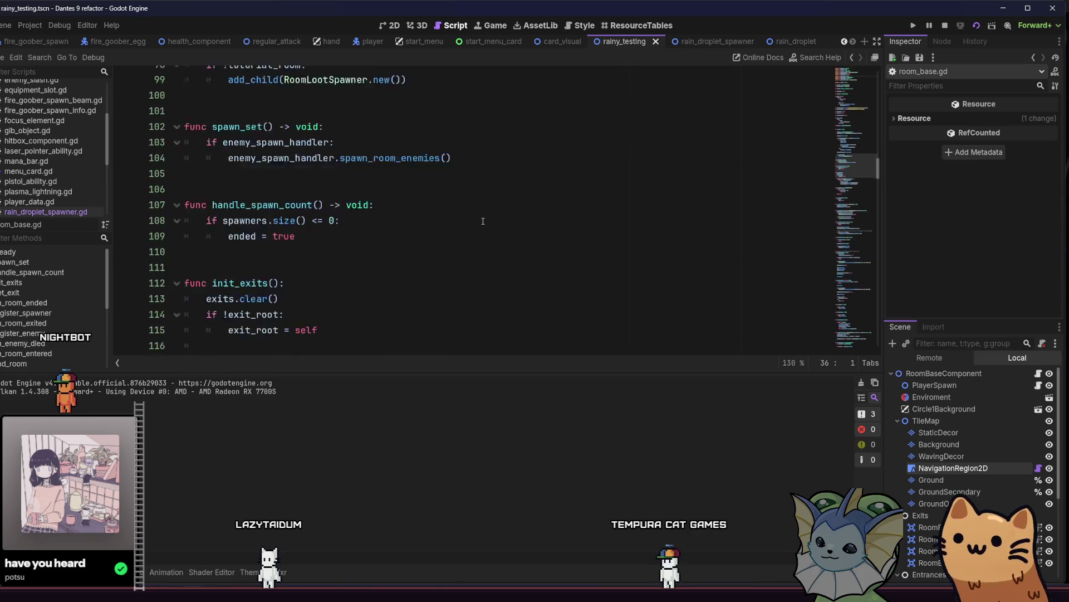
scroll(482, 221, "up", 5)
left_click(321, 262)
left_click(386, 247)
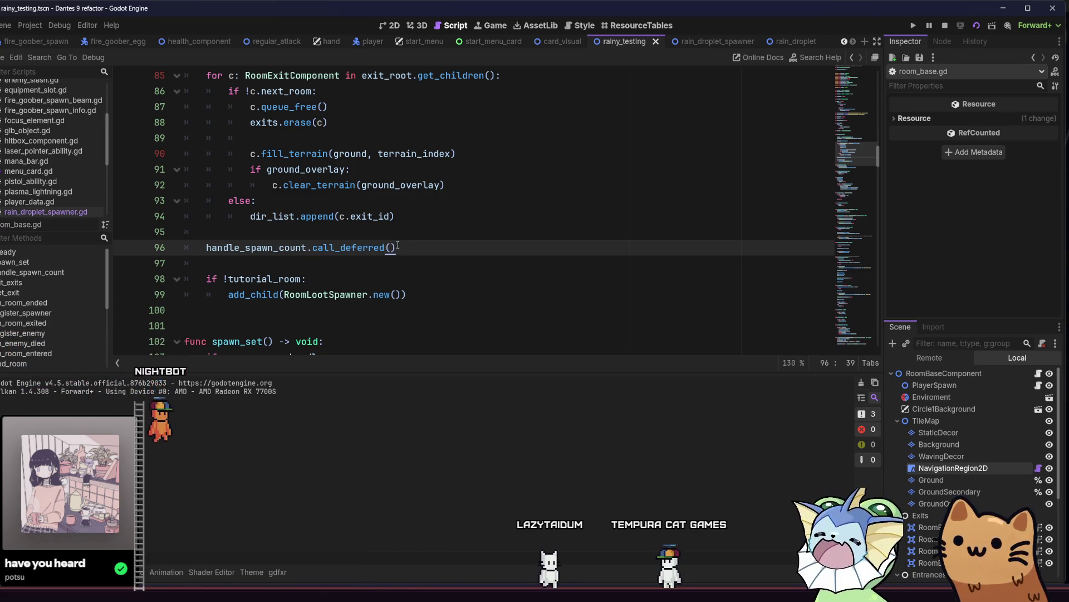
key("Return")
key("Return")
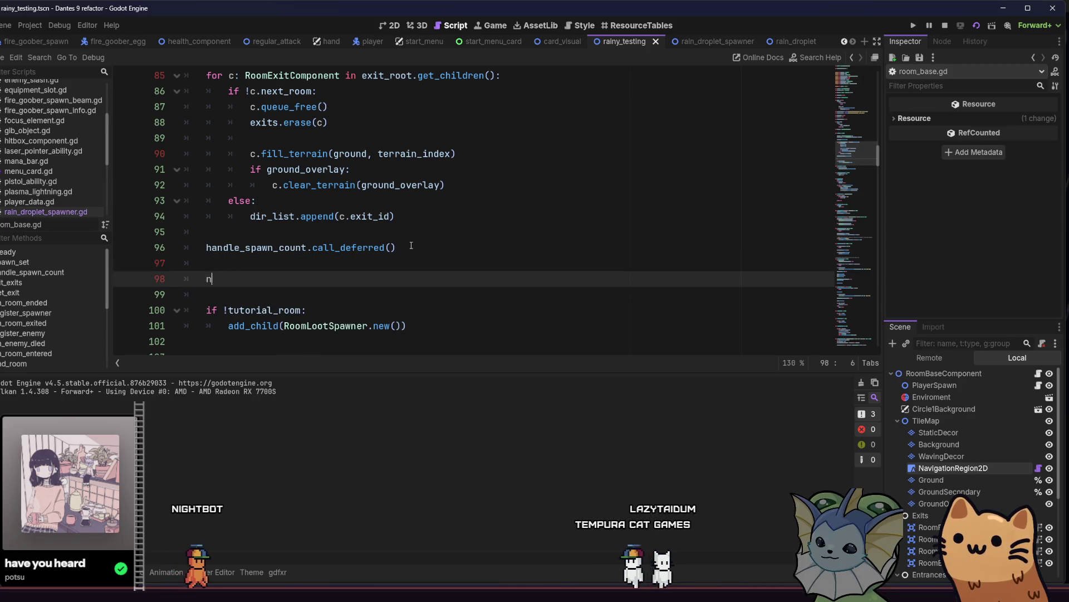
type("navig")
key("Return")
type(".ref")
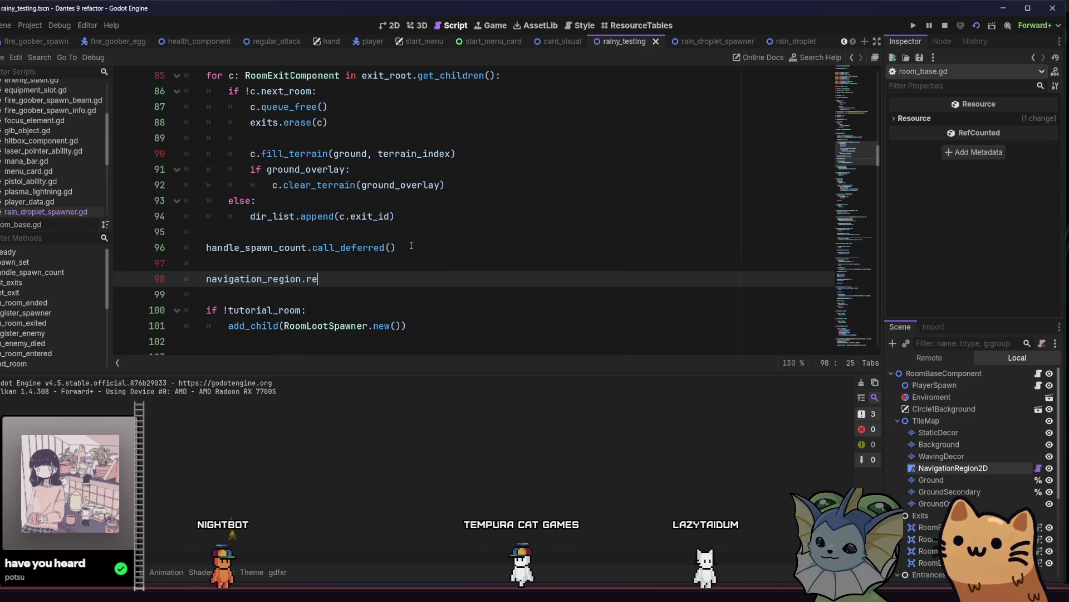
key("Return")
key("F6")
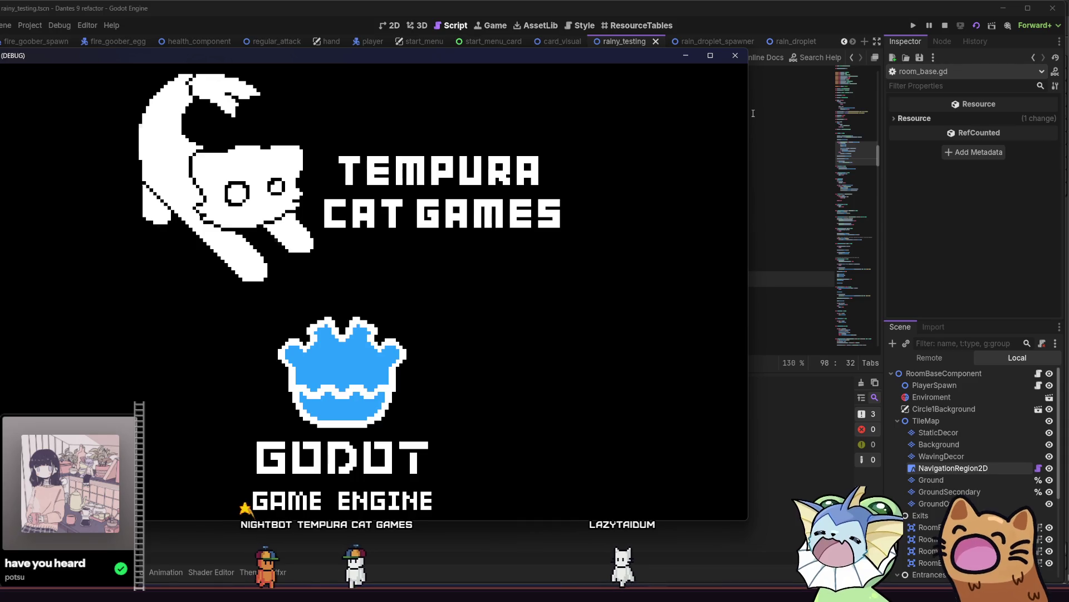
- Maximize the game window, then run, jump, climb and scratch-attack with the cat in the rain
key("super+Up")
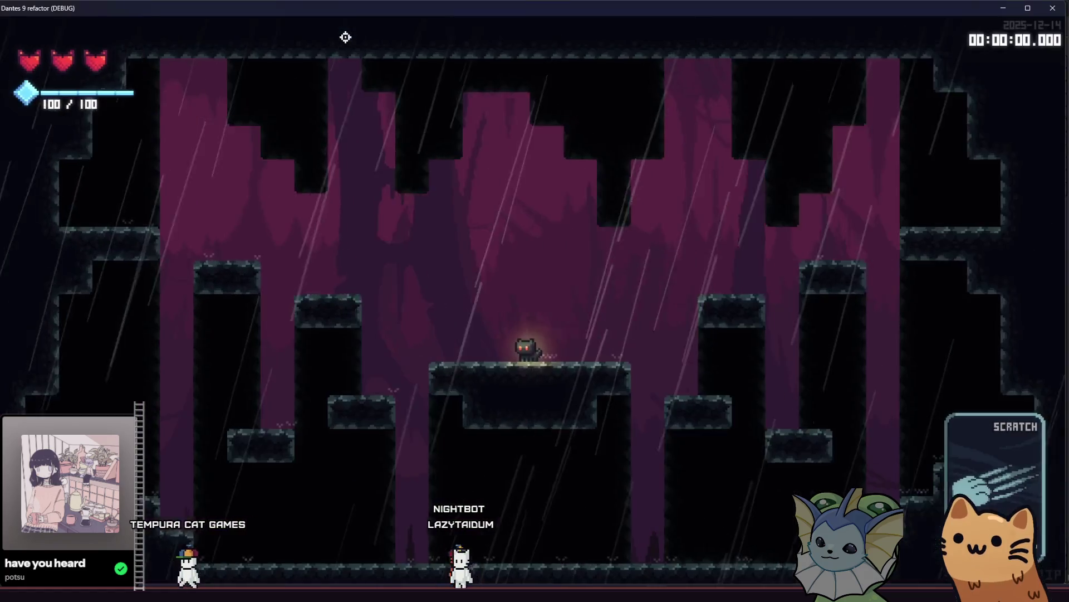
key("d")
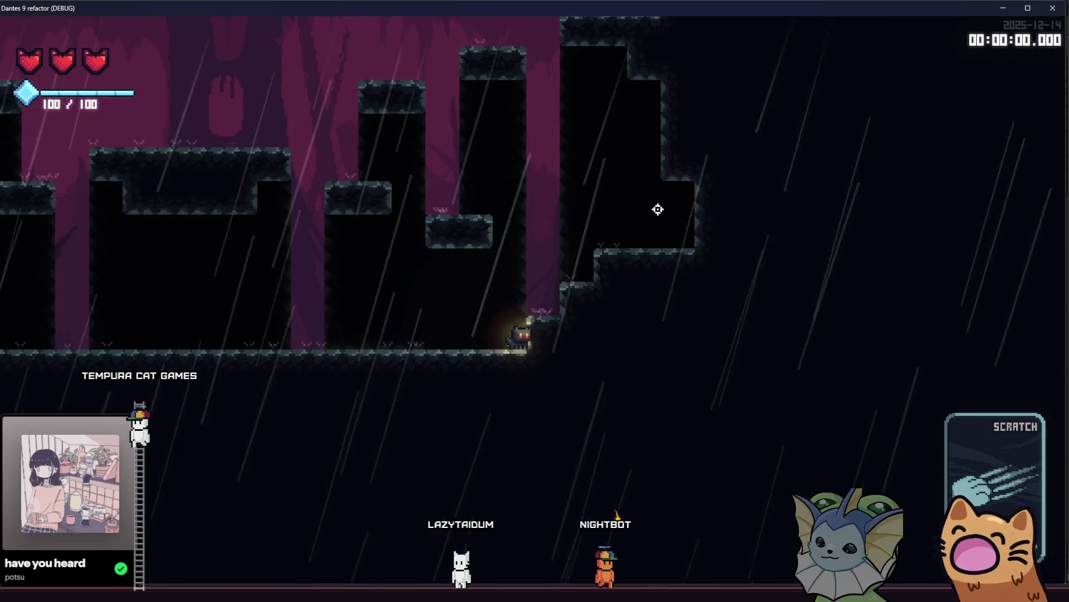
key("space")
key("space")
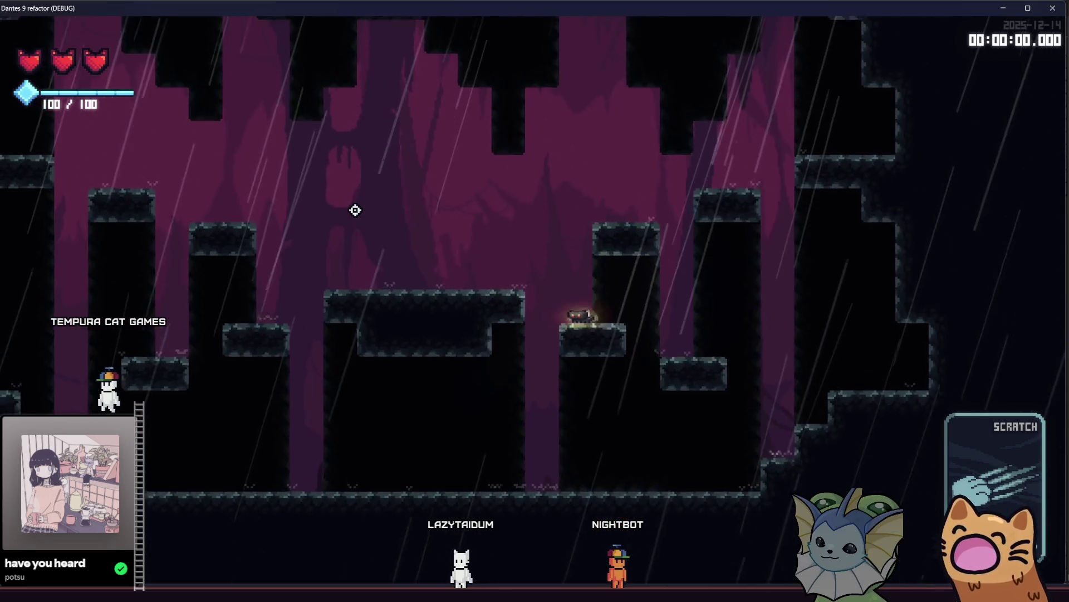
key("space")
key("a")
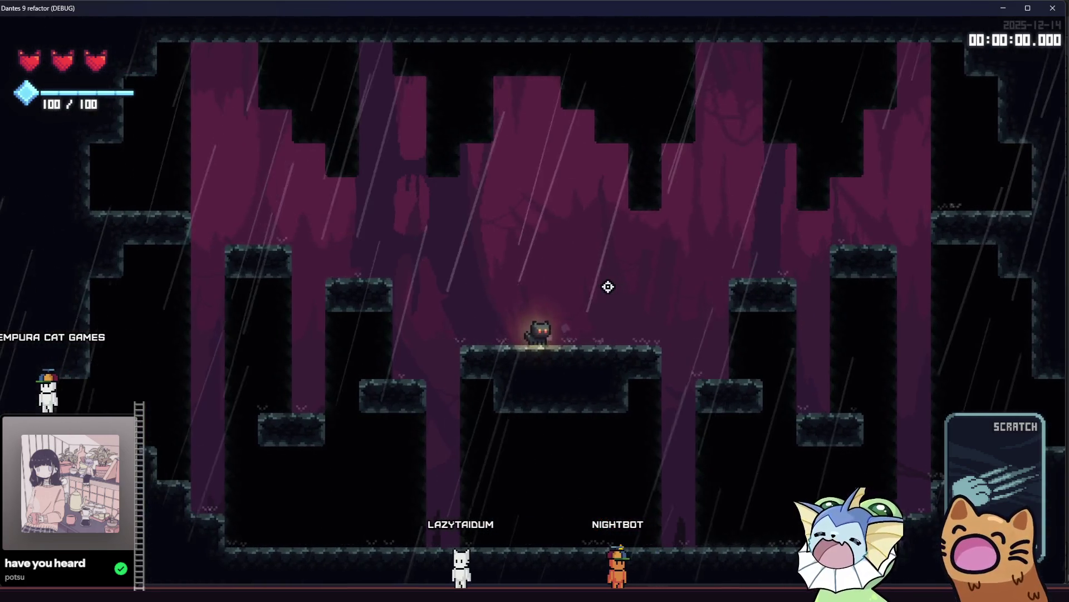
left_click(663, 303)
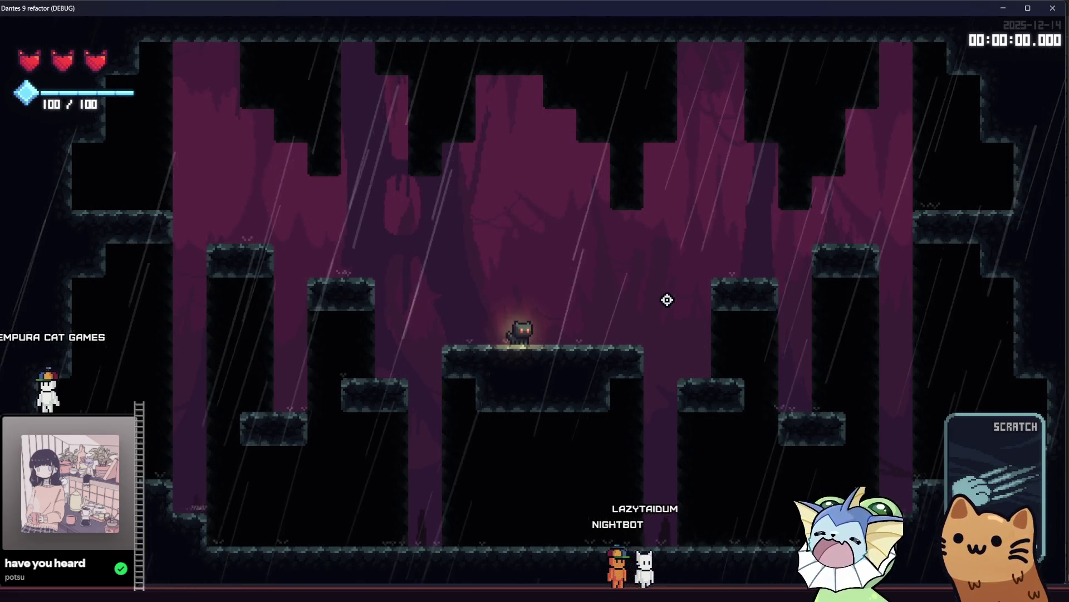
key("F1")
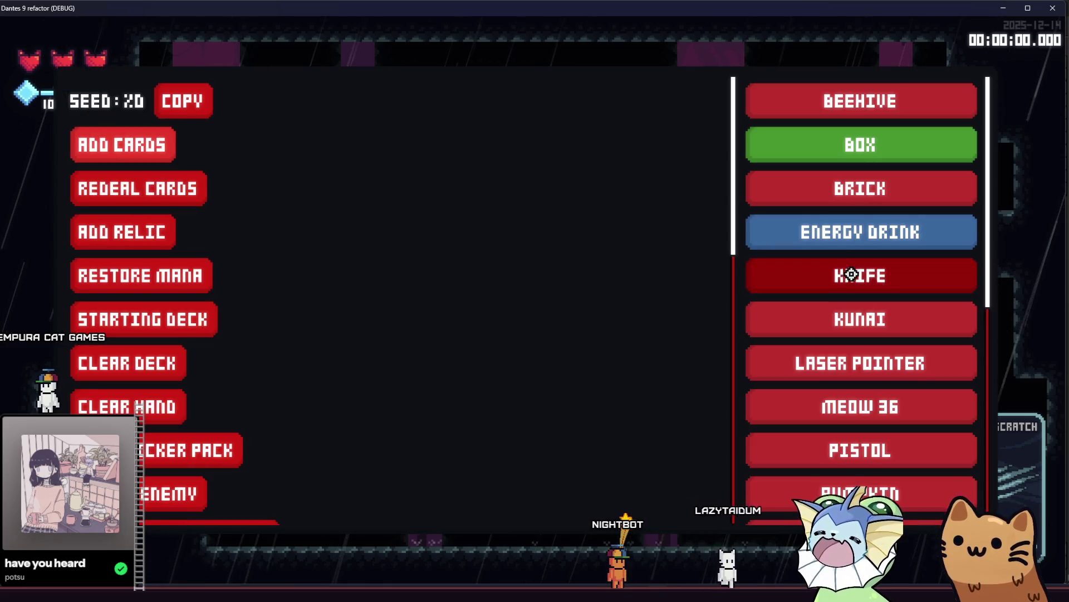
- Add six Salmon Storm cards to the hand from the F1 debug menu
left_click(861, 187)
left_click(861, 188)
left_click(860, 188)
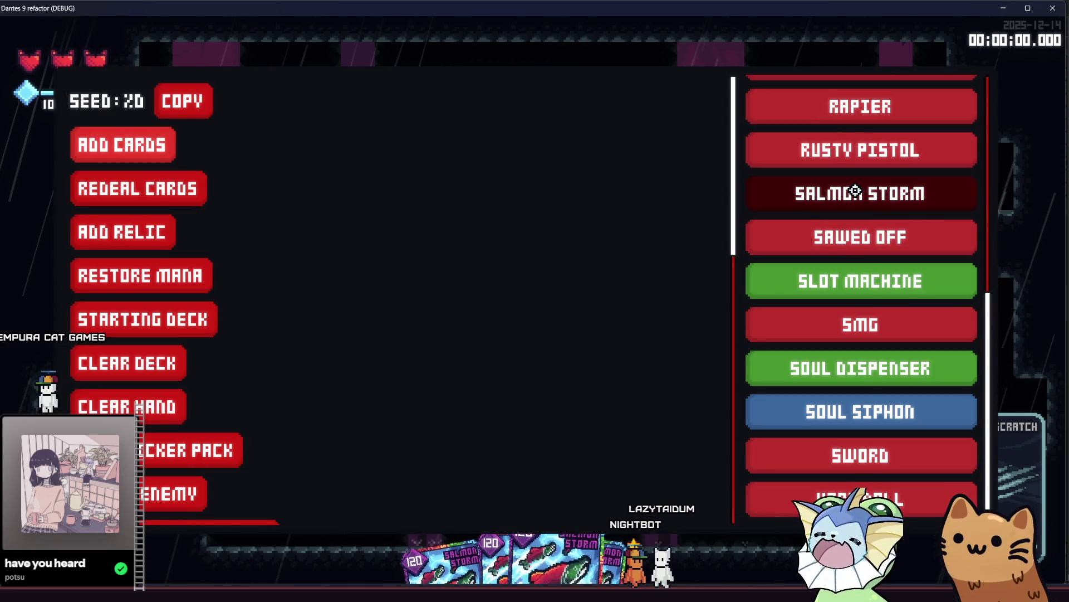
left_click(857, 190)
left_click(857, 190)
left_click(855, 191)
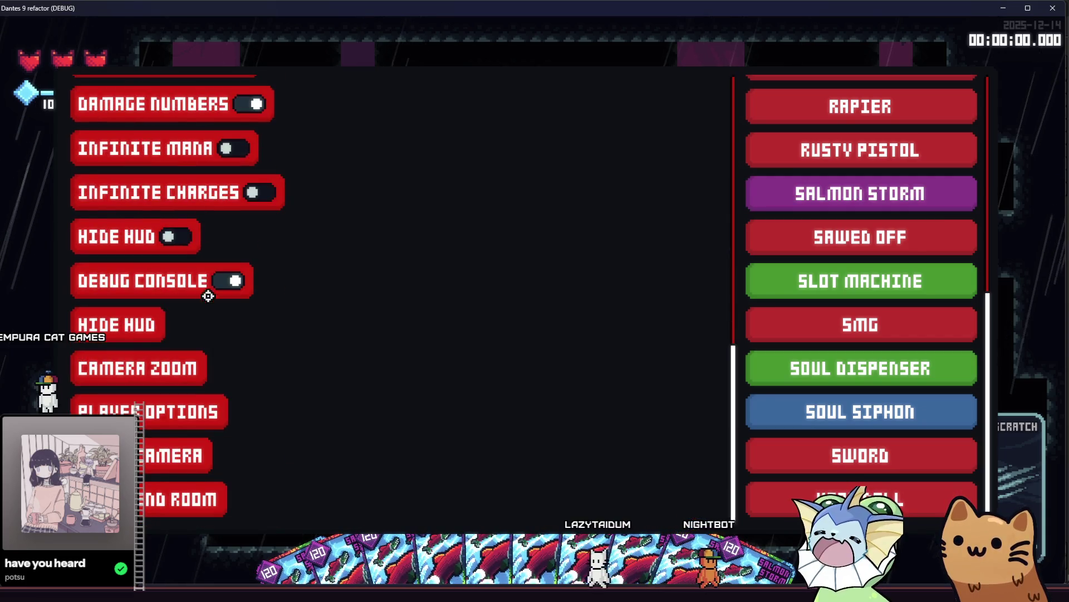
key("F1")
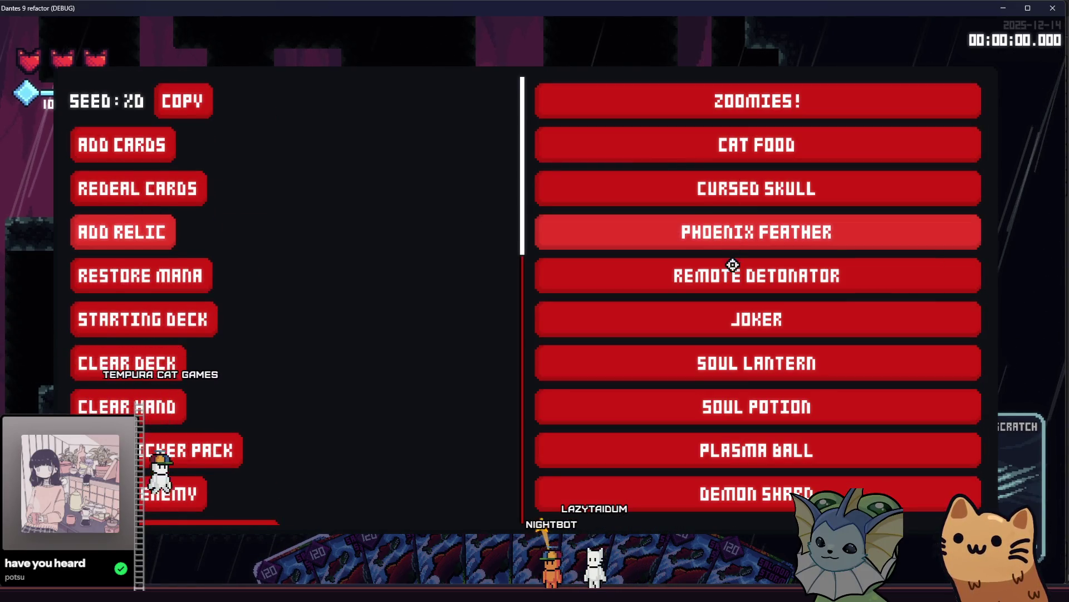
key("F1")
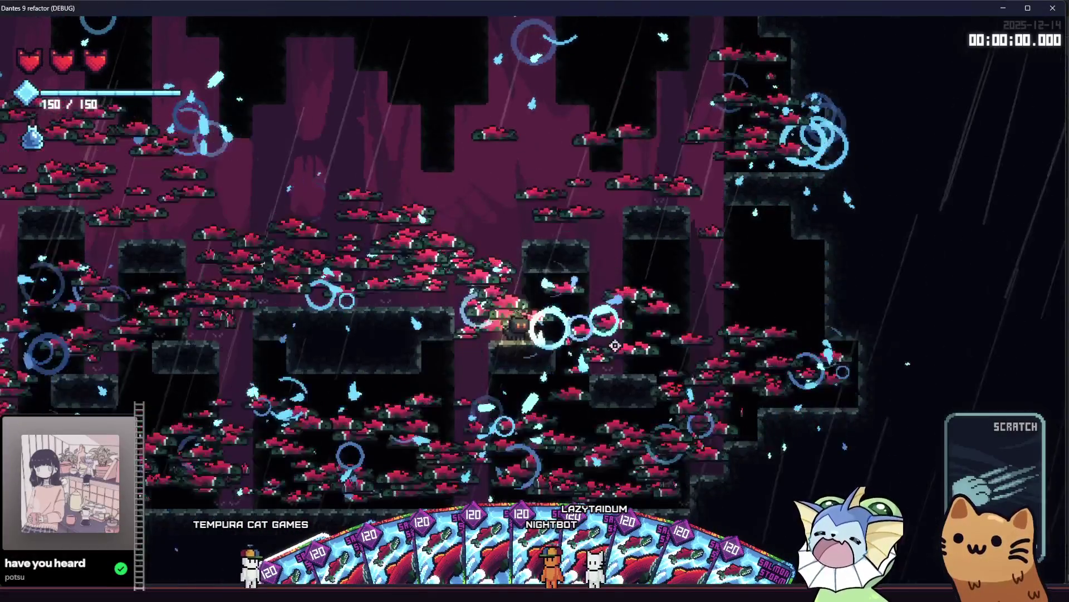
- Move the cat left and right along the platform among the scattered salmon
key("a")
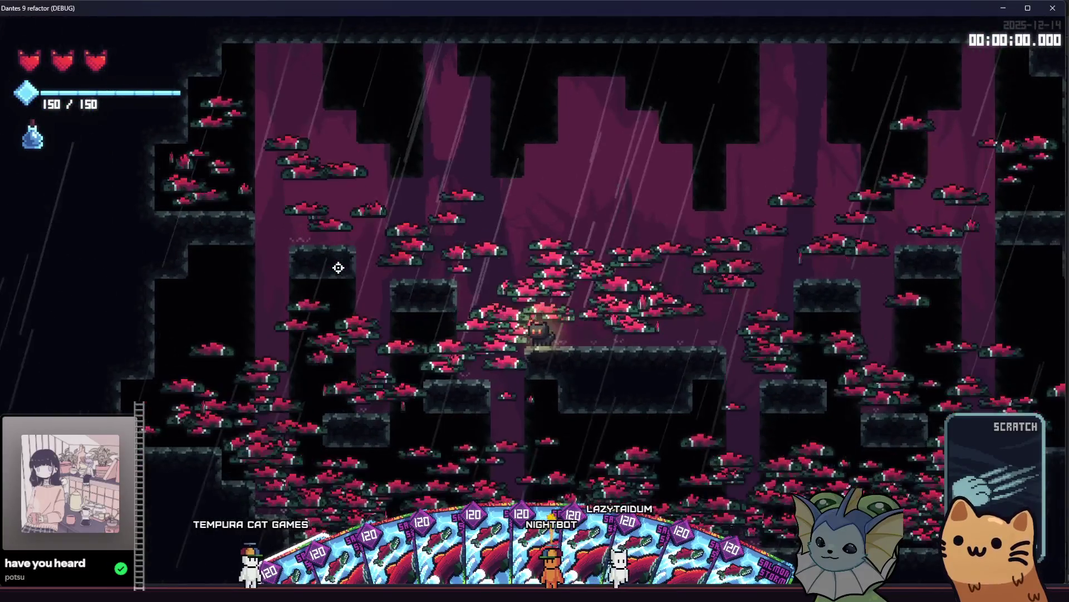
key("d")
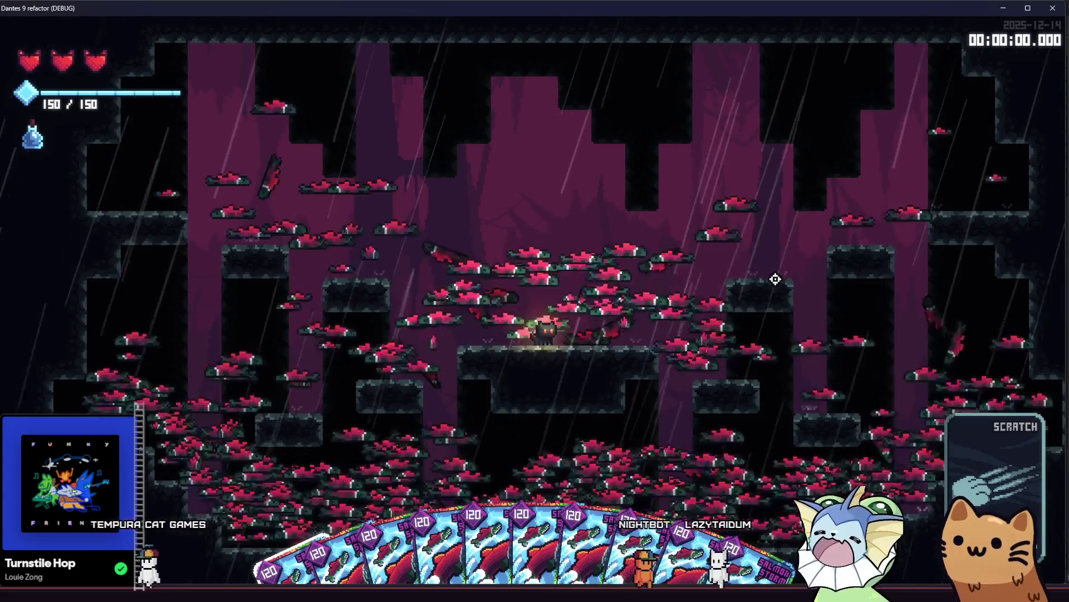
key("d")
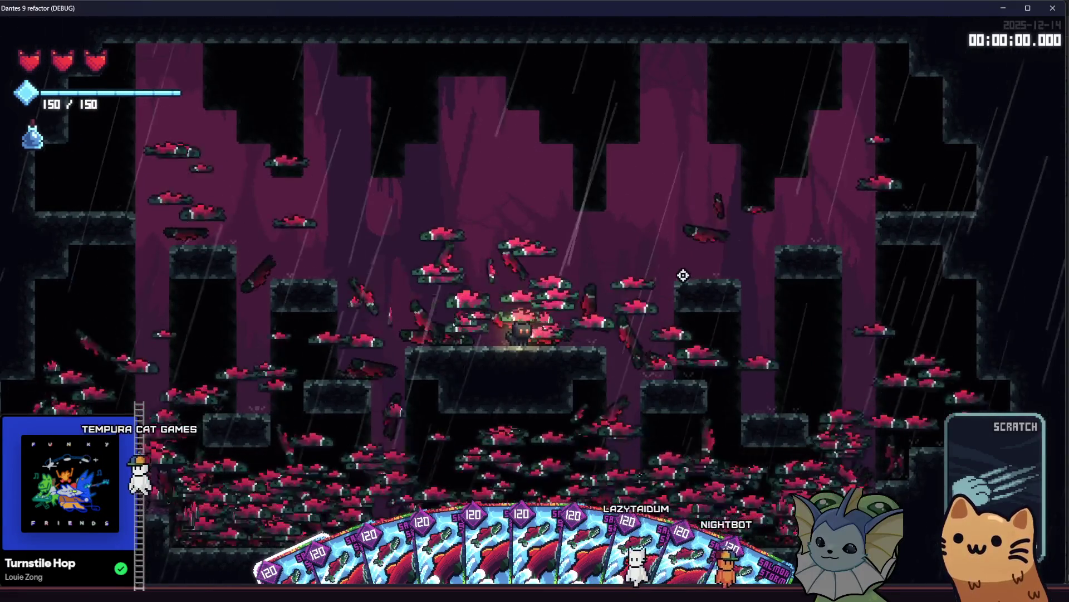